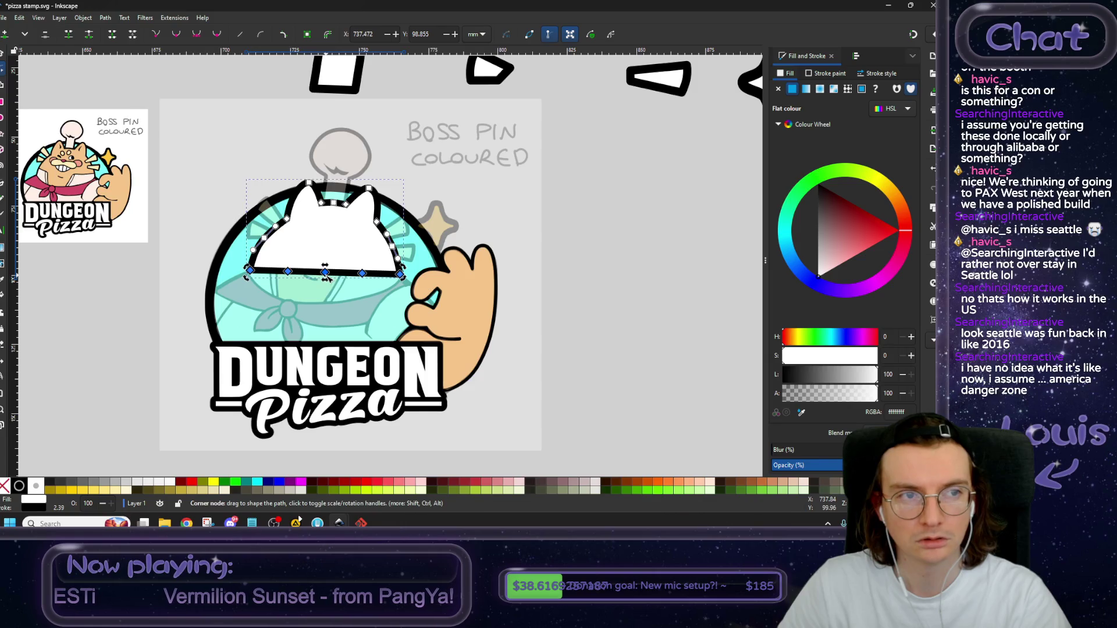
Insert extra nodes along the head shape's bottom edge and nudge one bottom node right.
click(5, 34)
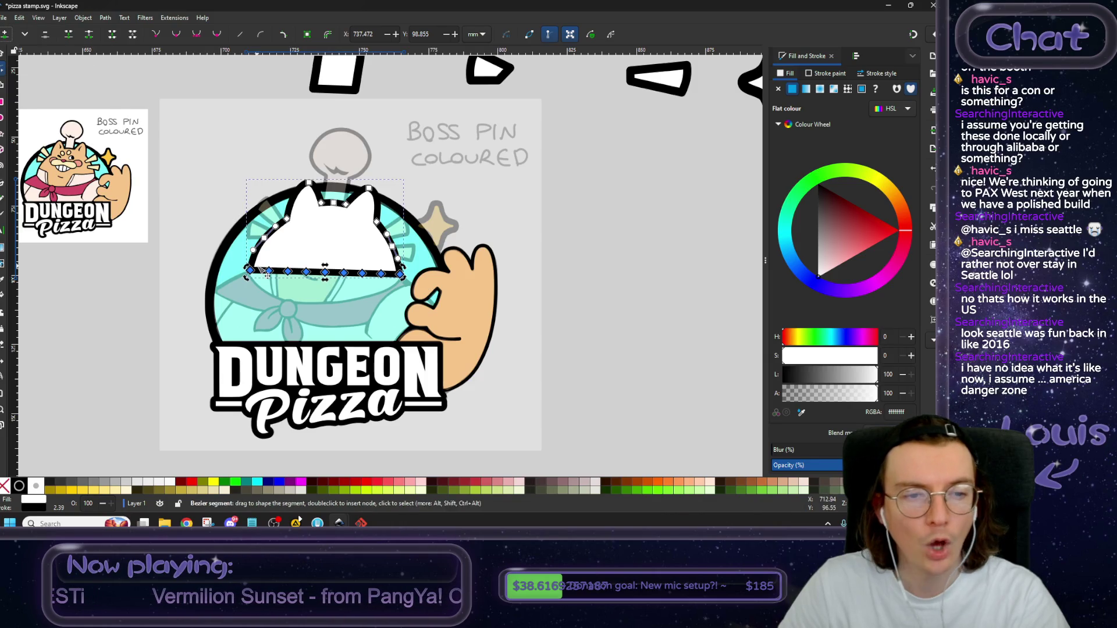
click(307, 271)
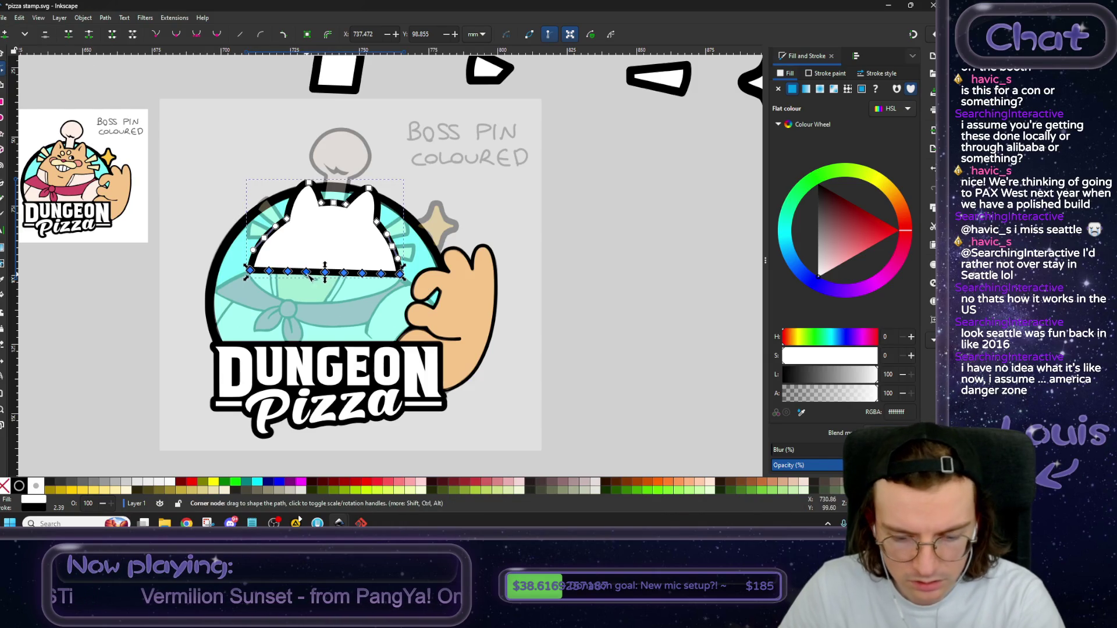
drag(307, 272, 362, 274)
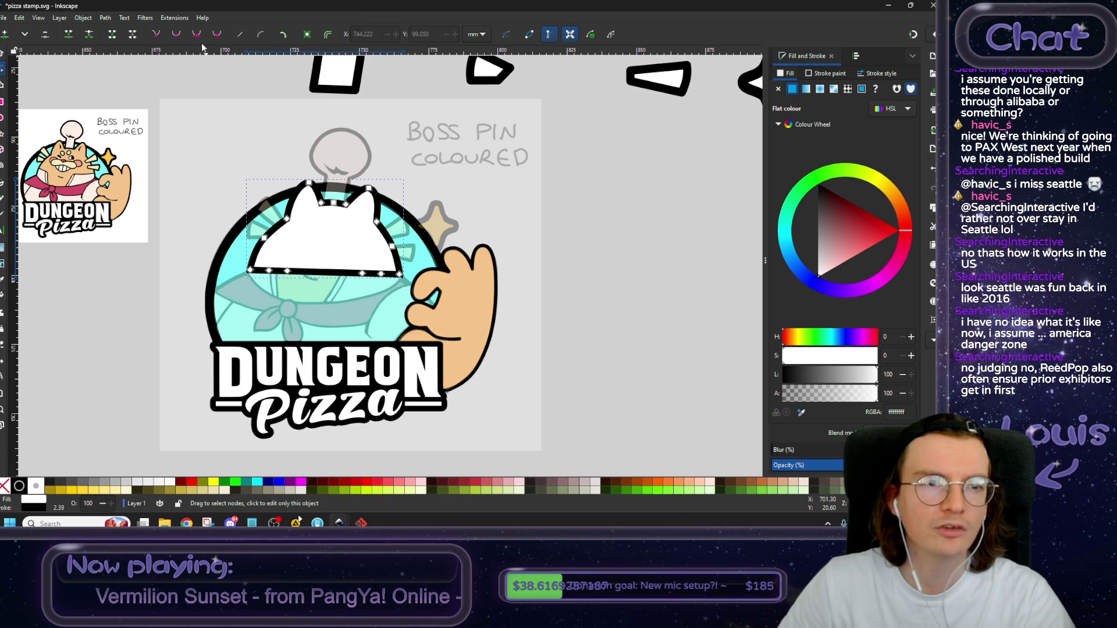
Lower the white head shape behind the cat face artwork.
key(s)
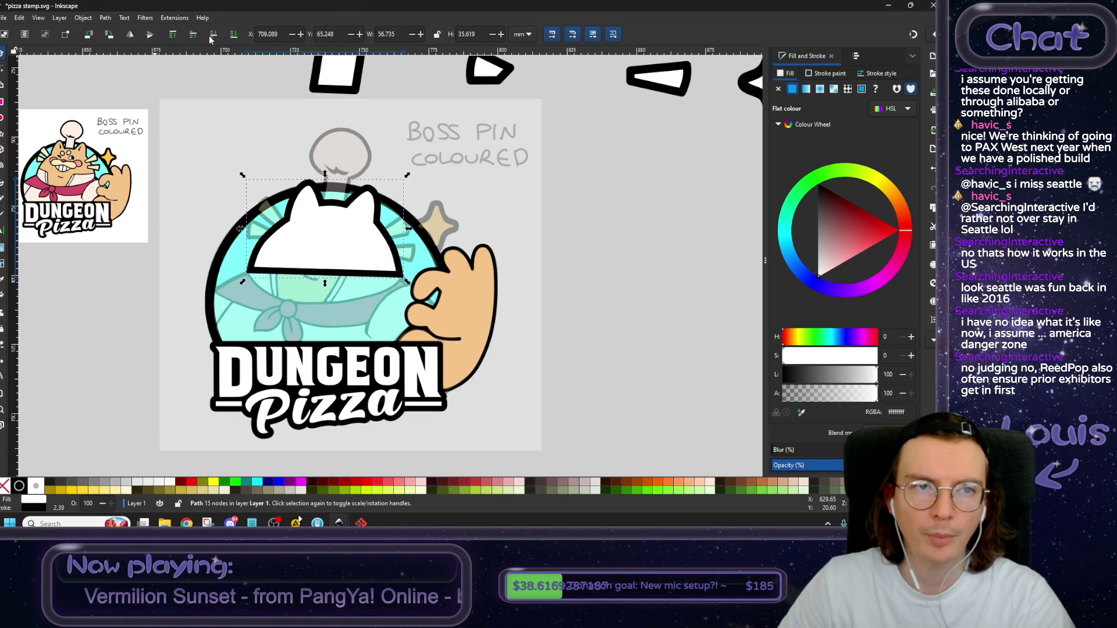
click(214, 37)
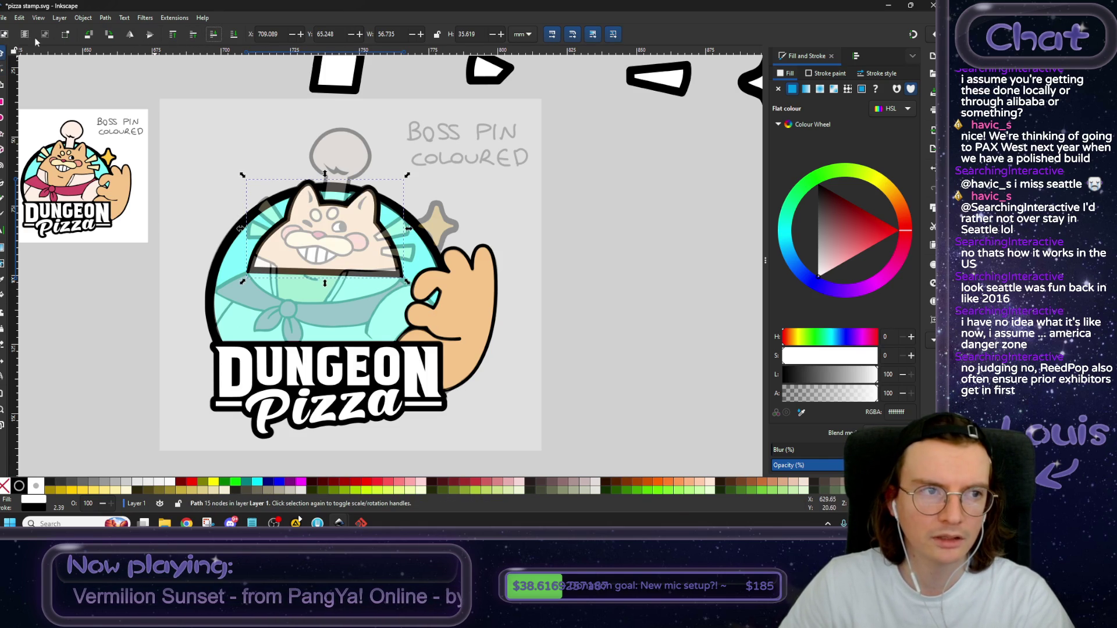
click(2, 70)
scroll(256, 287, up, 3)
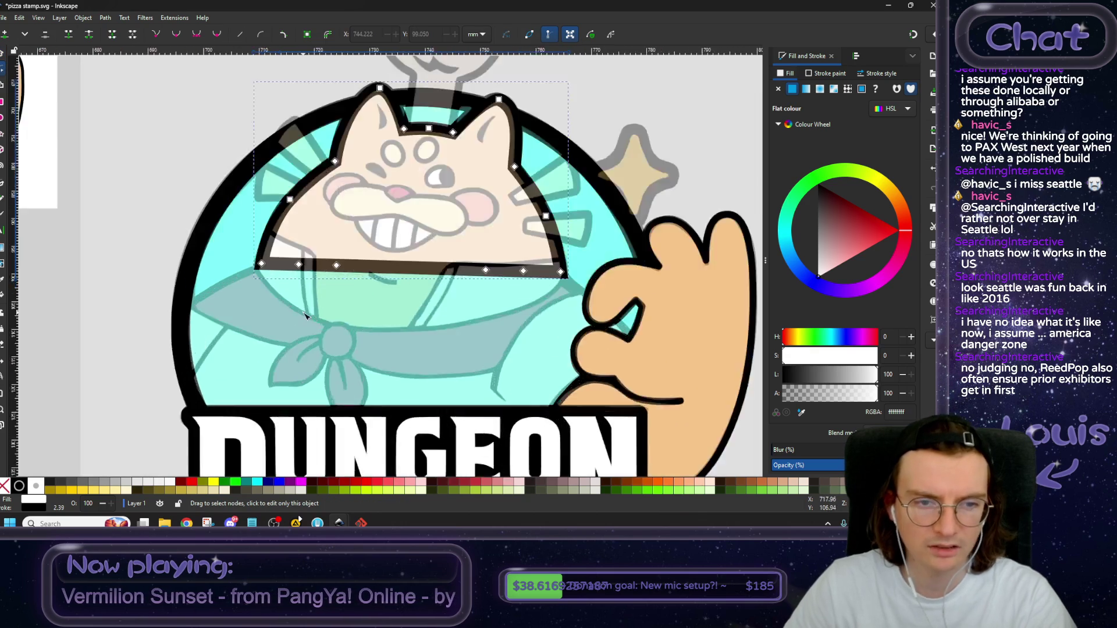
Drag the head's bottom nodes down so the edge sags over the collar.
scroll(303, 284, up, 3)
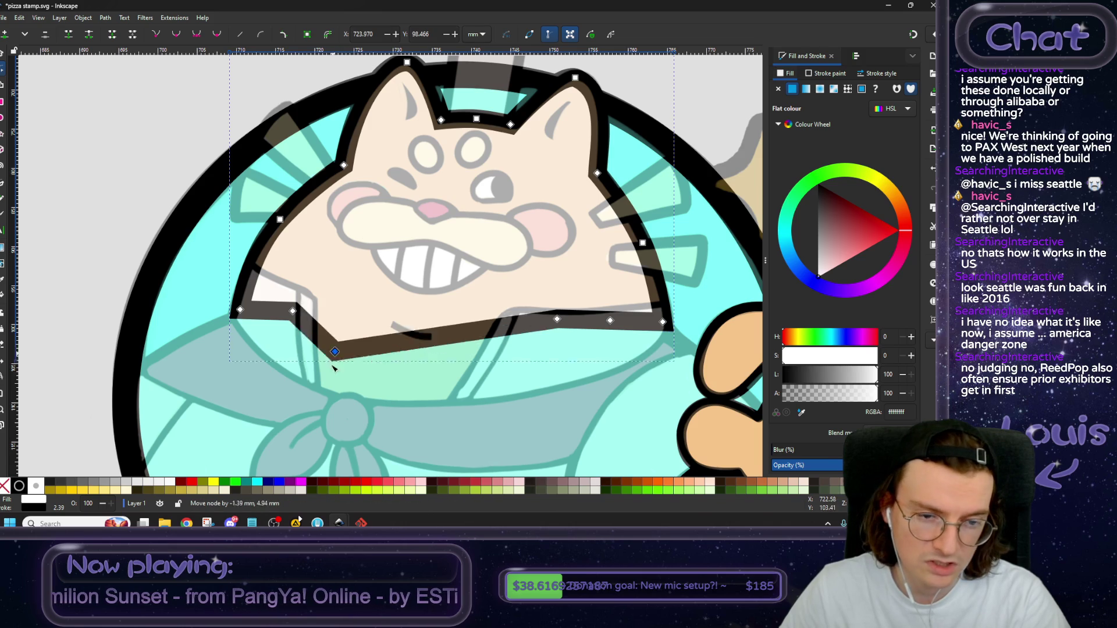
drag(346, 313, 318, 385)
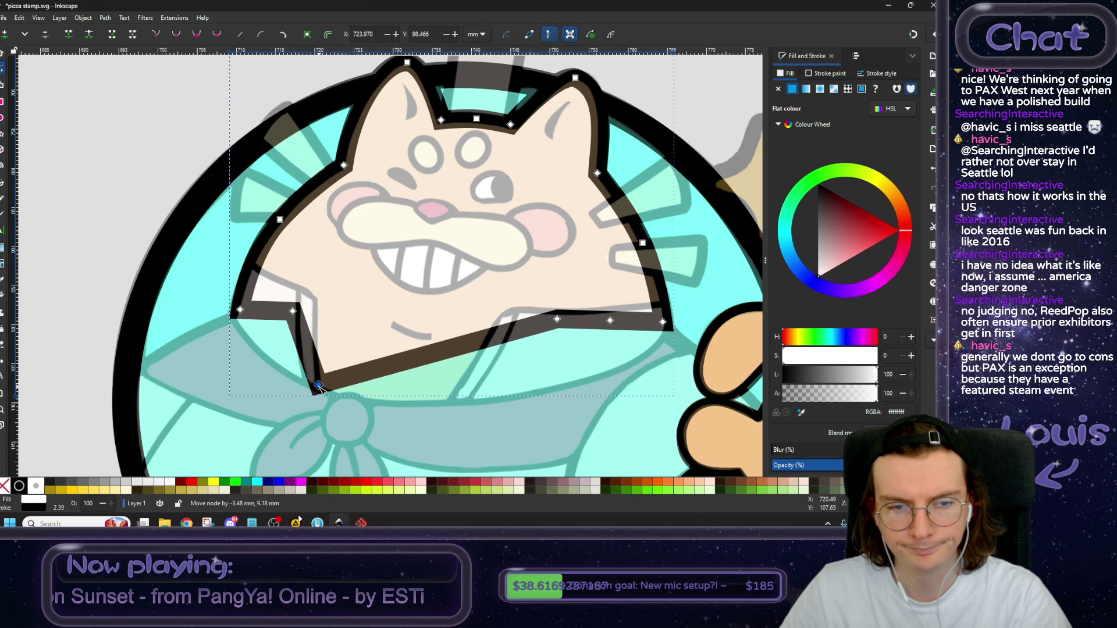
drag(318, 385, 440, 351)
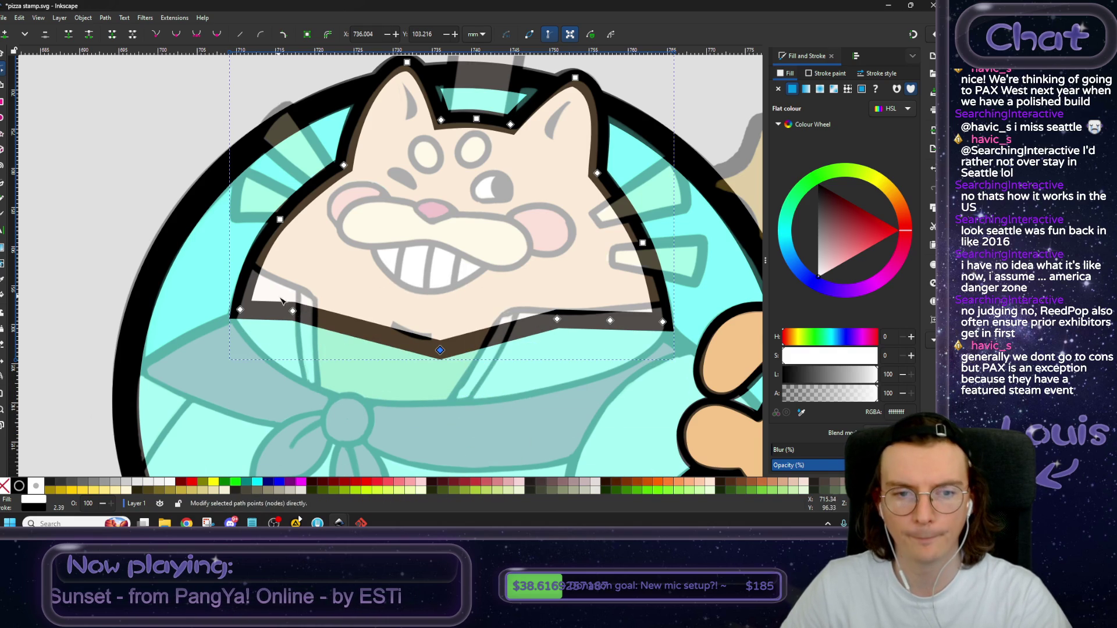
drag(294, 312, 290, 393)
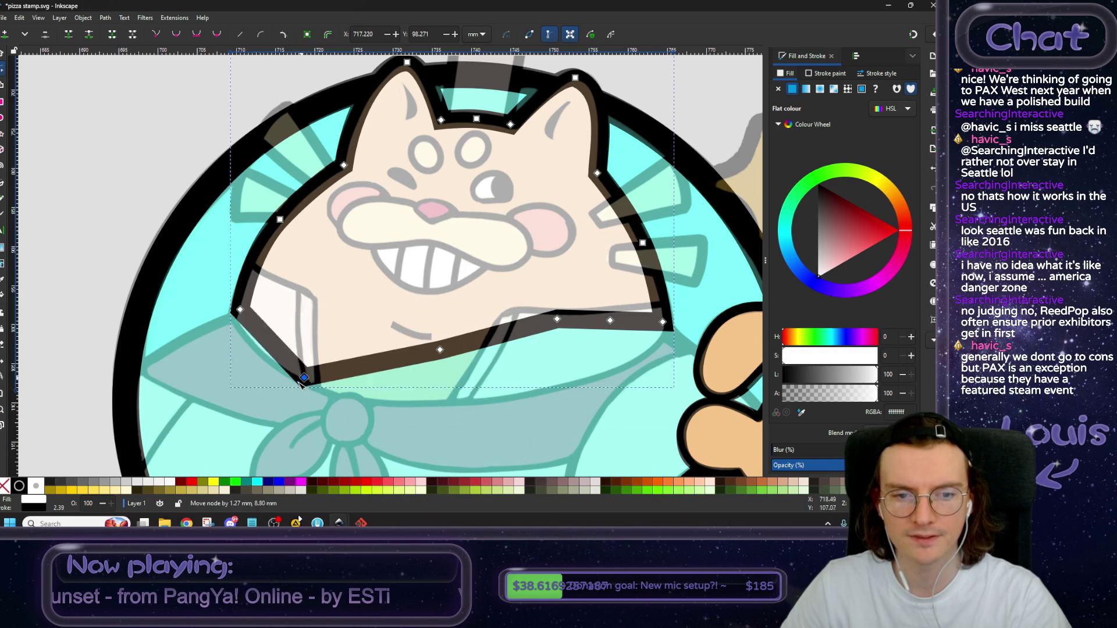
drag(440, 351, 419, 412)
drag(557, 319, 528, 397)
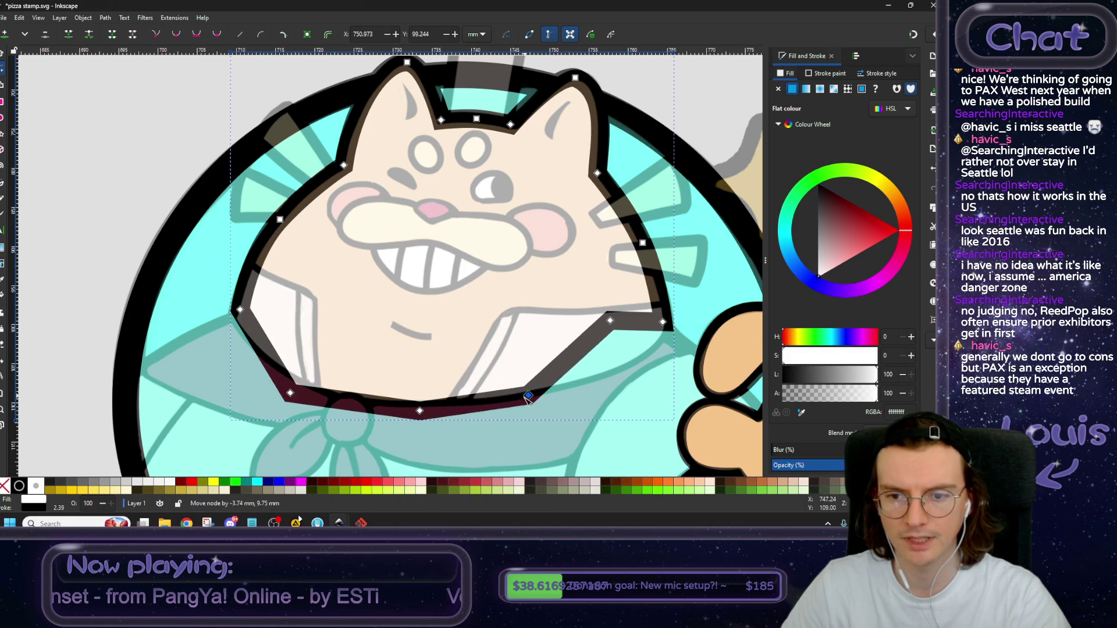
mouse_move(610, 320)
mouse_down()
mouse_move(628, 364)
mouse_move(534, 414)
mouse_up()
key(ctrl+z)
Delete the two middle nodes on the bottom edge.
click(420, 411)
shift+click(528, 397)
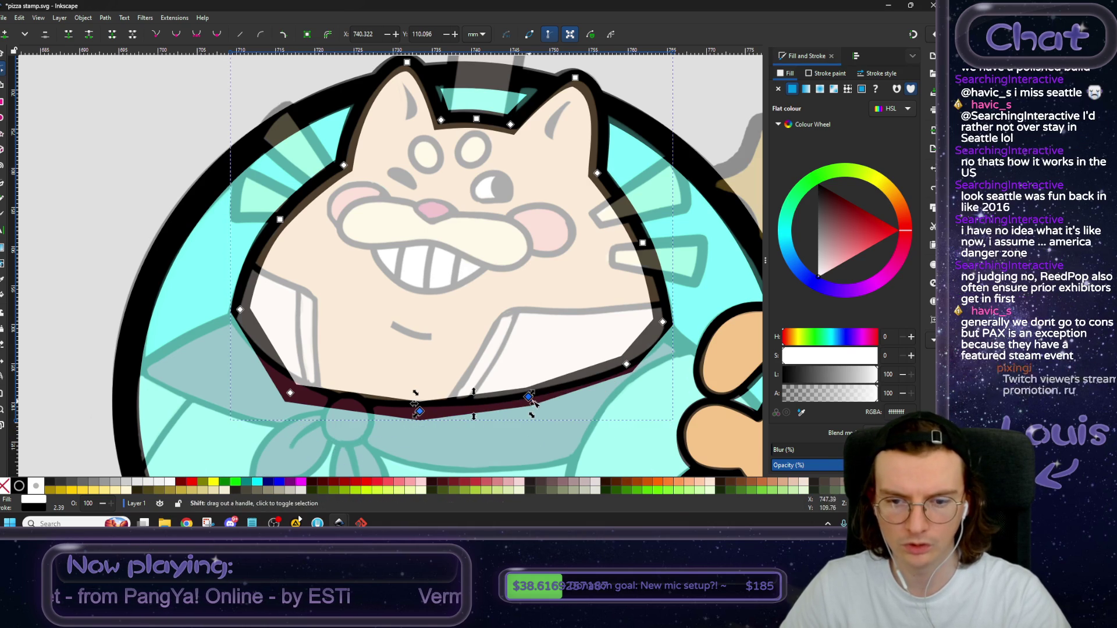
click(44, 37)
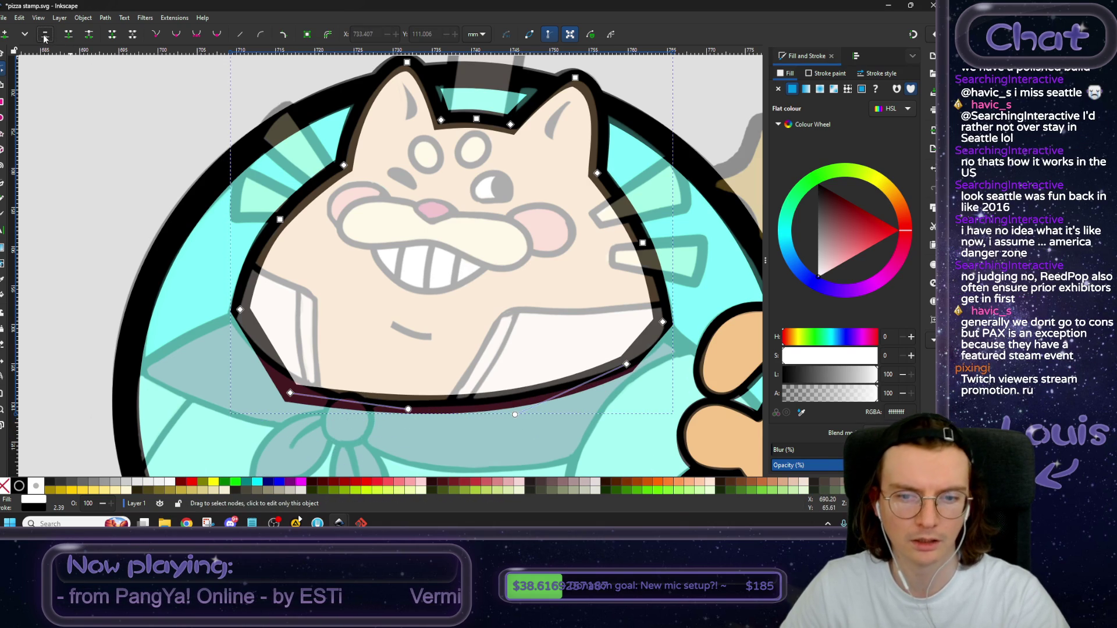
Make the bottom corner nodes smooth and bend the bottom edge into a rounded curve.
click(291, 394)
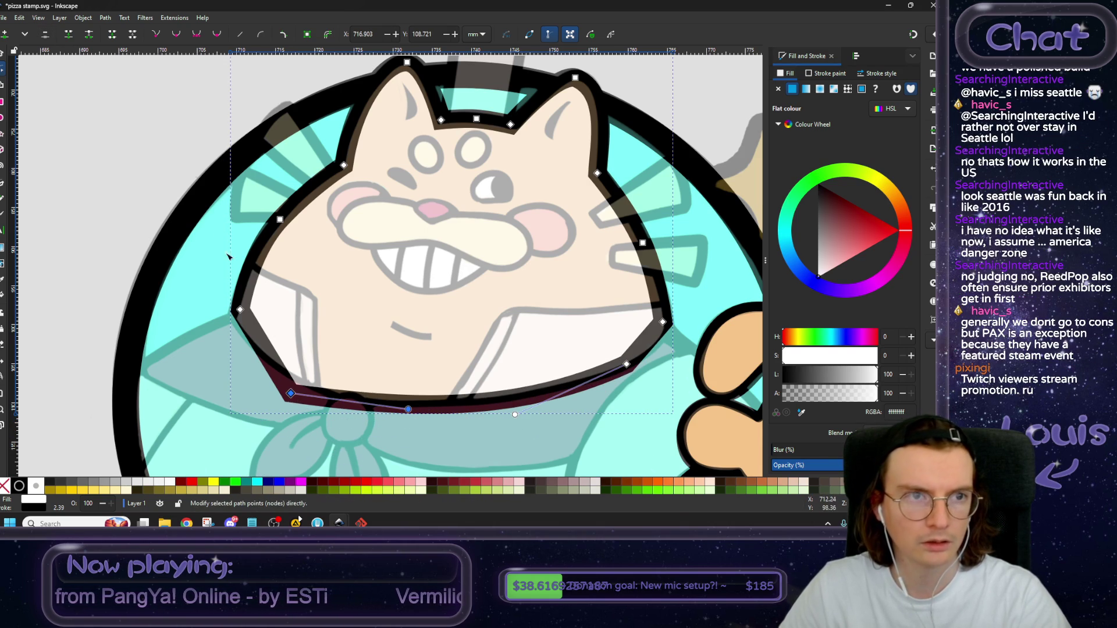
click(197, 34)
drag(349, 402, 353, 417)
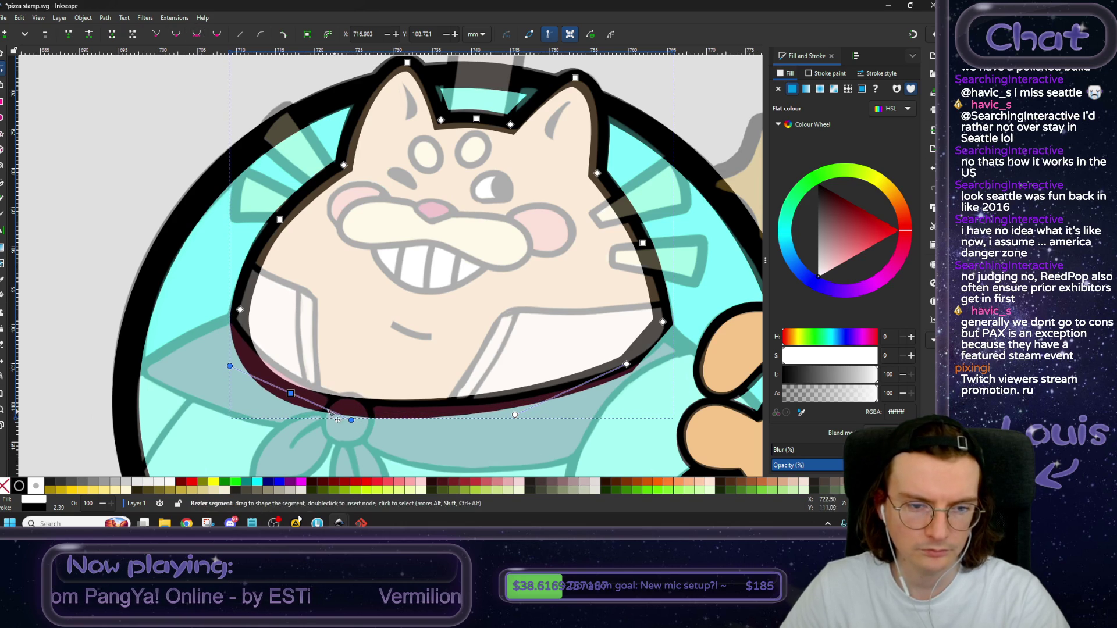
drag(290, 393, 307, 398)
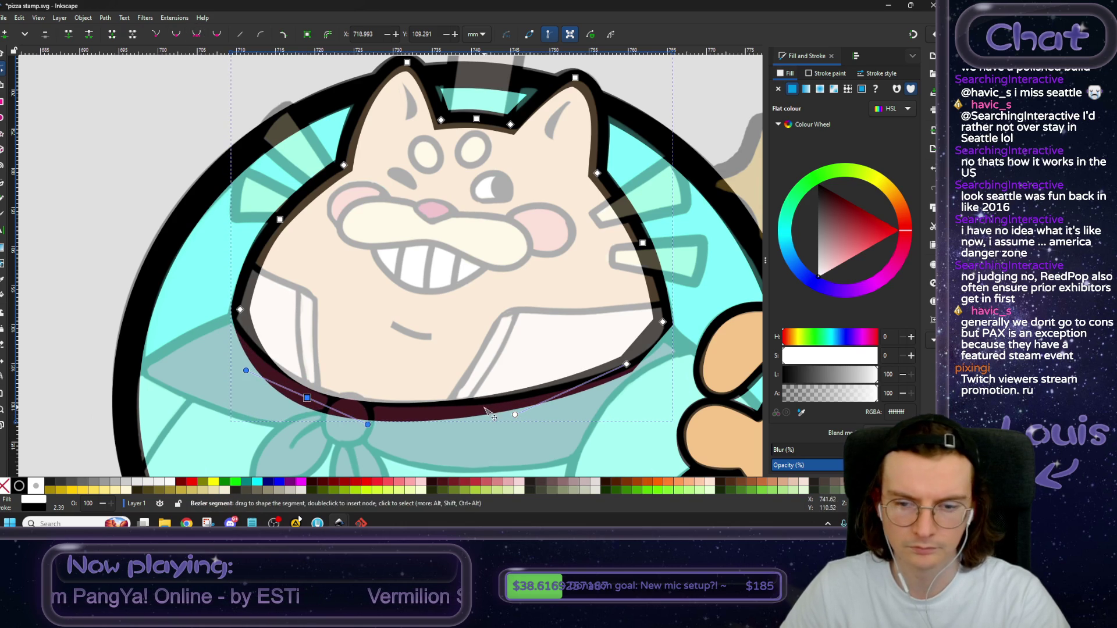
drag(627, 365, 602, 389)
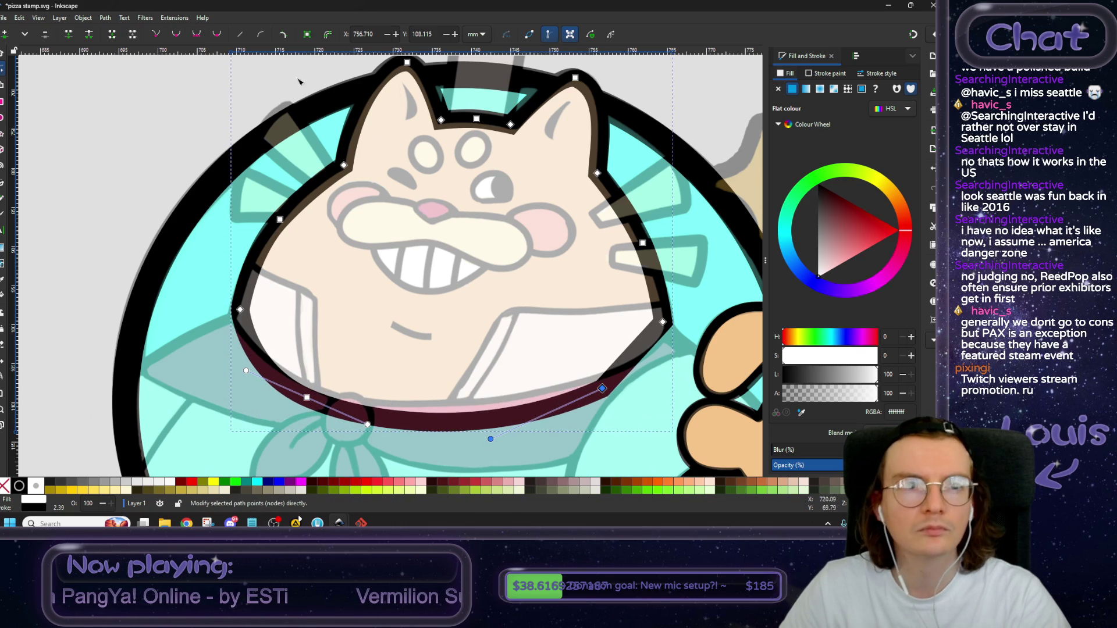
click(192, 34)
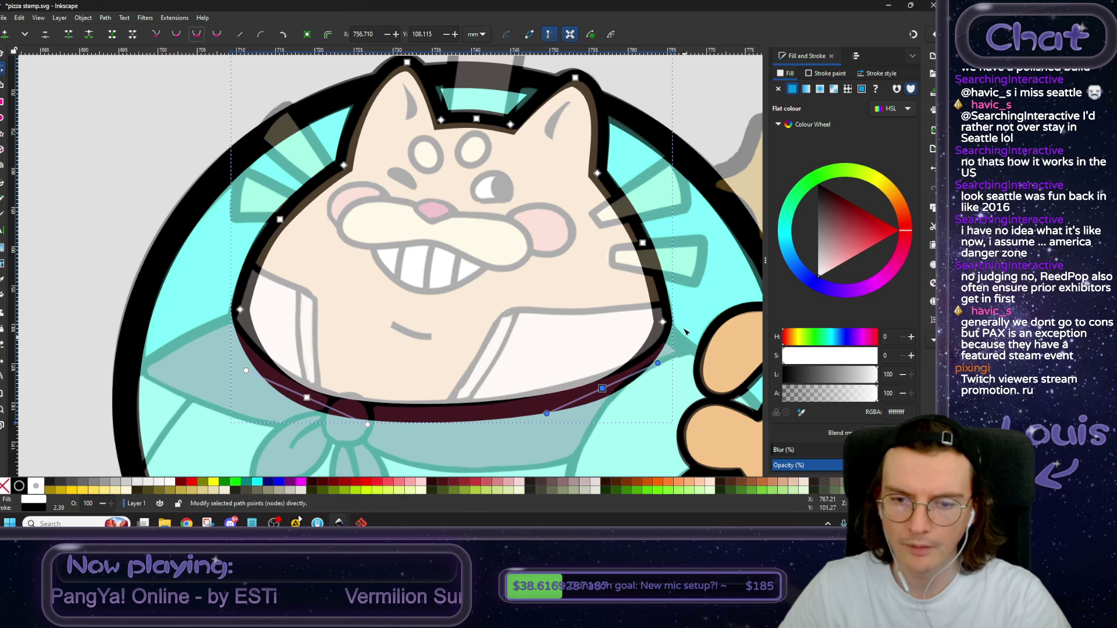
key(minus)
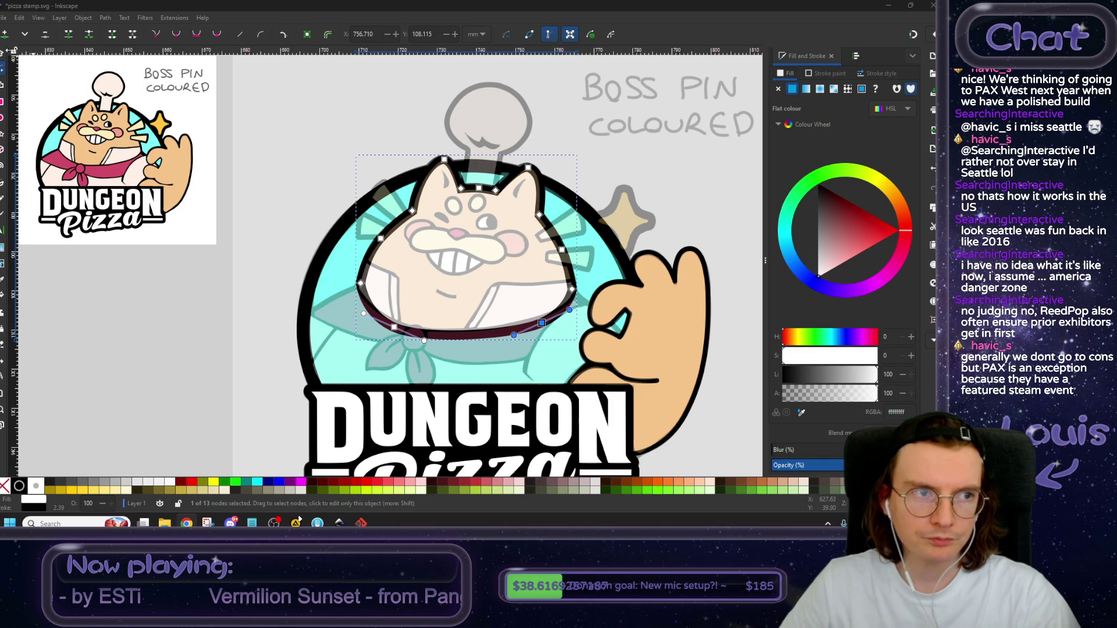
key(s)
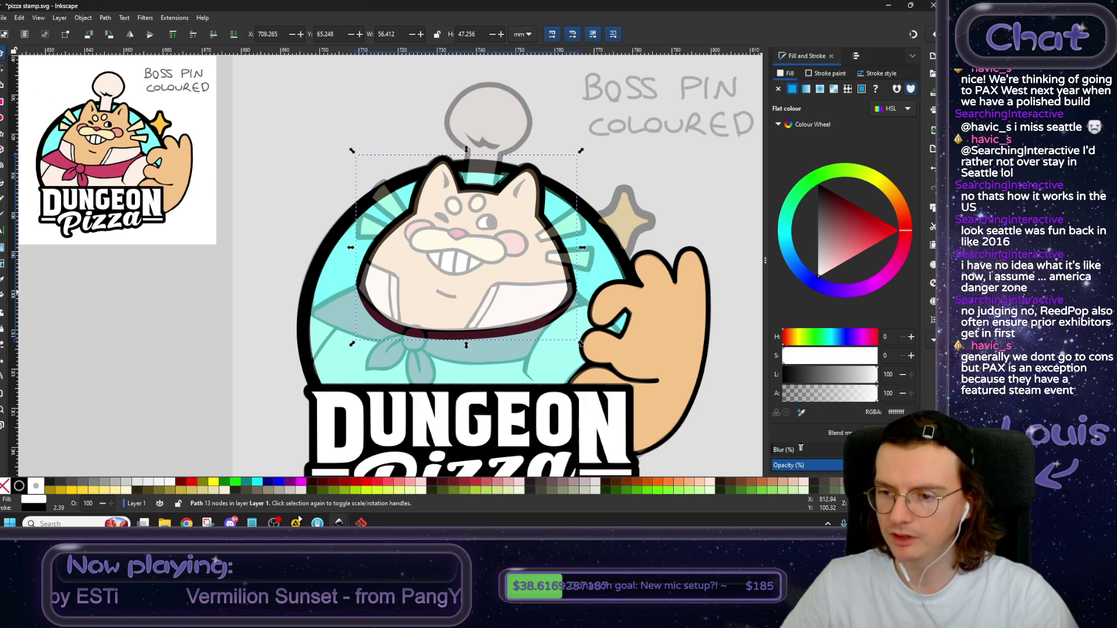
Fill the cat body shape with the hand's tan colour, f6c48aff.
click(801, 413)
click(678, 332)
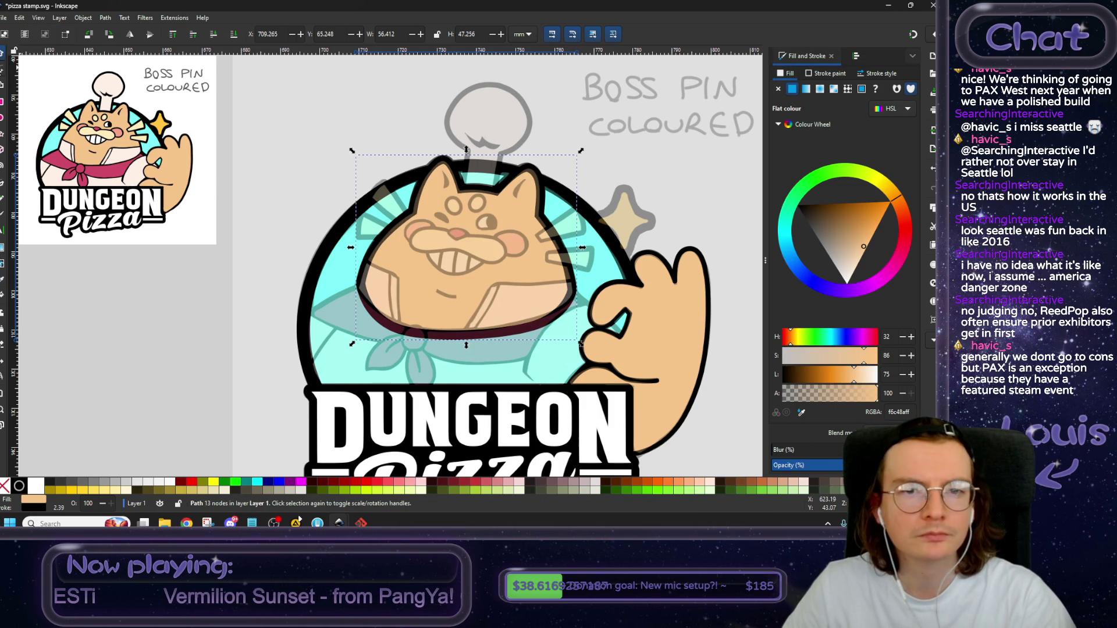
scroll(583, 237, up, 2)
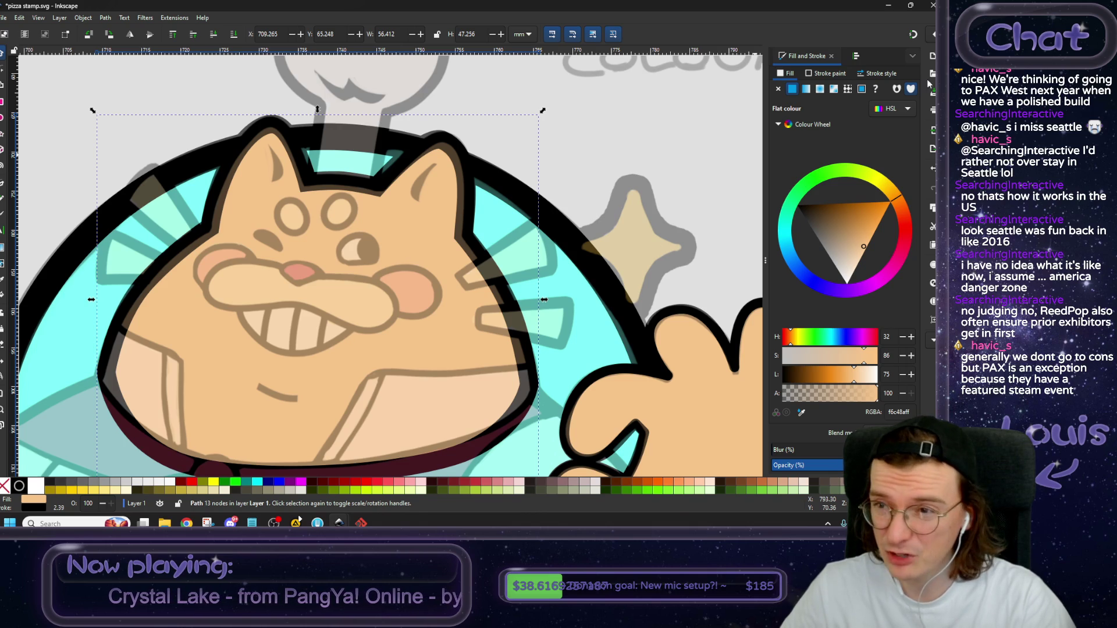
click(881, 73)
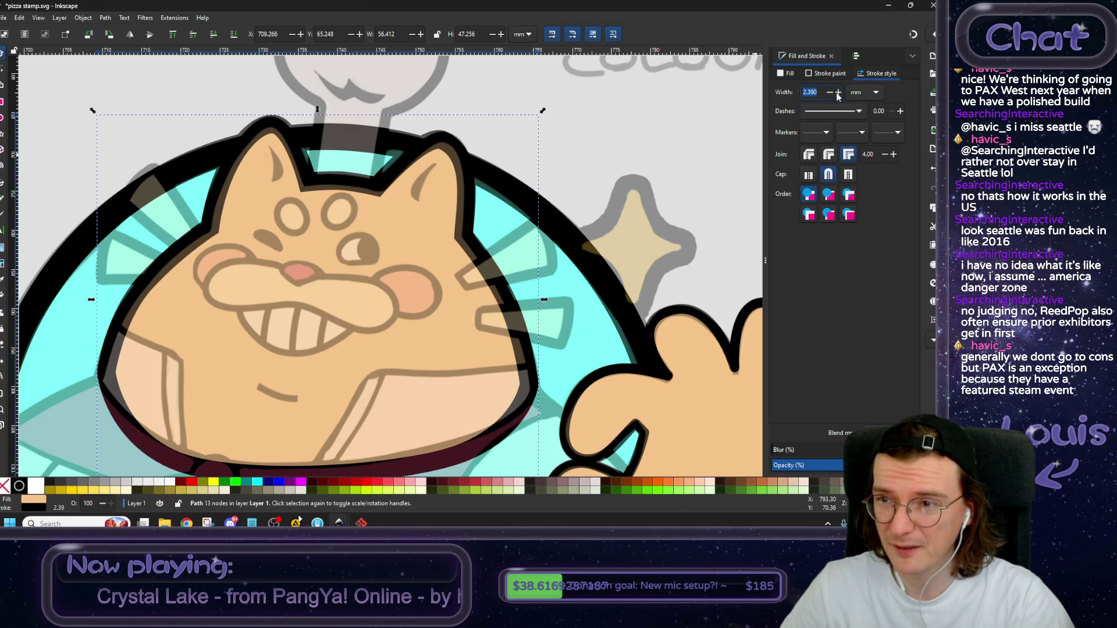
Reduce the body outline width to about 1.9 mm and scale the shape up to roughly 101%.
click(830, 92)
click(830, 92)
click(829, 92)
click(829, 92)
click(829, 92)
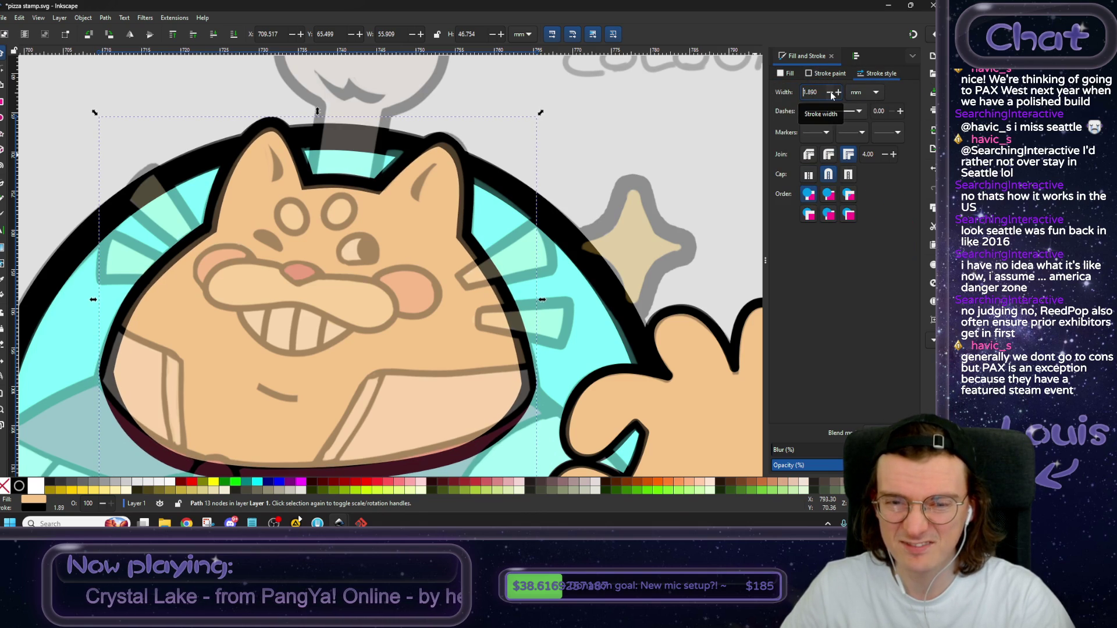
scroll(524, 326, down, 3)
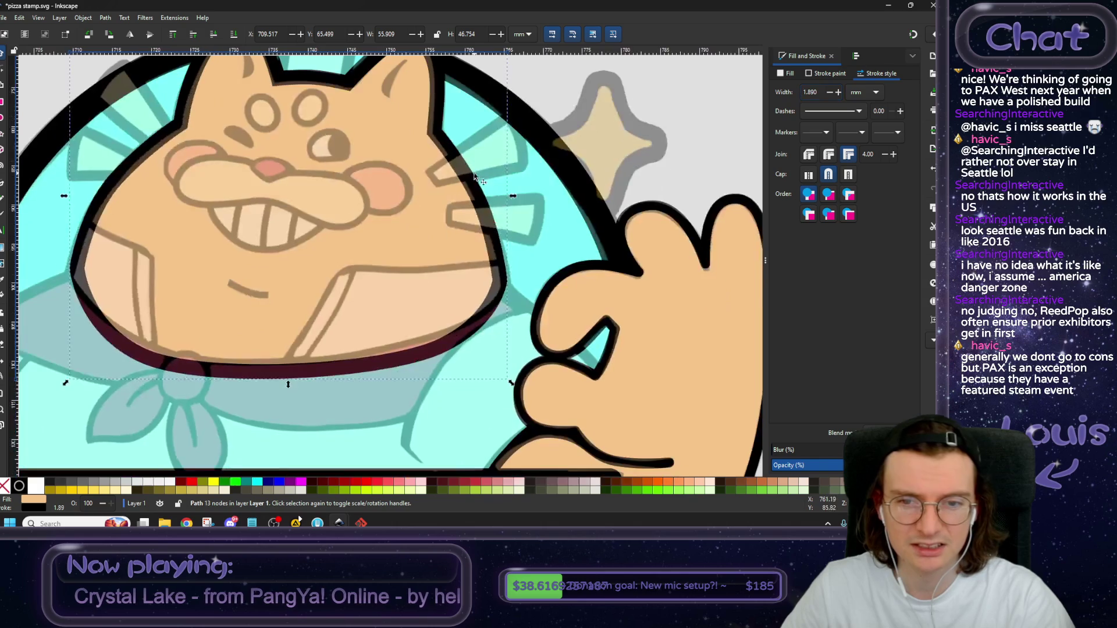
ctrl+scroll(531, 342, down, 1)
drag(519, 369, 523, 375)
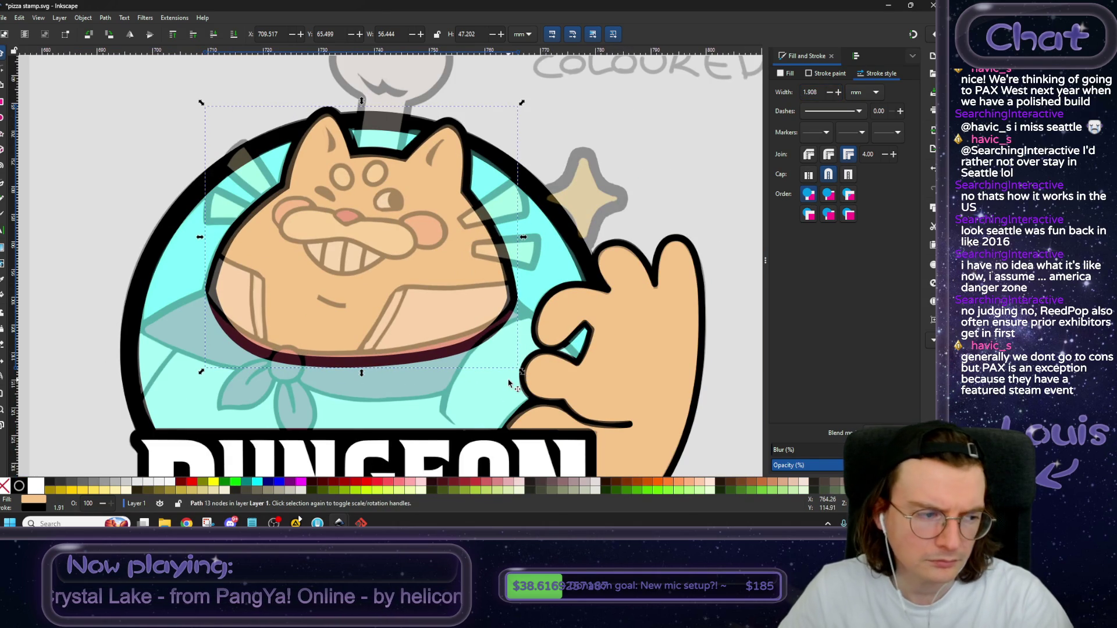
scroll(406, 332, up, 1)
scroll(406, 331, left, 2)
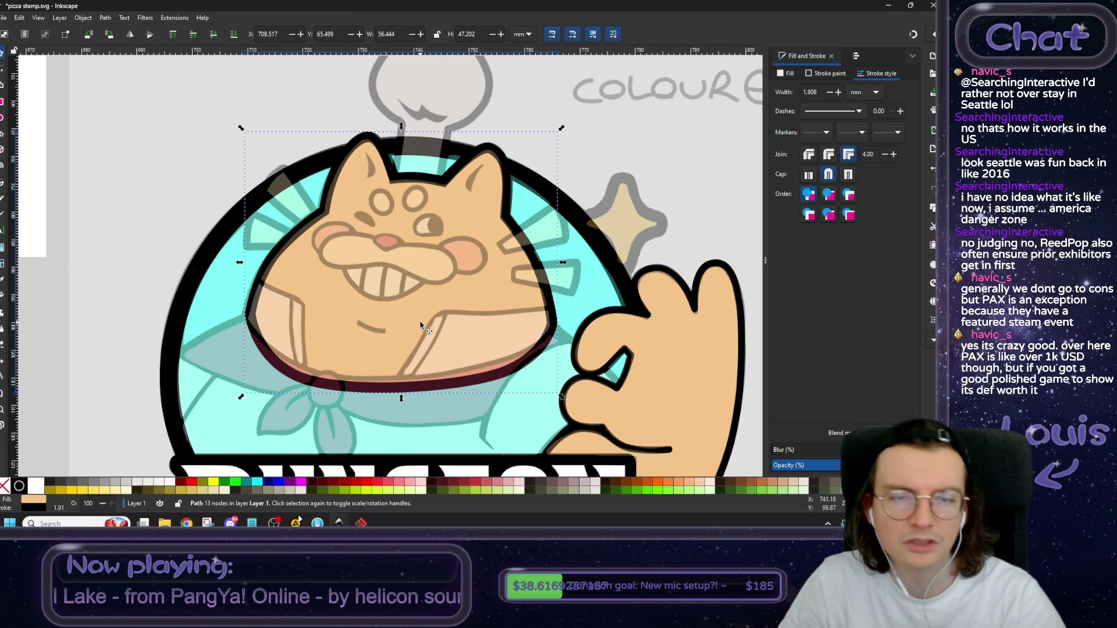
scroll(460, 336, down, 1)
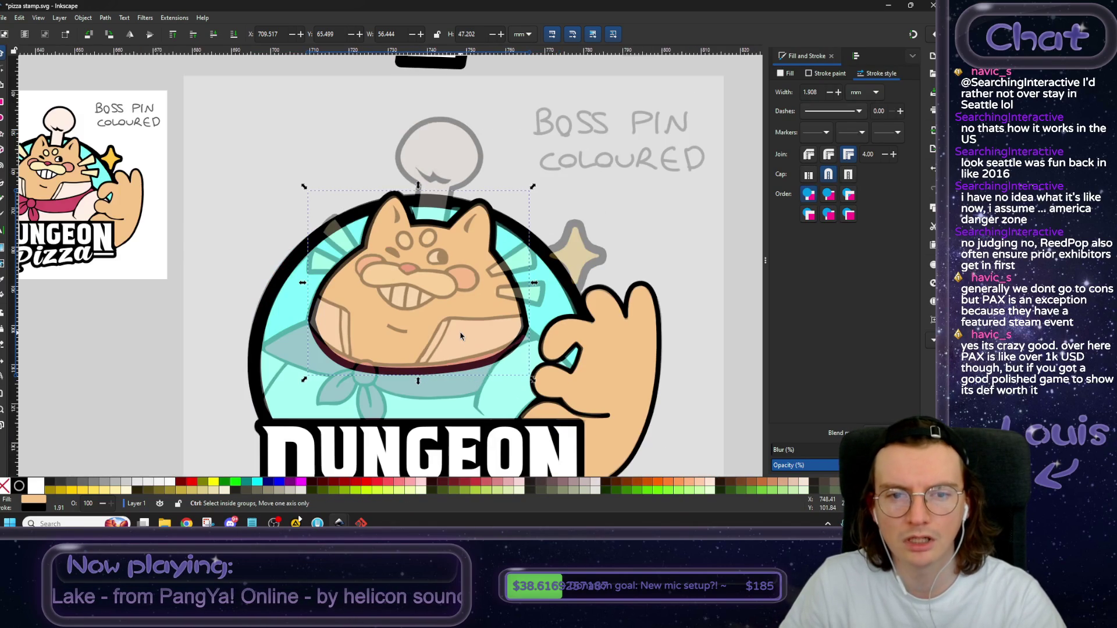
scroll(701, 320, right, 2)
scroll(701, 320, down, 1)
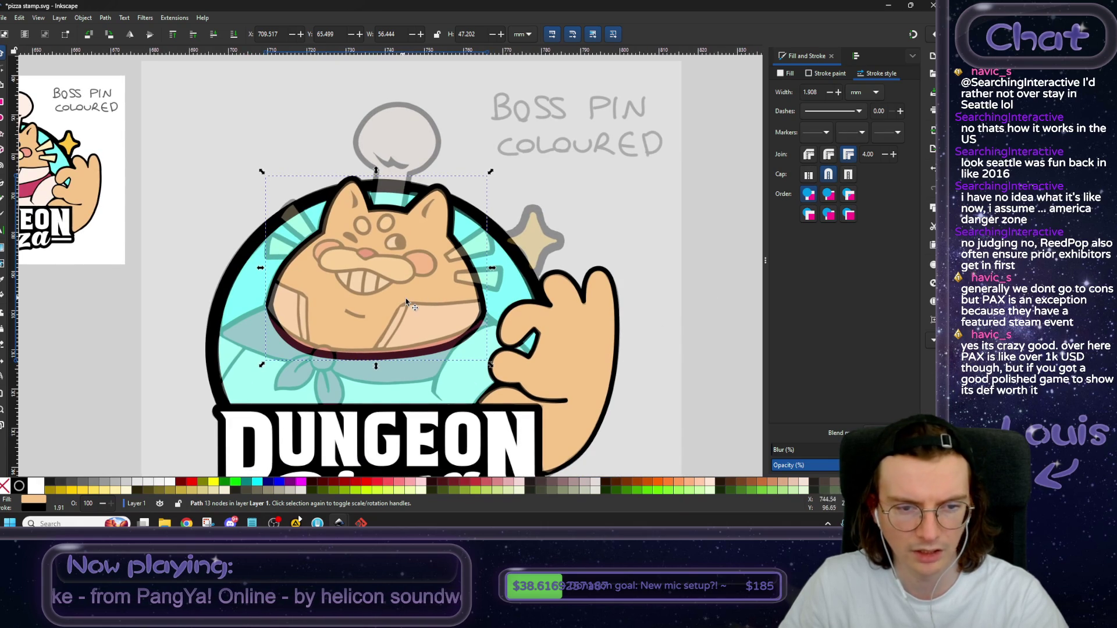
Shift the head outline's bottom-right node left and adjust its handle to hug the collar.
click(6, 71)
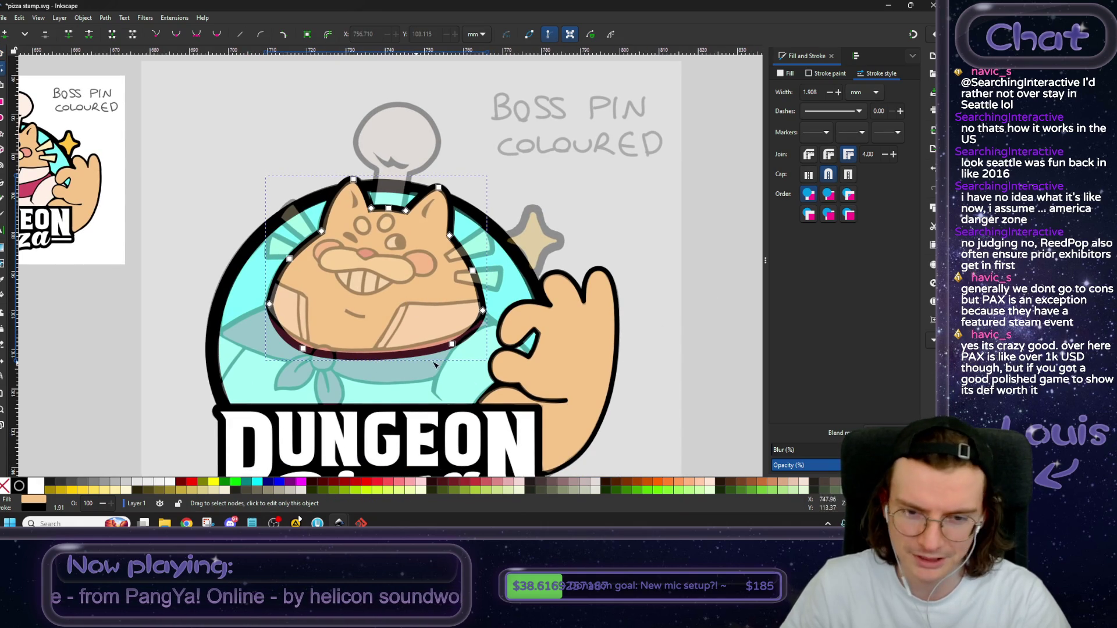
scroll(441, 362, up, 1)
click(458, 338)
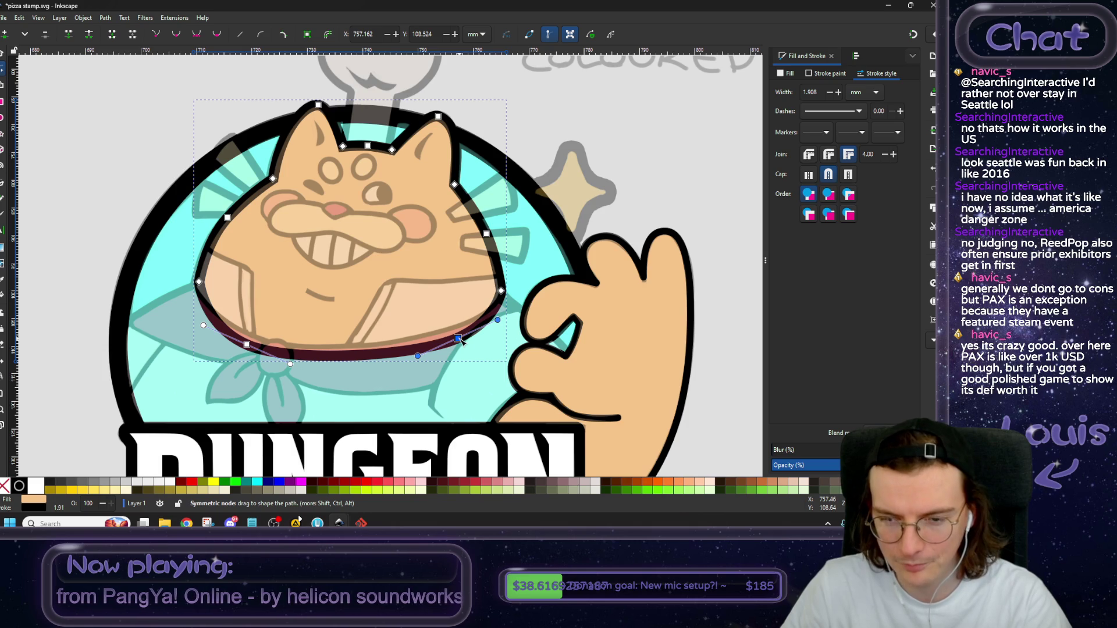
drag(459, 339, 438, 341)
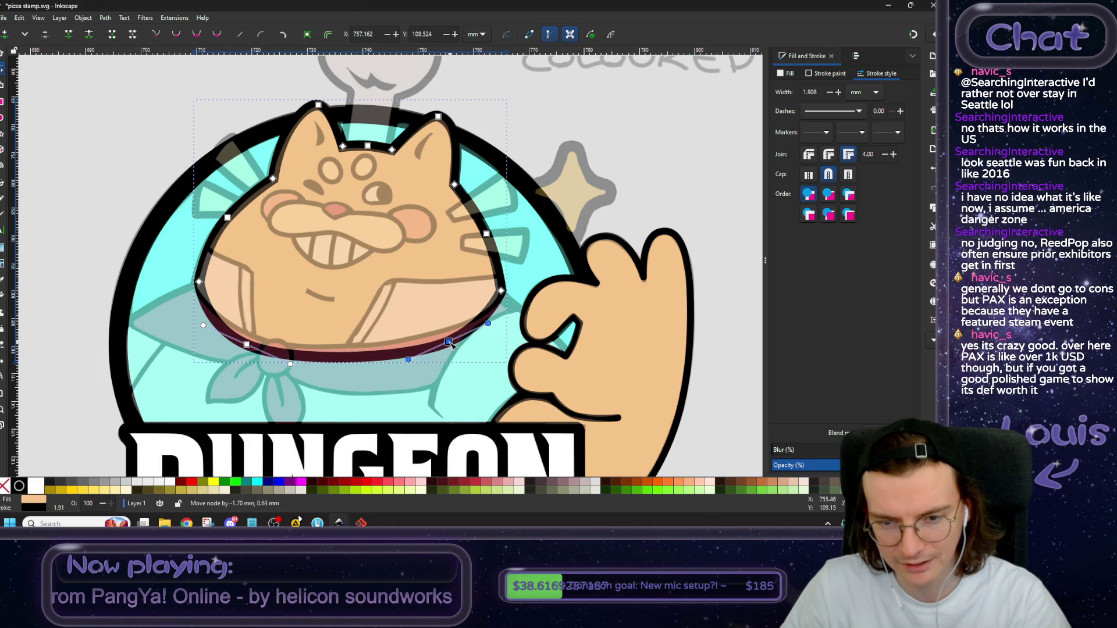
drag(476, 323, 493, 330)
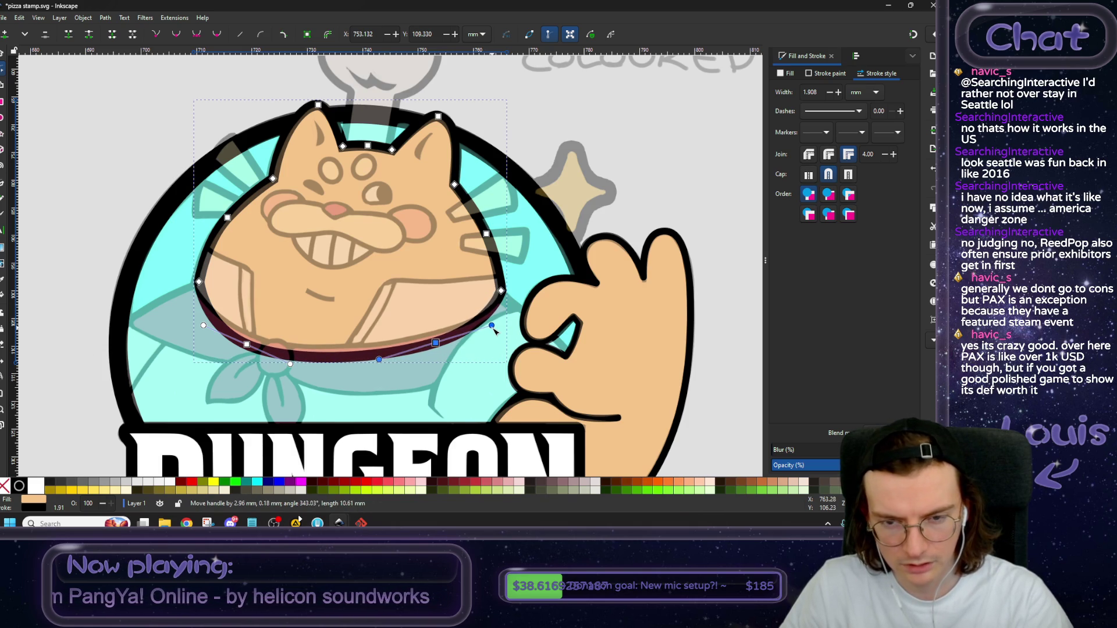
click(246, 344)
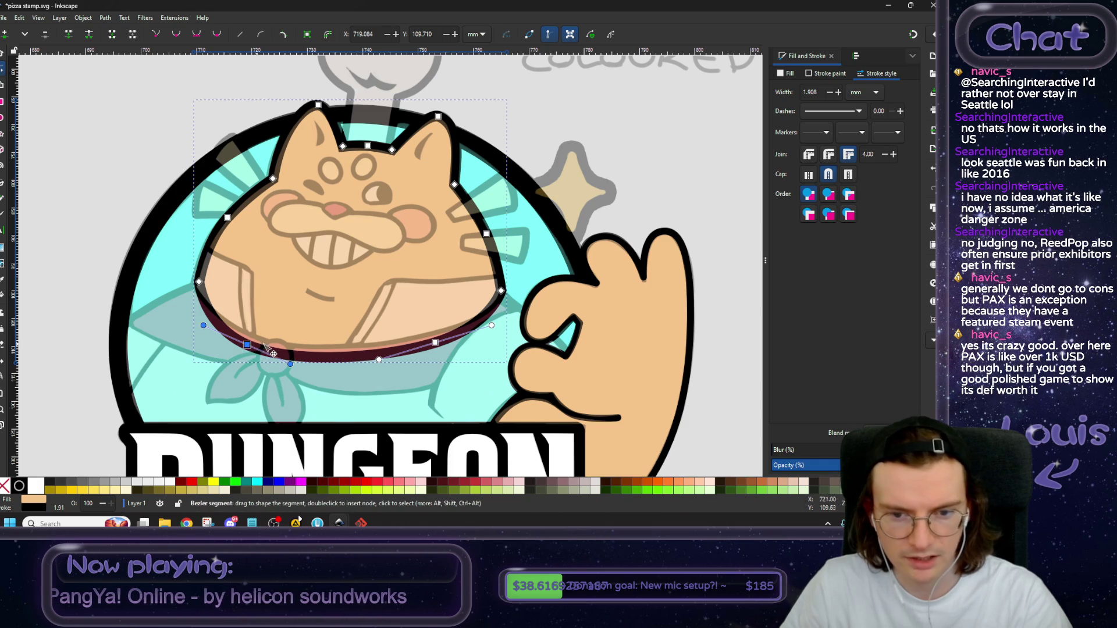
click(2, 53)
click(115, 202)
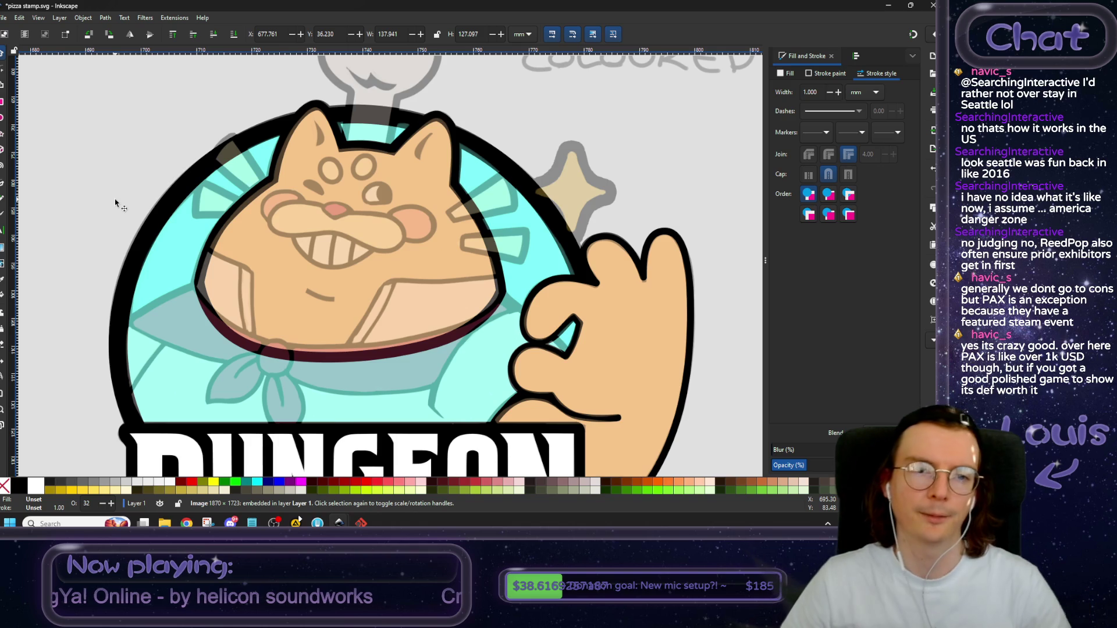
scroll(232, 244, down, 3)
scroll(345, 288, up, 1)
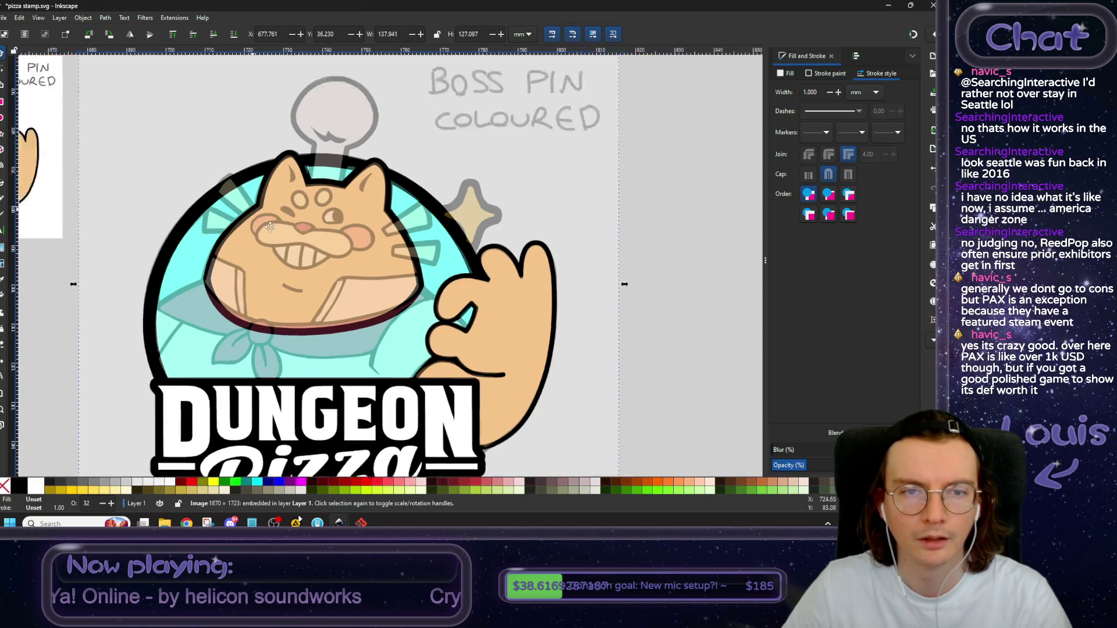
scroll(345, 288, up, 2)
scroll(346, 287, down, 1)
scroll(317, 228, down, 1)
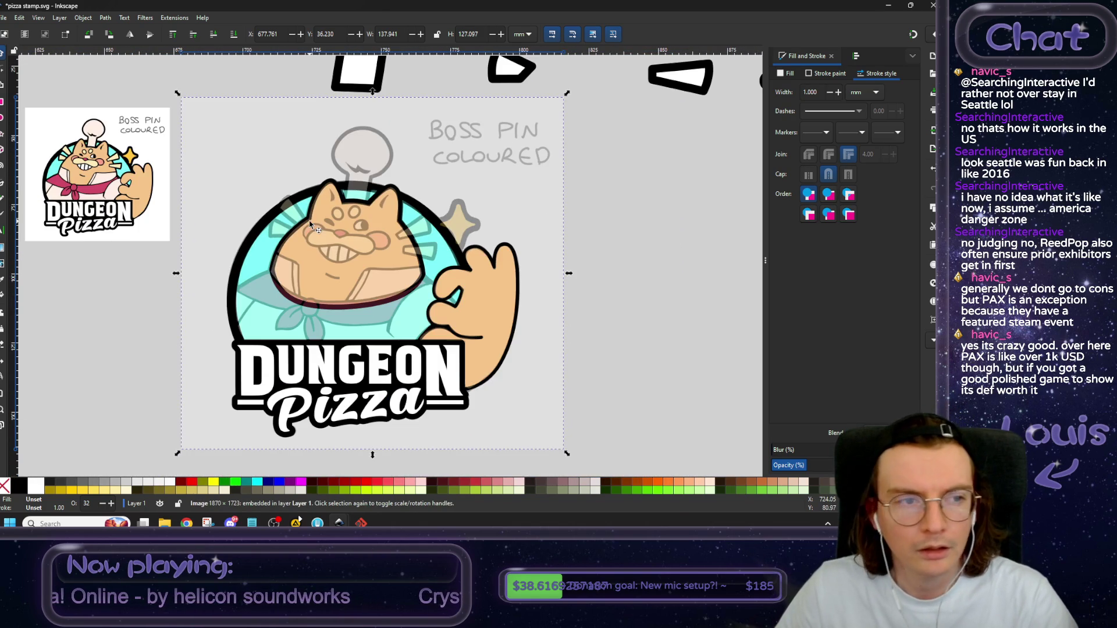
drag(304, 239, 407, 263)
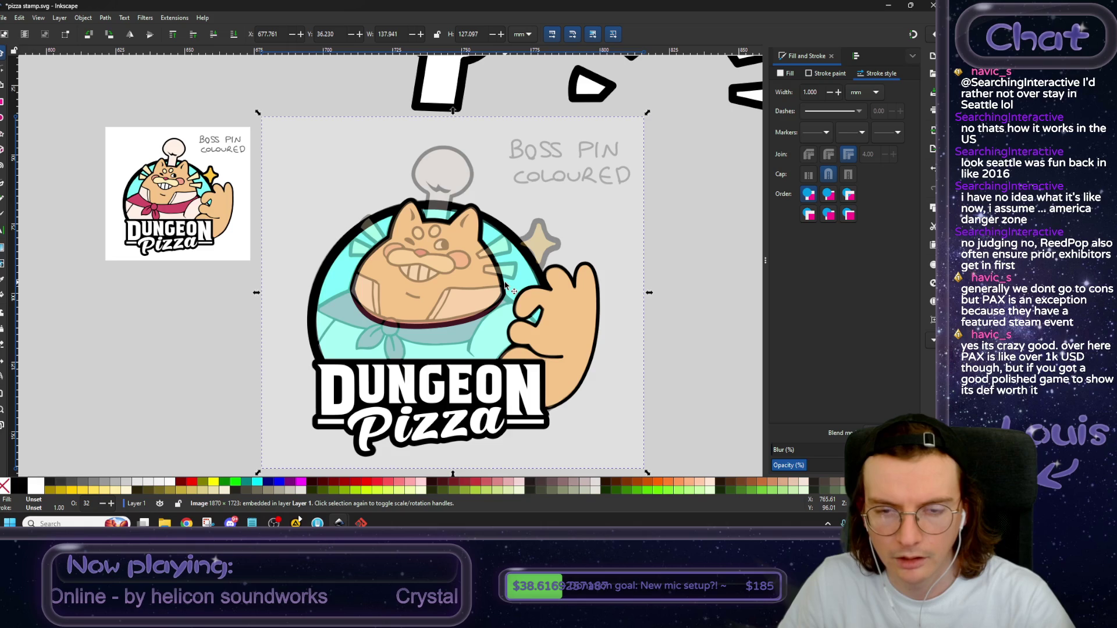
scroll(504, 285, down, 1)
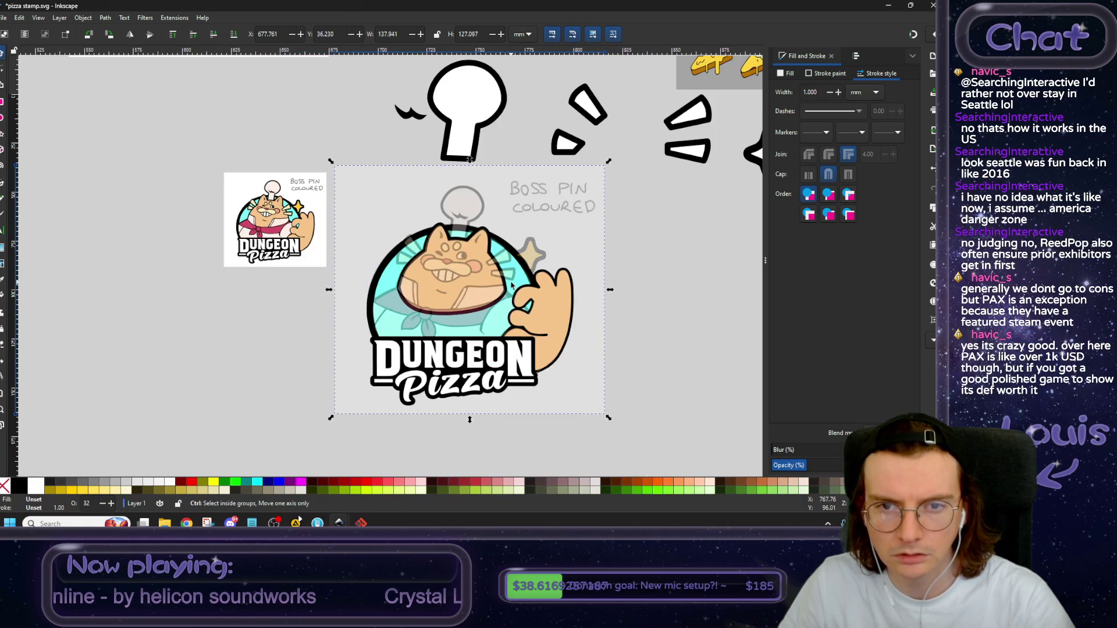
scroll(510, 260, up, 3)
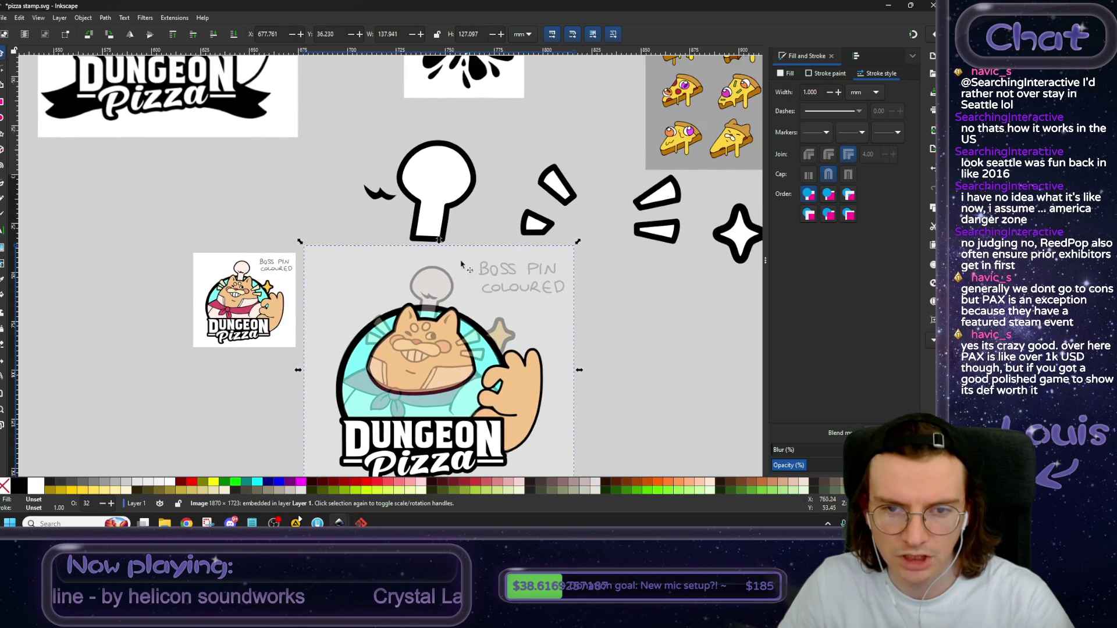
drag(450, 215, 447, 299)
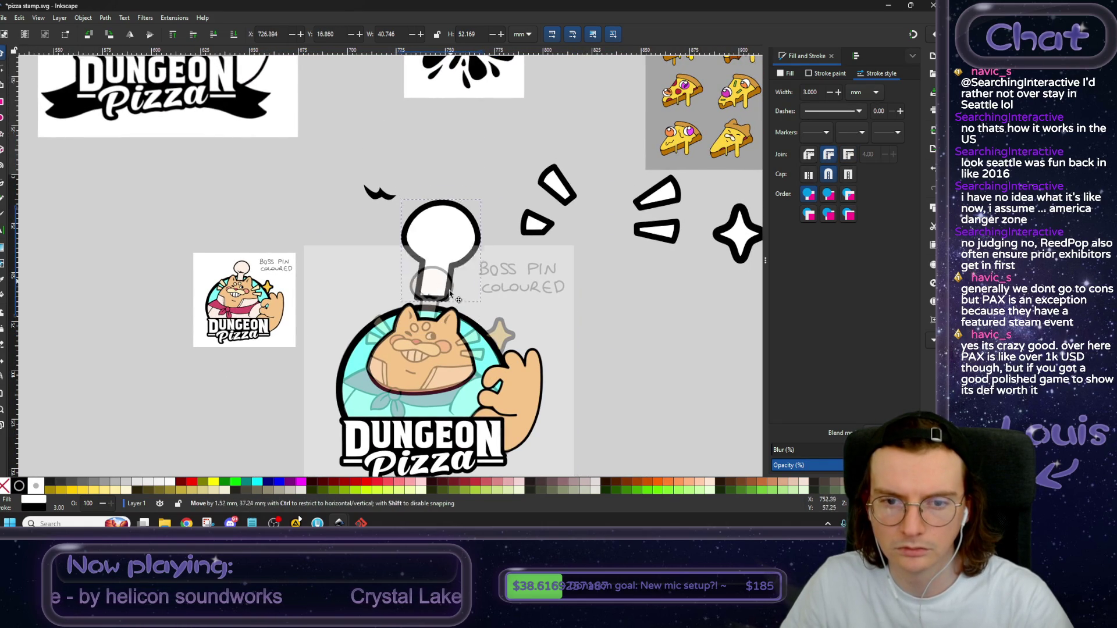
Scale the chef hat down and position it on the cat's head.
drag(475, 224, 464, 245)
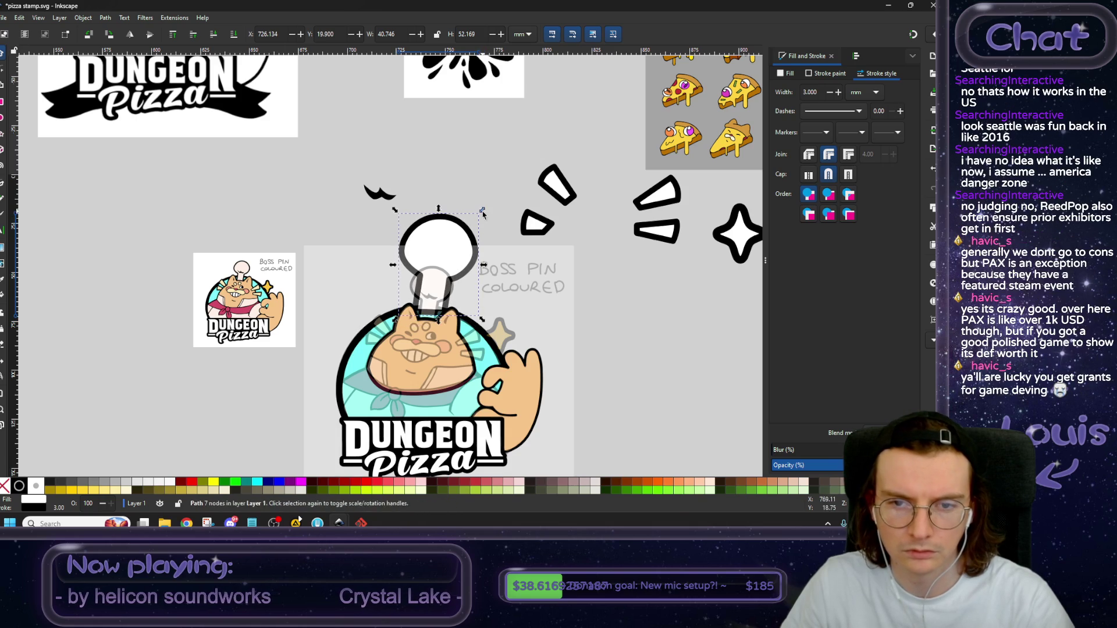
drag(464, 245, 442, 262)
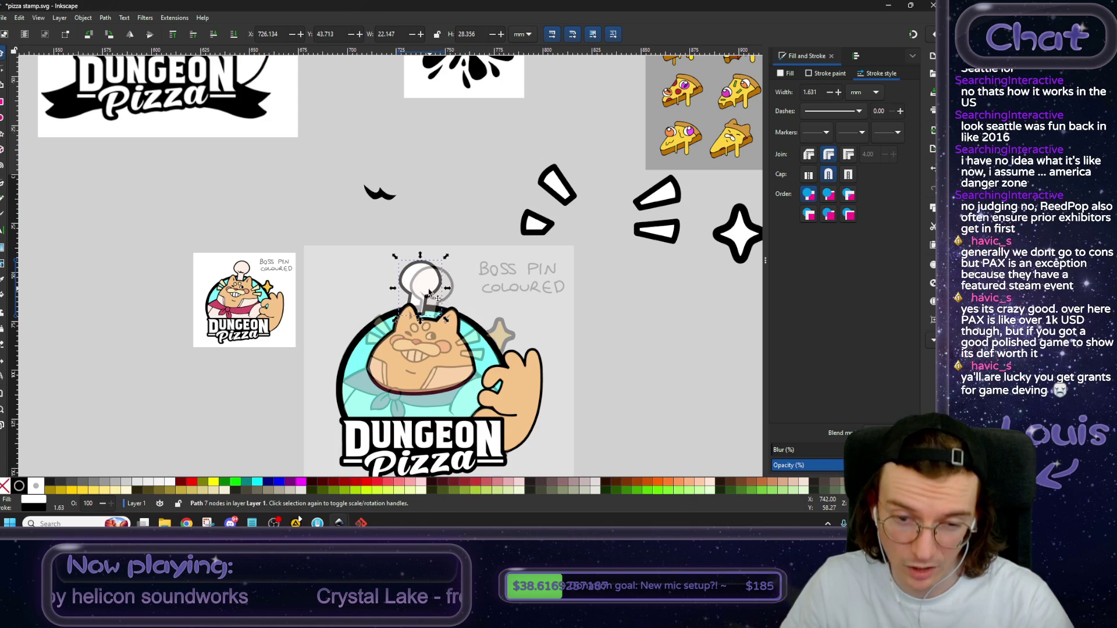
drag(446, 319, 460, 332)
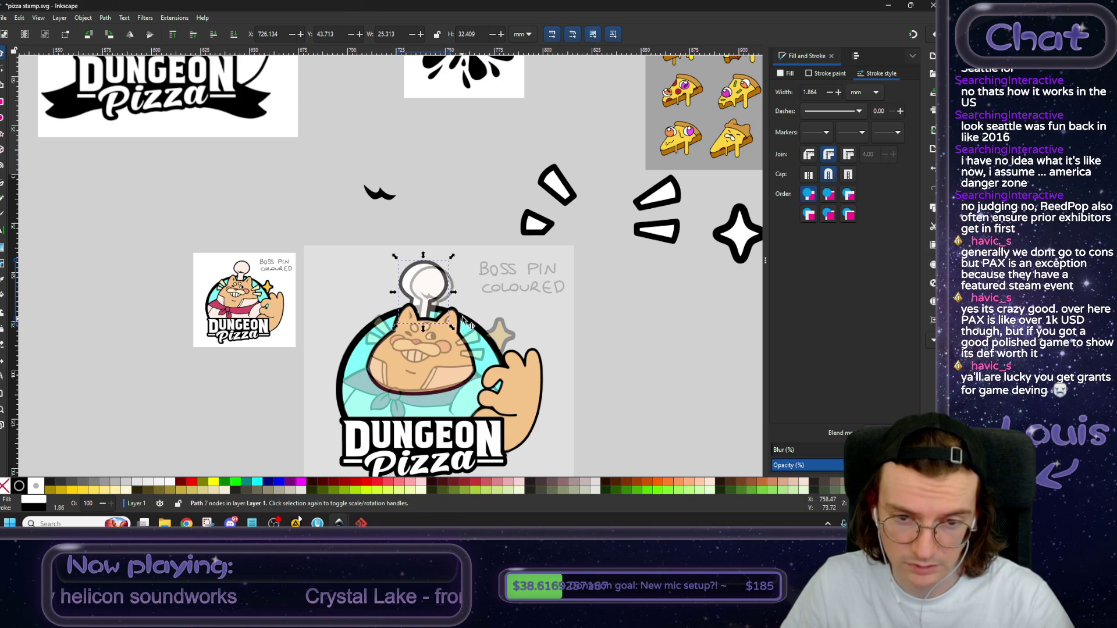
key(Escape)
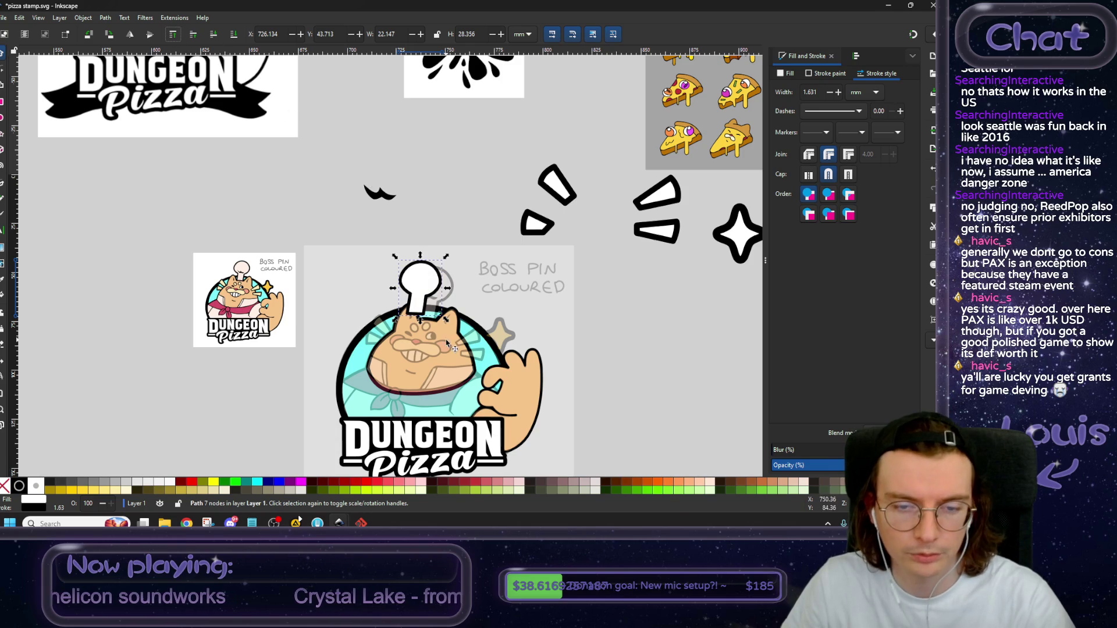
scroll(437, 335, up, 2)
drag(417, 280, 438, 292)
drag(475, 199, 478, 196)
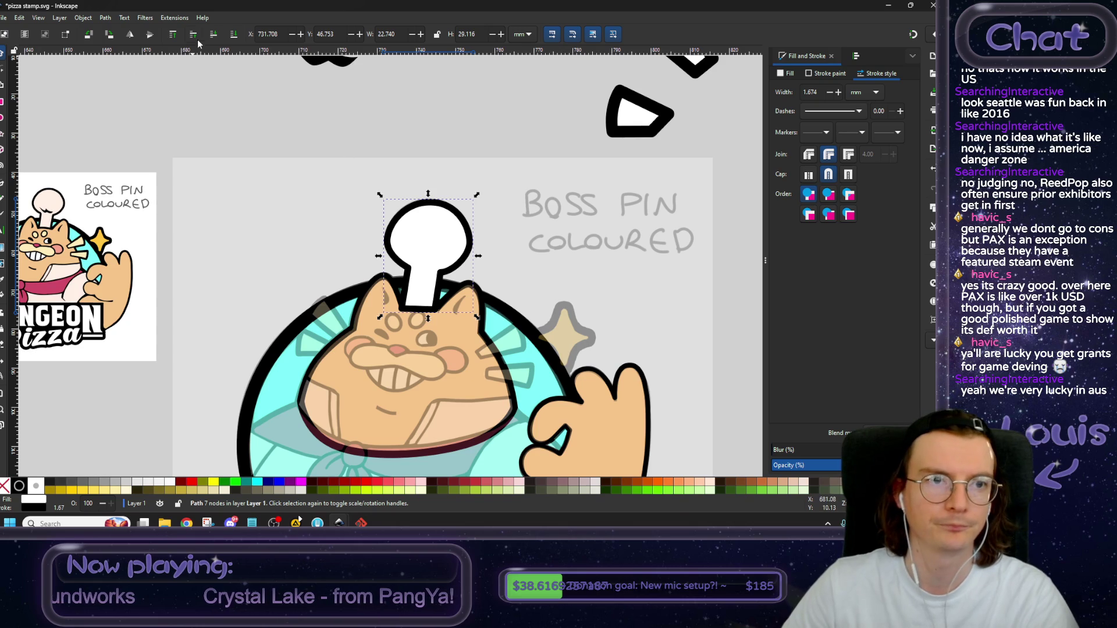
Lower the chef hat one step so its stem tucks behind the head outline.
click(215, 36)
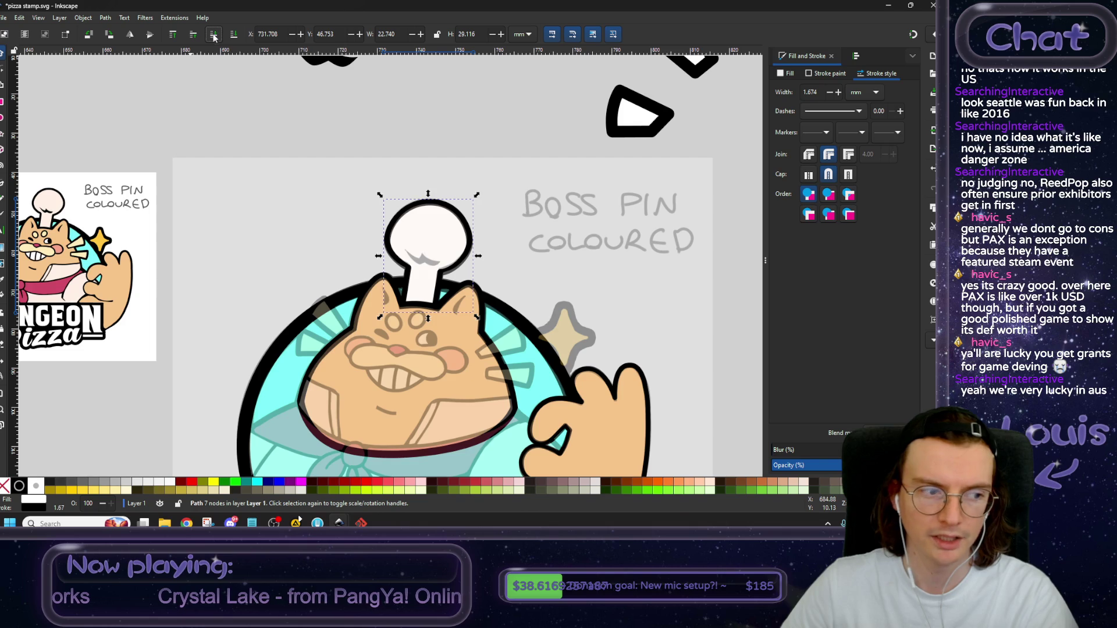
click(374, 137)
scroll(367, 175, up, 4)
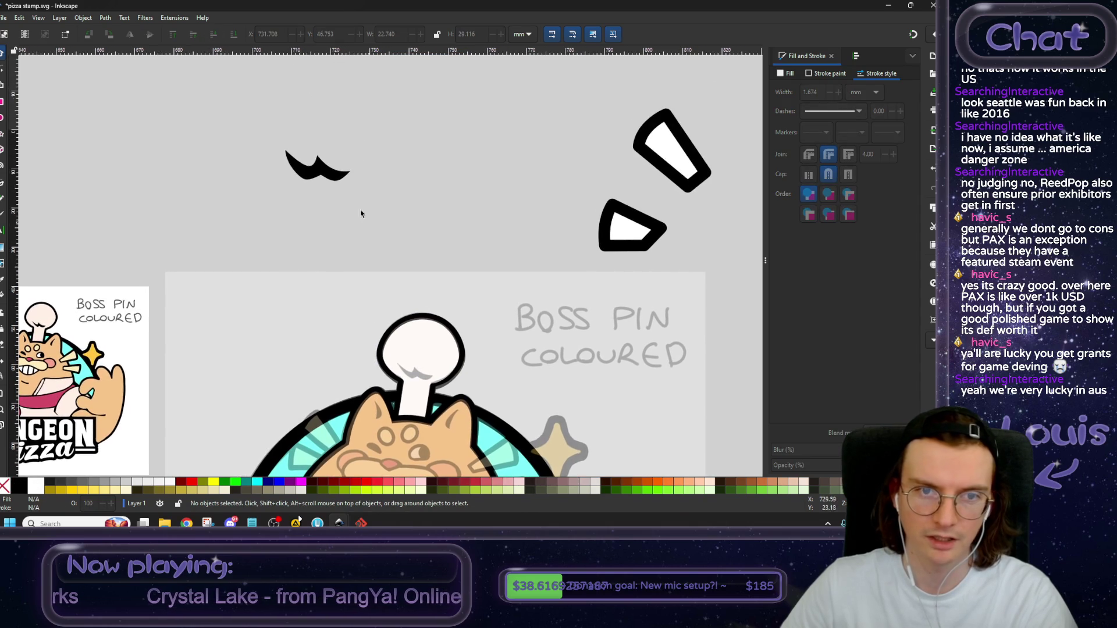
Move the black wavy mark onto the hat, raise it to top, and resize it below the puff.
mouse_move(318, 169)
mouse_down()
mouse_move(384, 229)
mouse_move(418, 371)
mouse_up()
click(174, 35)
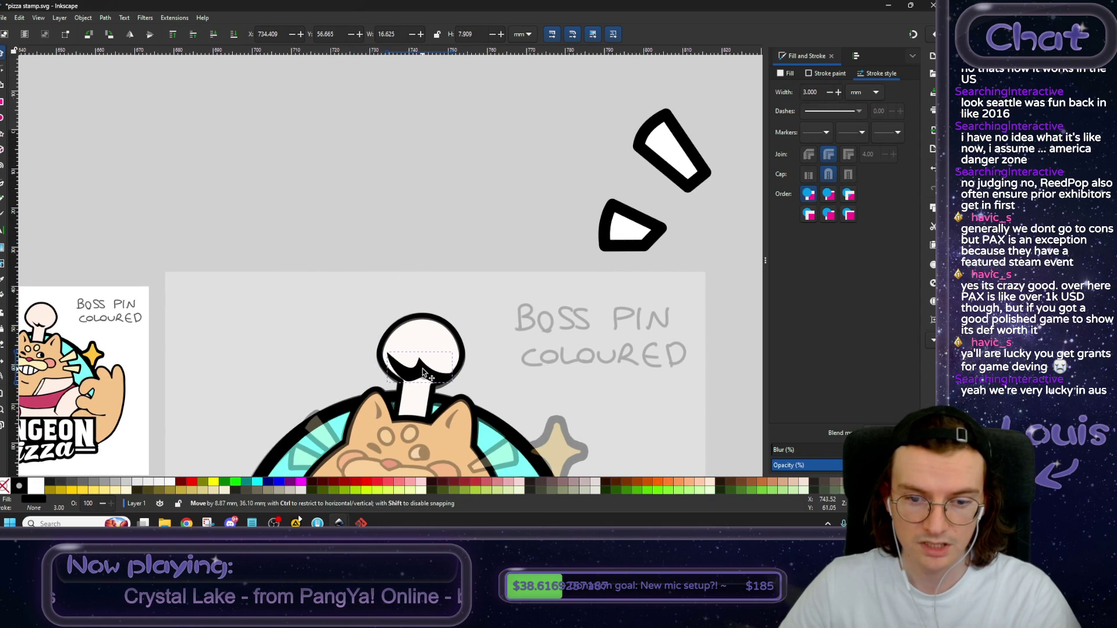
drag(465, 345, 428, 373)
scroll(429, 373, up, 3)
drag(487, 318, 469, 336)
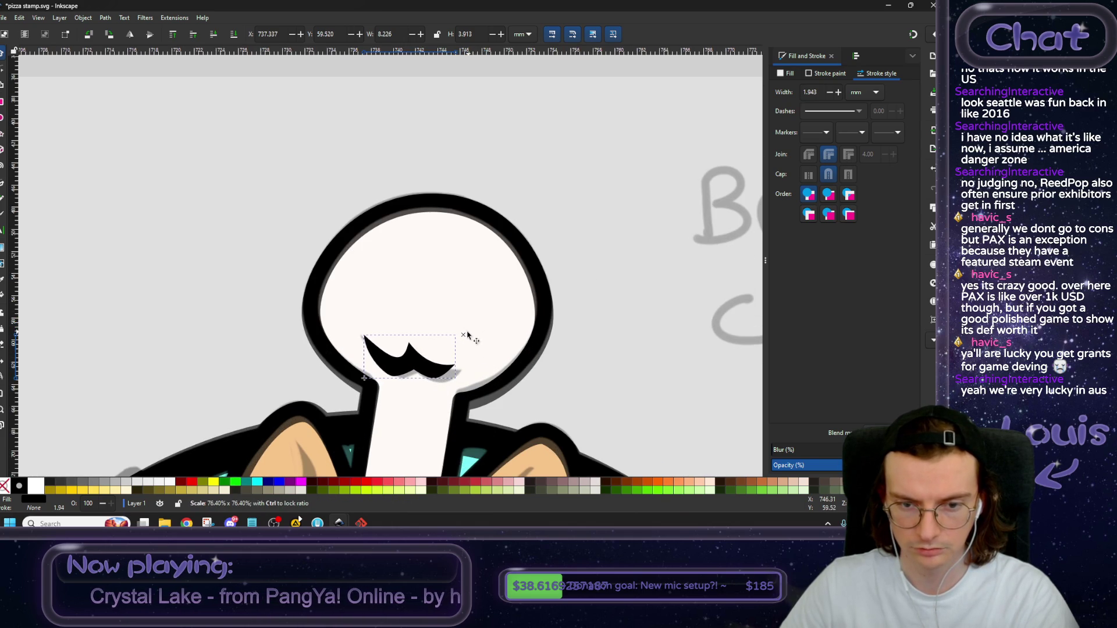
drag(418, 369, 426, 375)
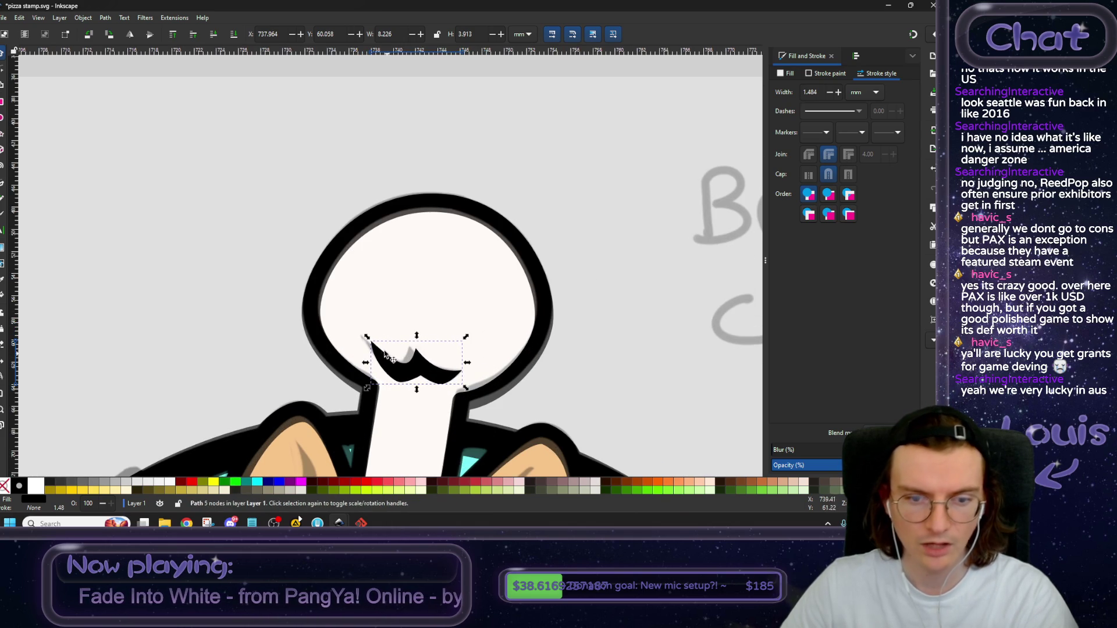
drag(366, 336, 361, 363)
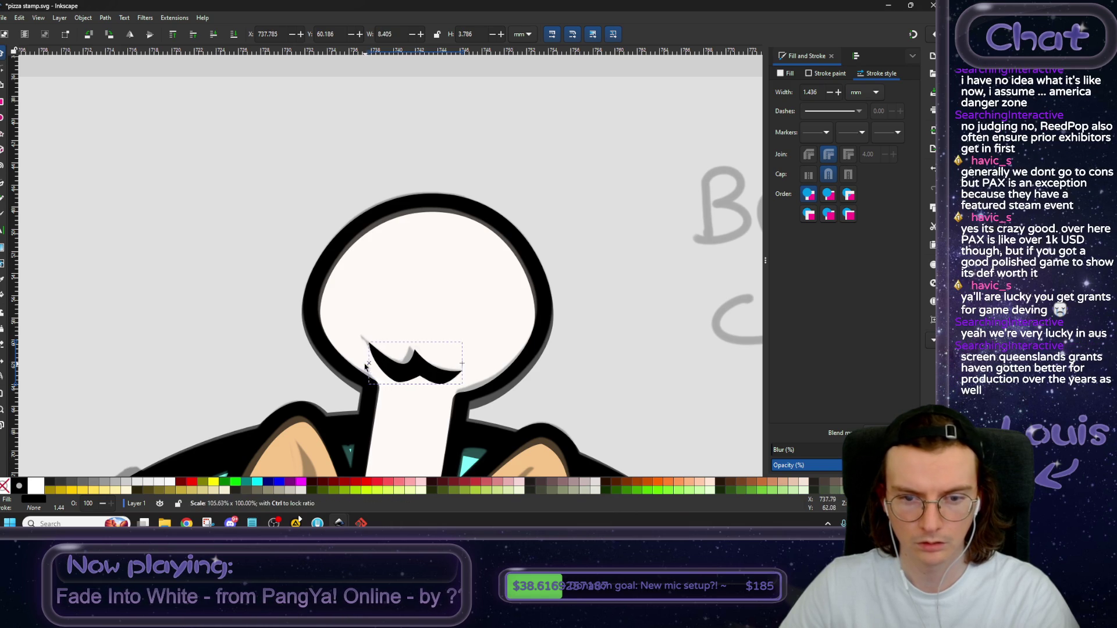
drag(415, 339, 415, 337)
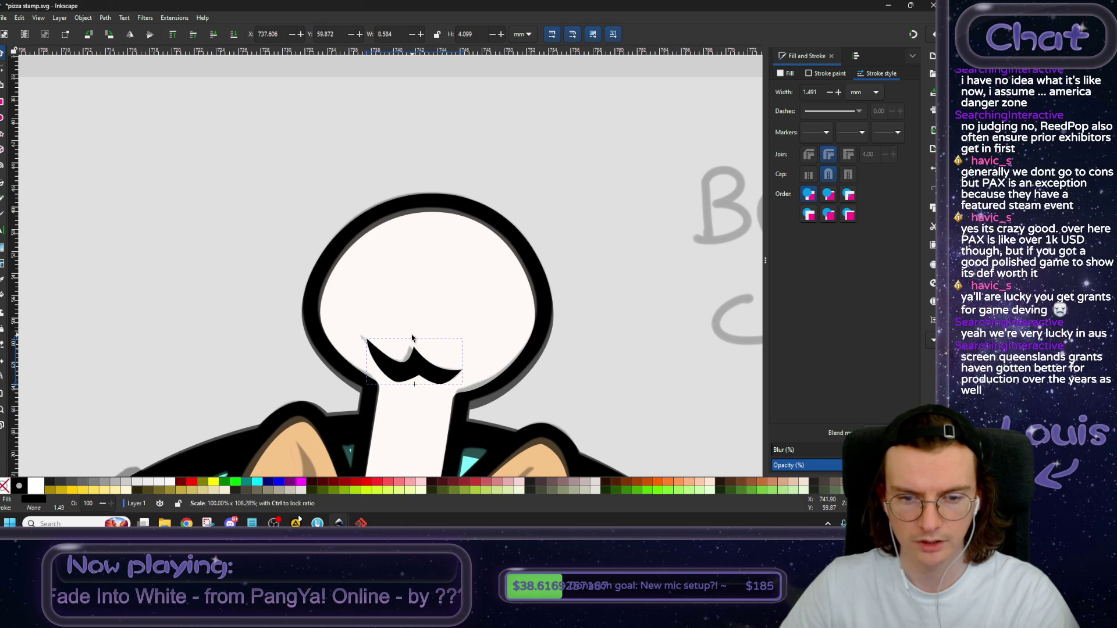
drag(364, 363, 359, 363)
drag(412, 391, 439, 376)
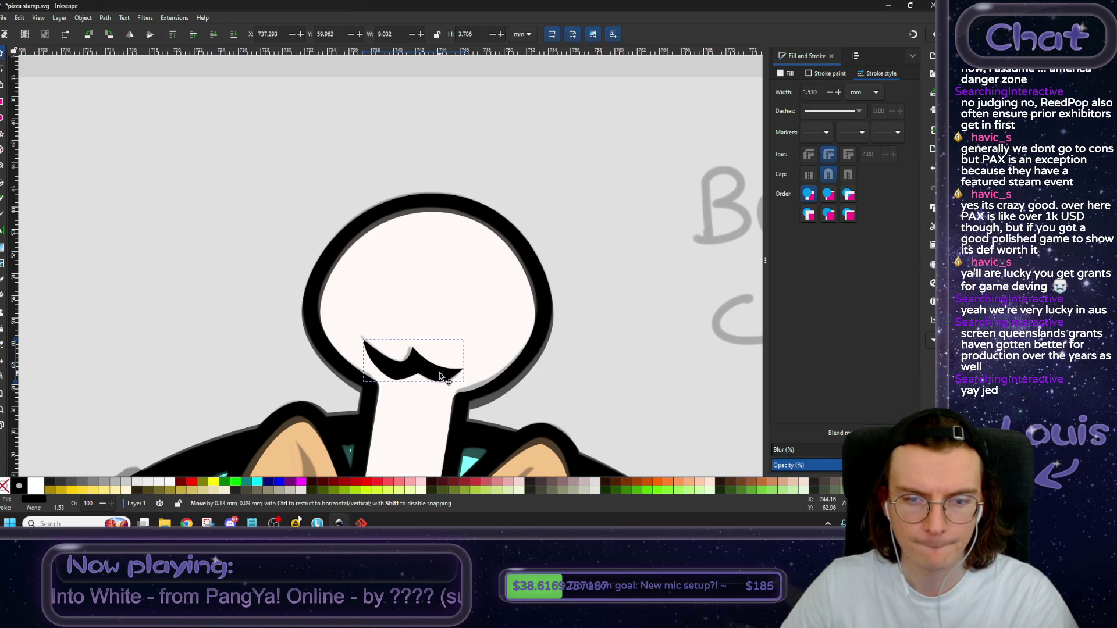
click(277, 174)
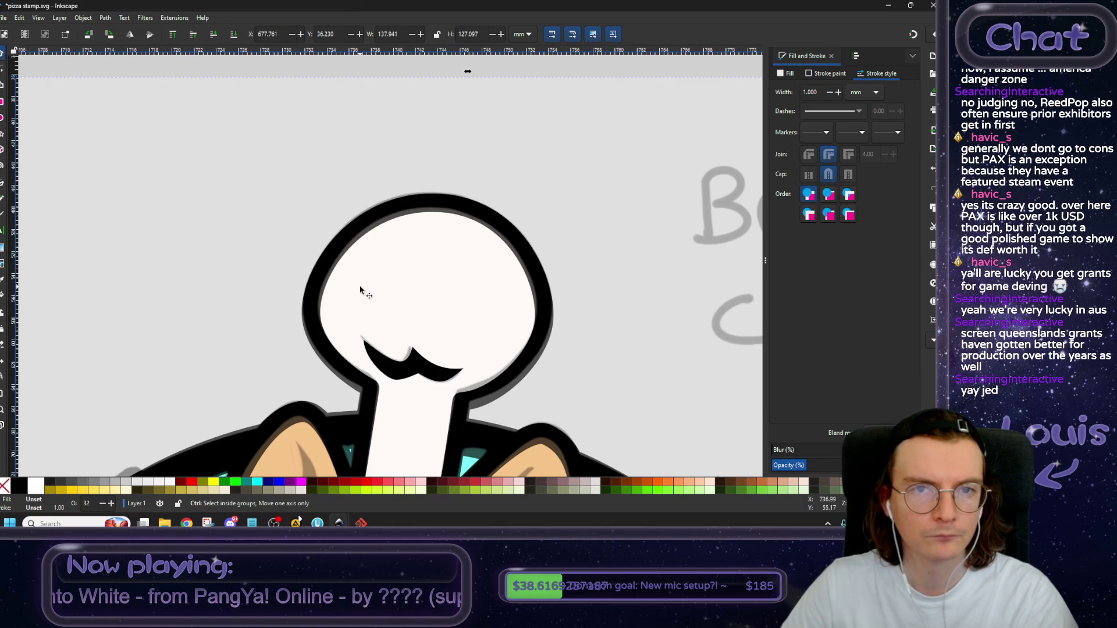
Fill the four loose wedge shapes with the reference image's pale cream.
ctrl+scroll(360, 290, down, 3)
key(Escape)
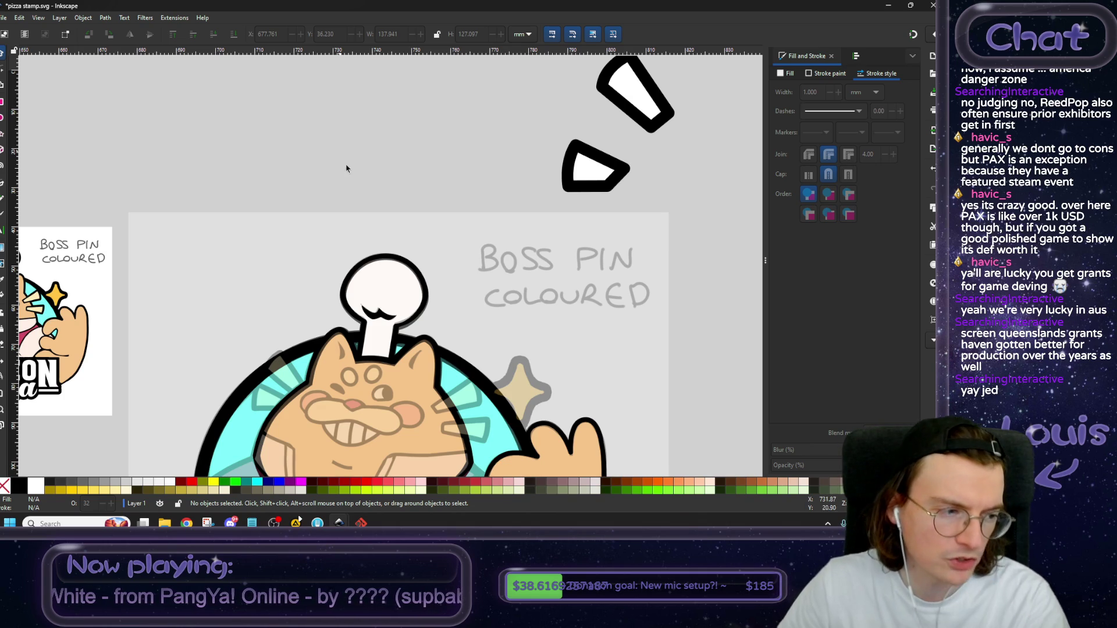
ctrl+scroll(351, 249, down, 2)
ctrl+scroll(370, 214, down, 1)
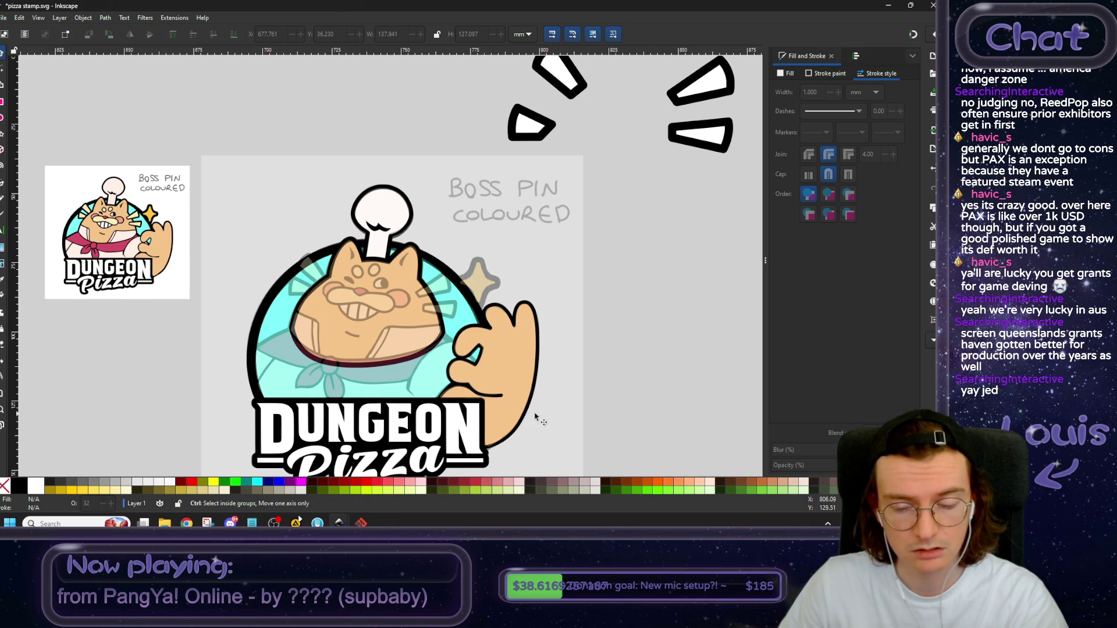
ctrl+scroll(431, 395, up, 1)
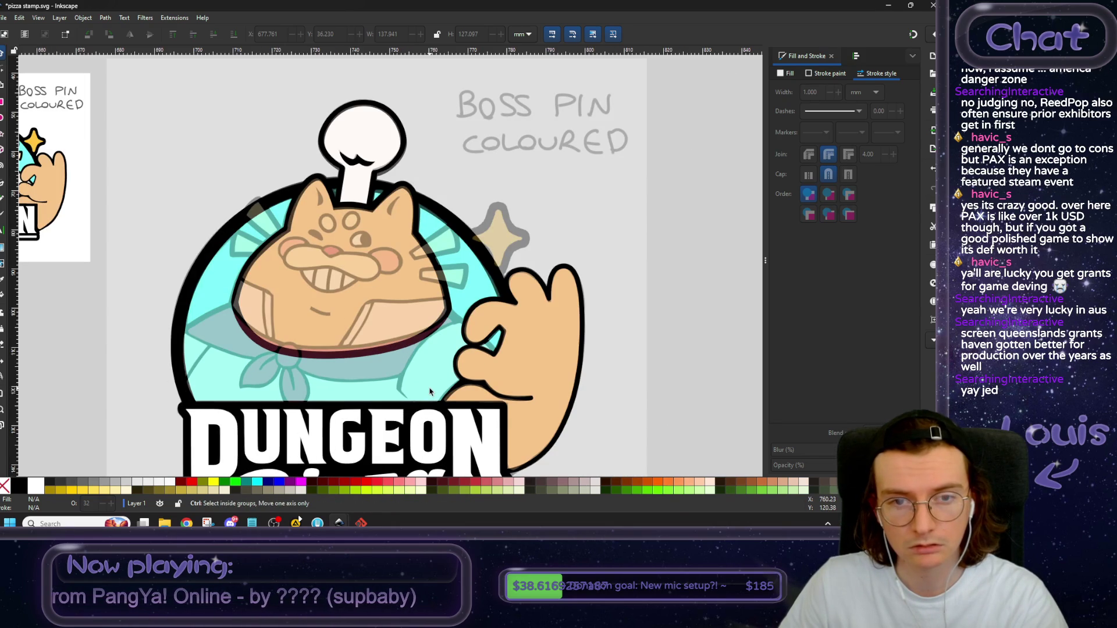
ctrl+scroll(553, 424, down, 1)
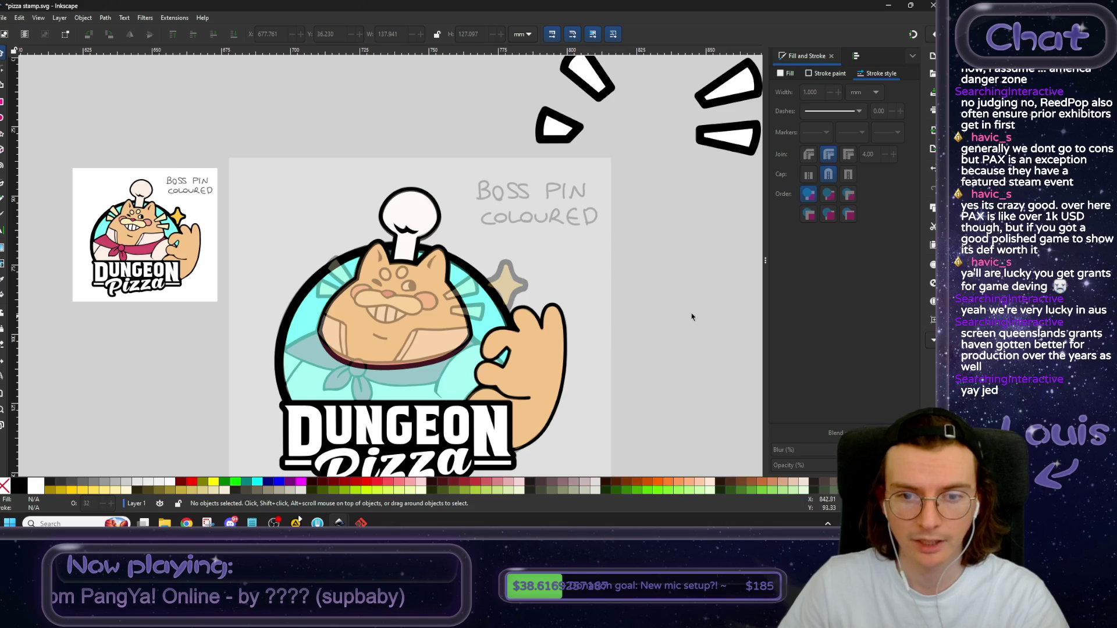
drag(691, 317, 574, 354)
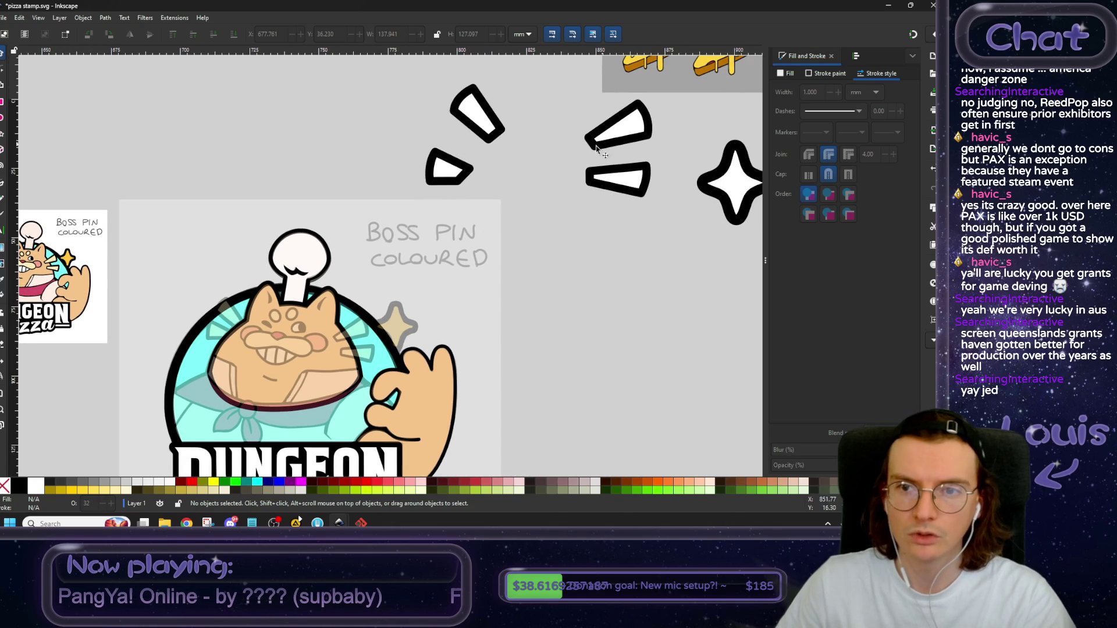
scroll(549, 165, left, 3)
click(544, 104)
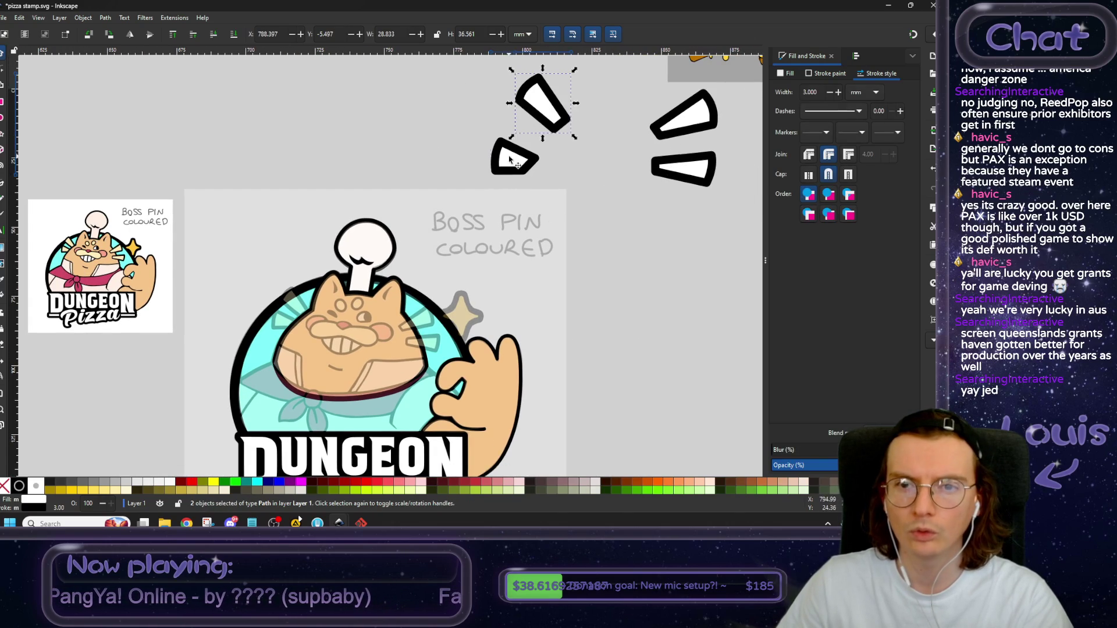
shift+click(700, 127)
shift+click(705, 174)
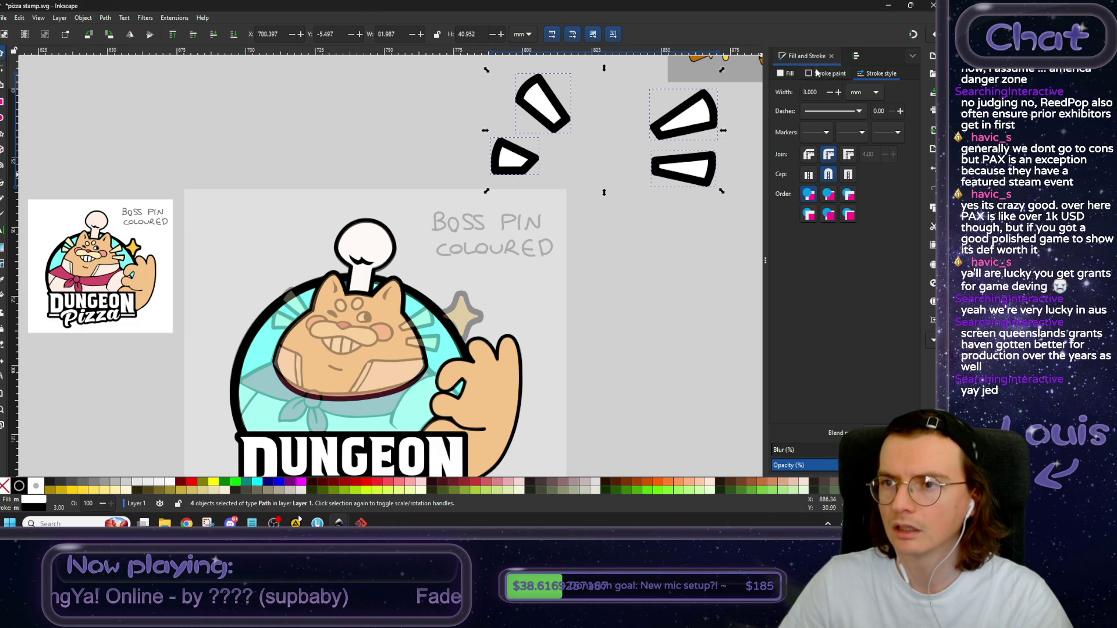
click(786, 73)
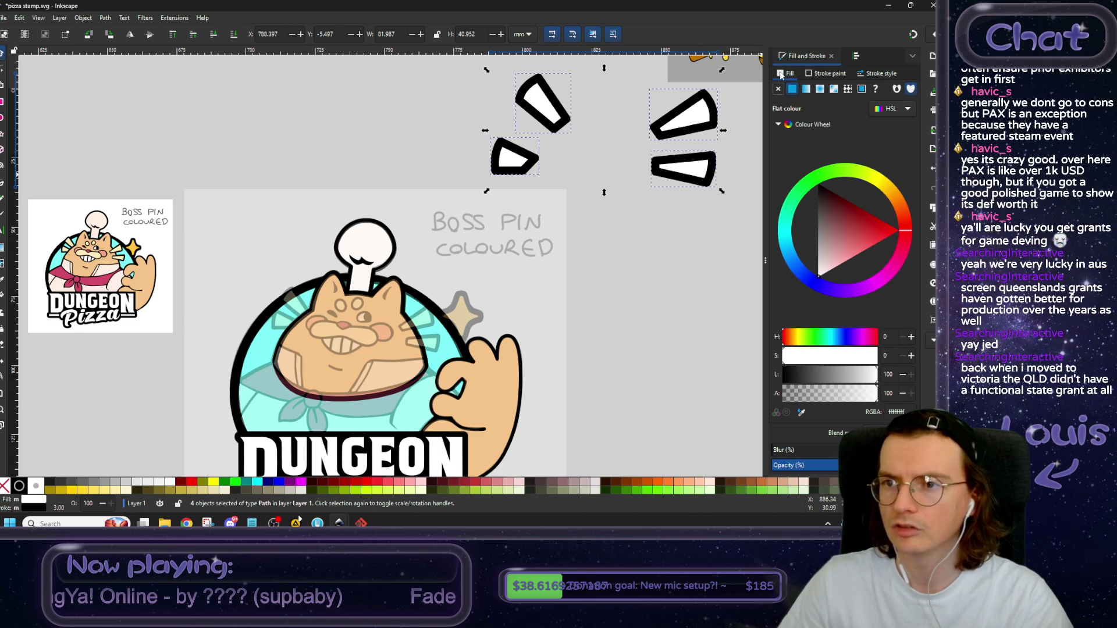
click(801, 411)
click(126, 253)
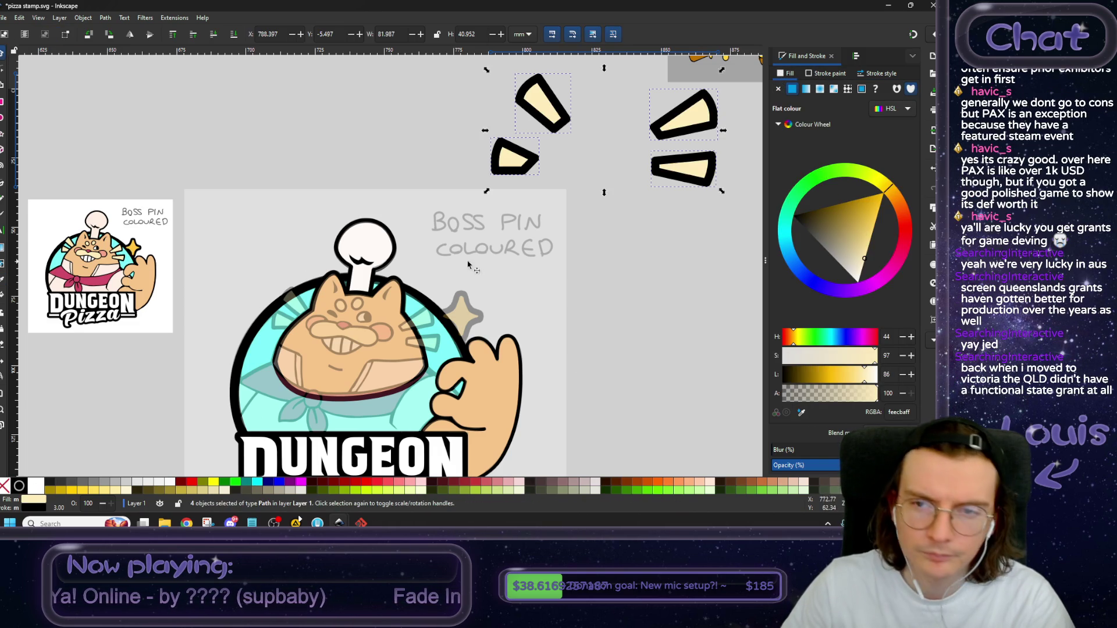
Send the pin image behind and tint the chef hat's white bone pale peach.
click(370, 233)
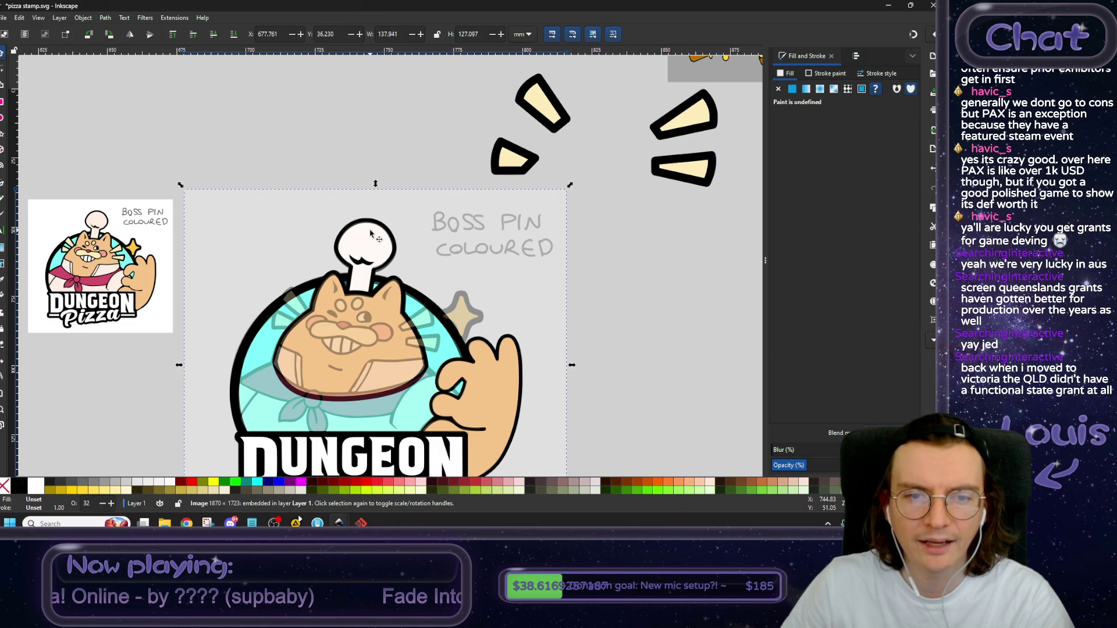
click(370, 240)
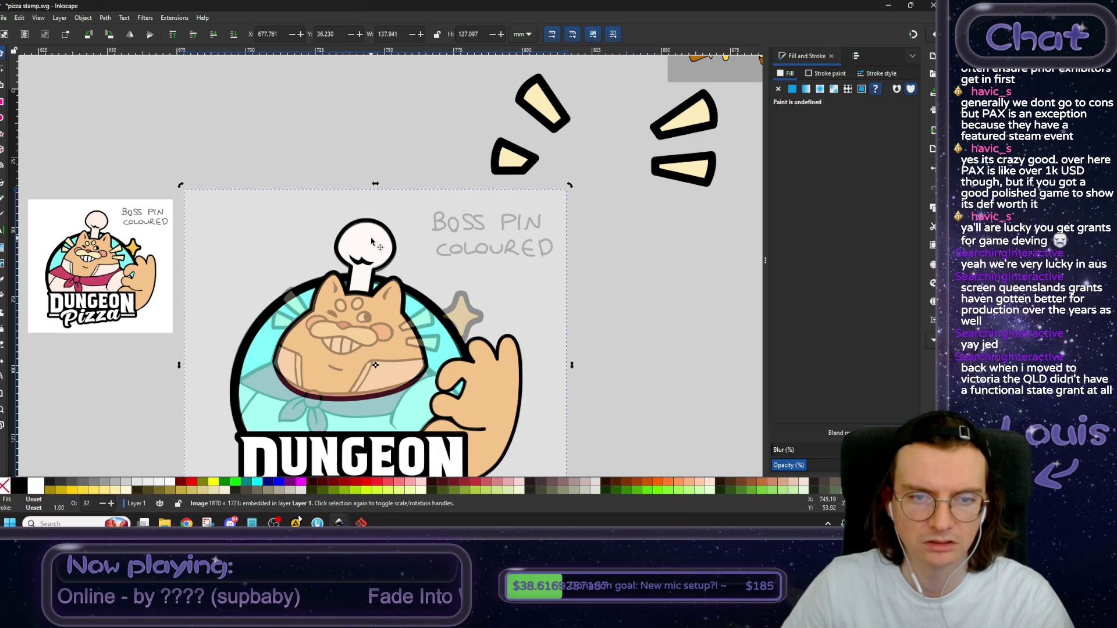
click(213, 37)
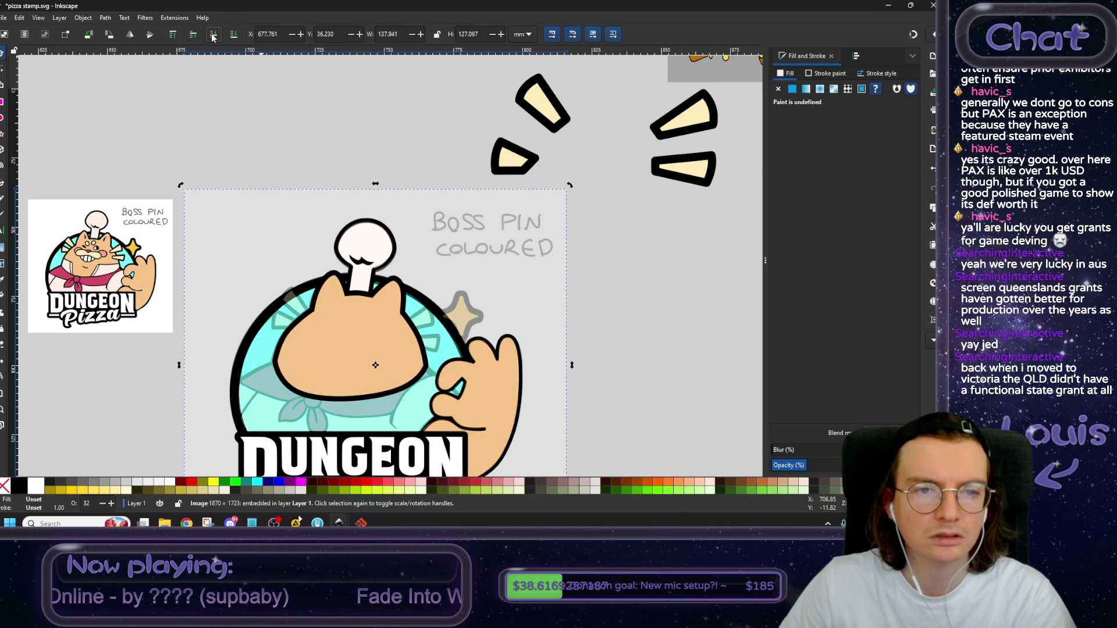
click(363, 243)
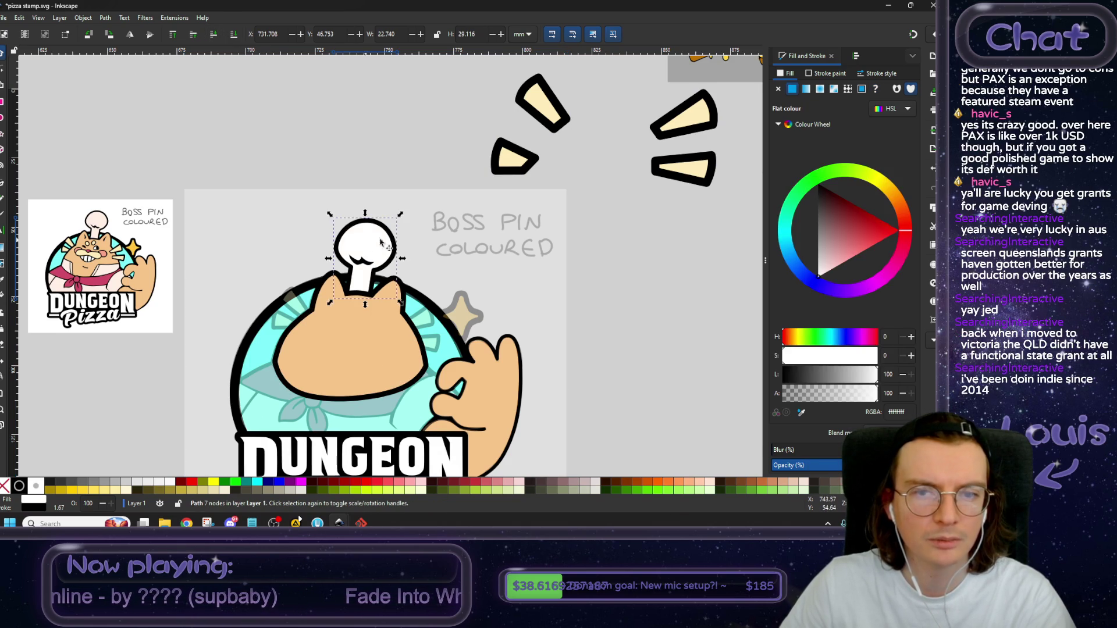
click(802, 415)
click(104, 226)
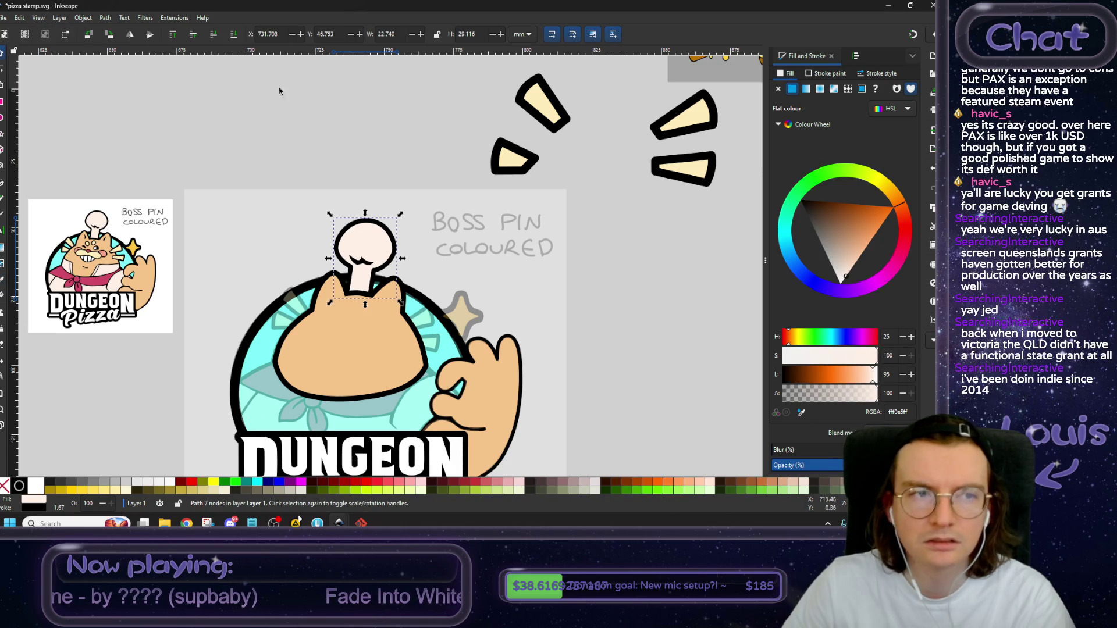
Raise the reference pin image back to the top.
click(179, 107)
click(256, 250)
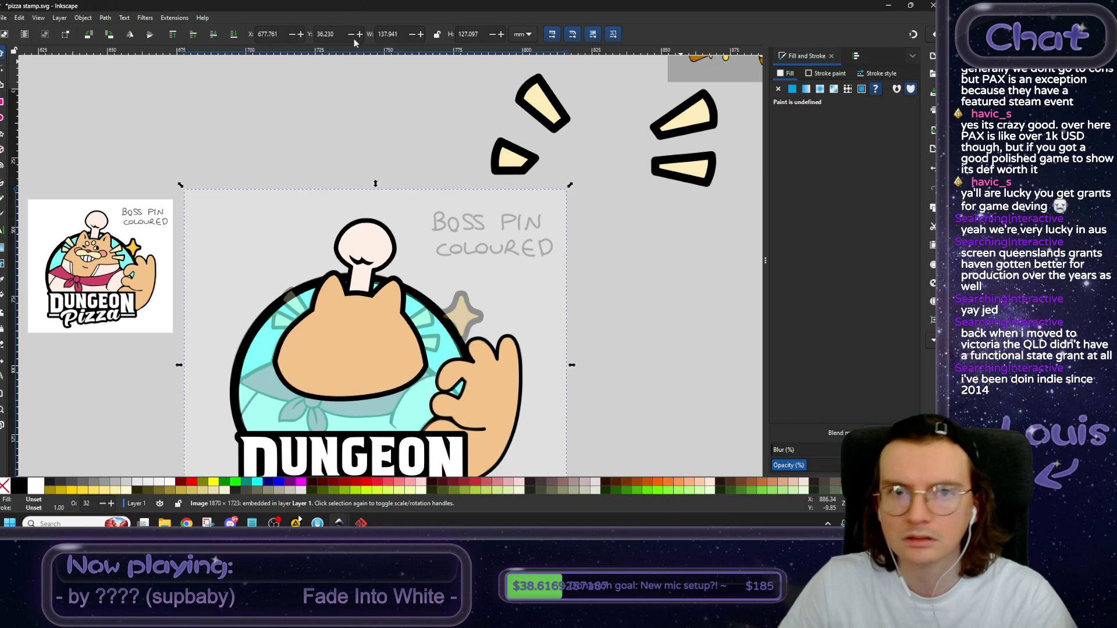
click(173, 35)
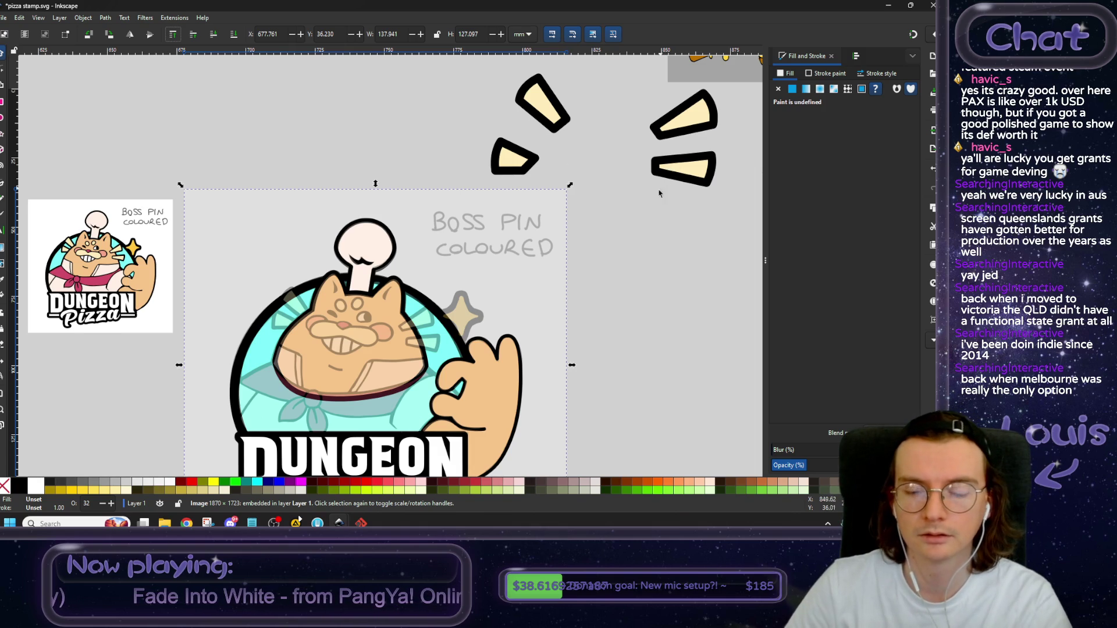
scroll(672, 192, down, 1)
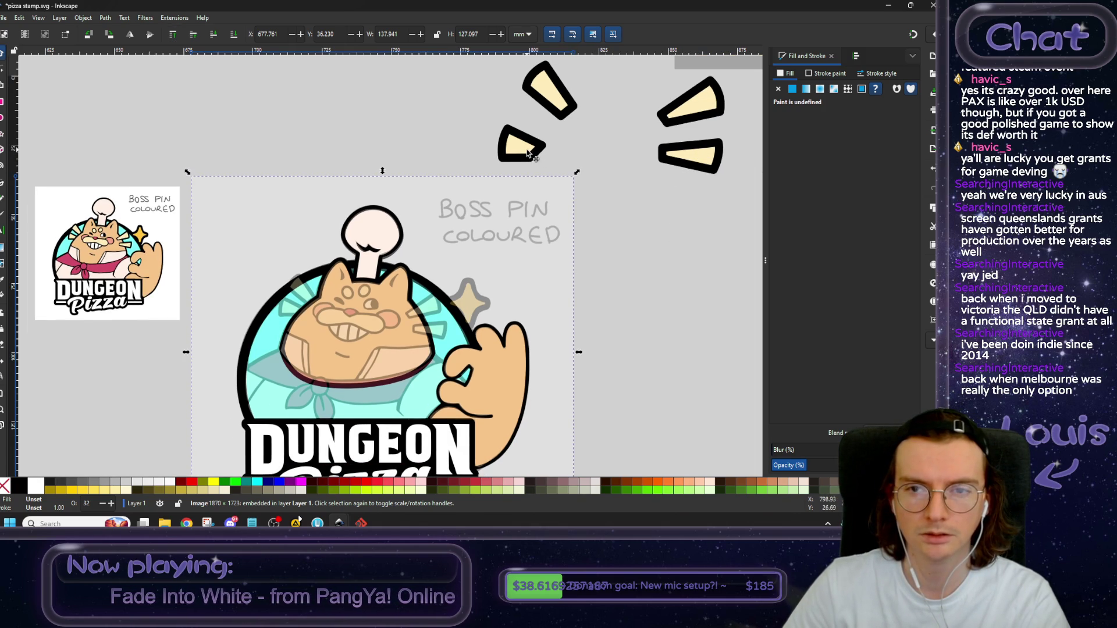
Move the four cream wedges onto the cat and scale them down to fit.
drag(528, 153, 540, 146)
shift+click(695, 110)
shift+click(694, 160)
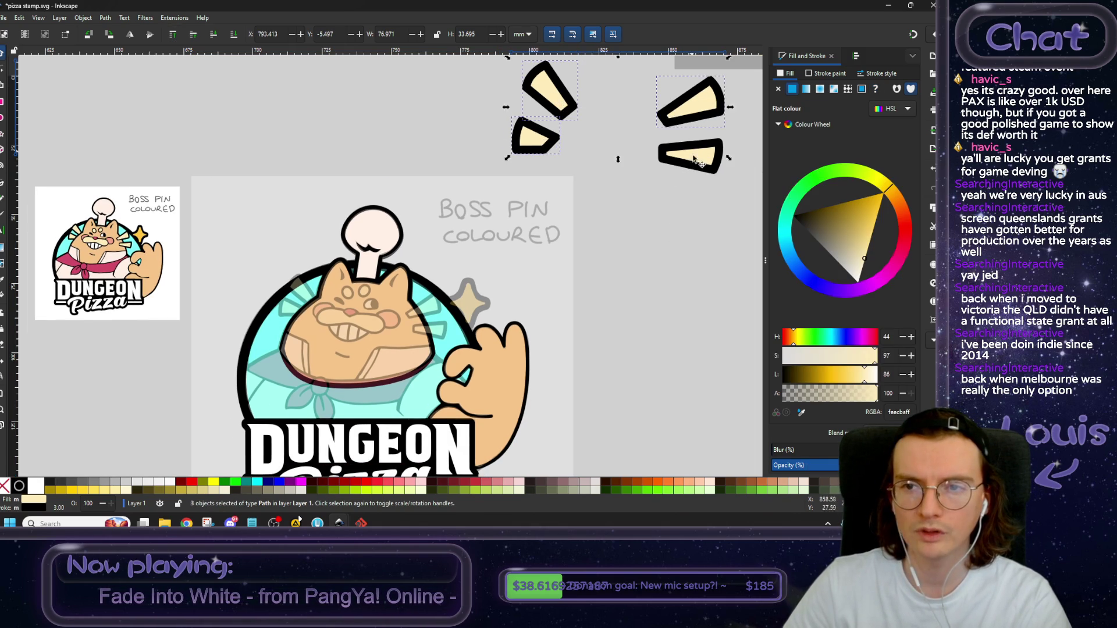
drag(694, 160, 431, 344)
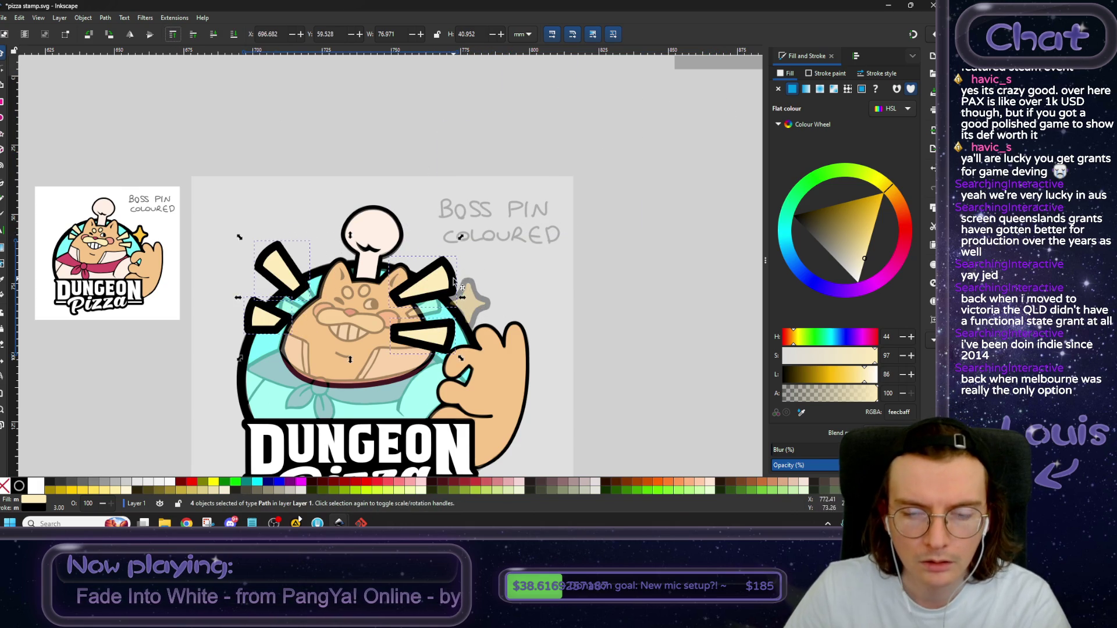
drag(461, 238, 372, 286)
drag(357, 352, 433, 337)
scroll(423, 331, up, 2)
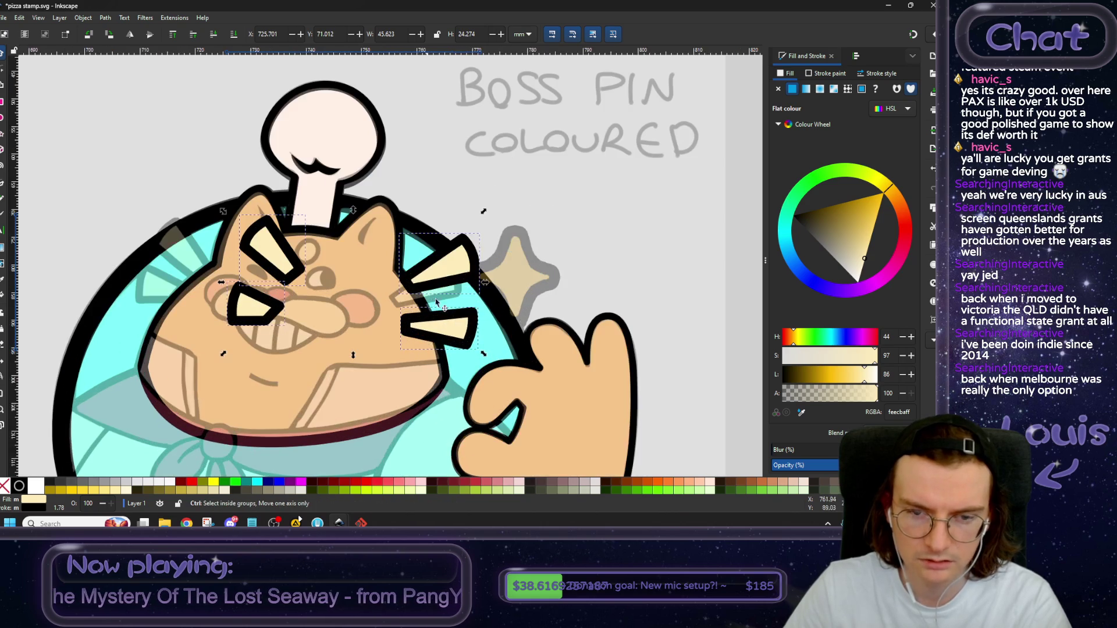
drag(481, 217, 417, 251)
drag(386, 337, 447, 335)
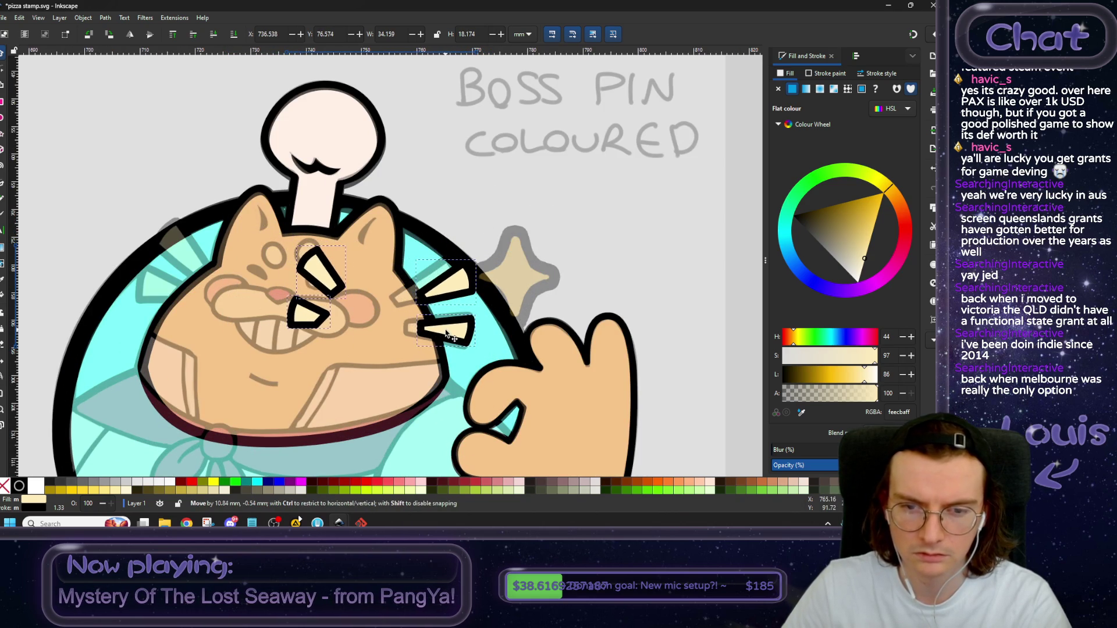
mouse_move(446, 334)
mouse_down()
mouse_move(220, 300)
mouse_move(295, 315)
mouse_up()
drag(449, 281, 420, 289)
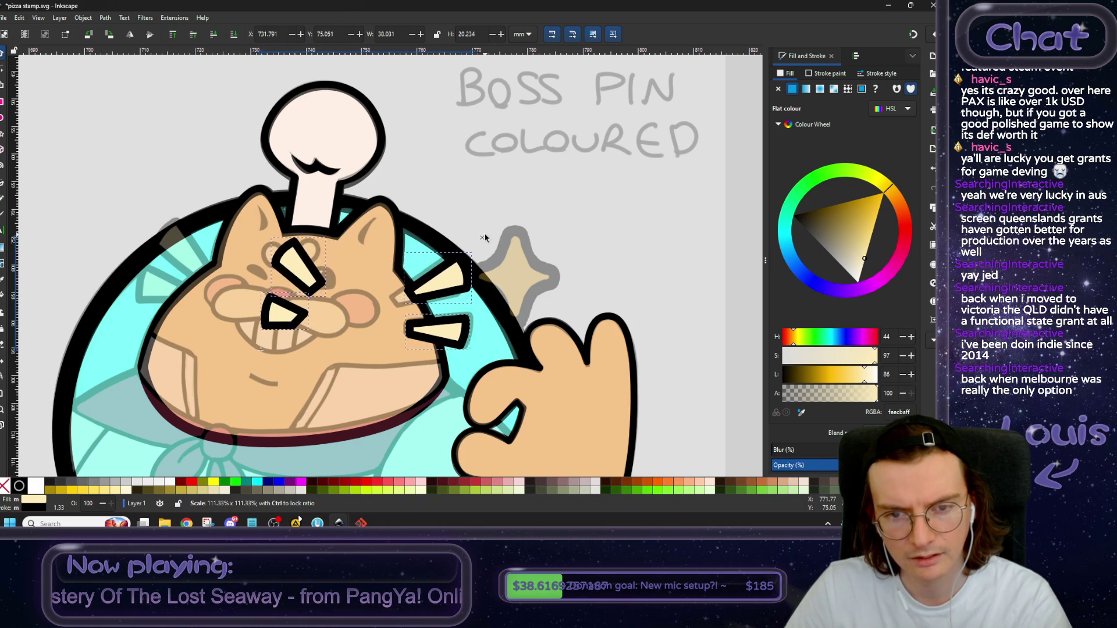
drag(419, 289, 433, 287)
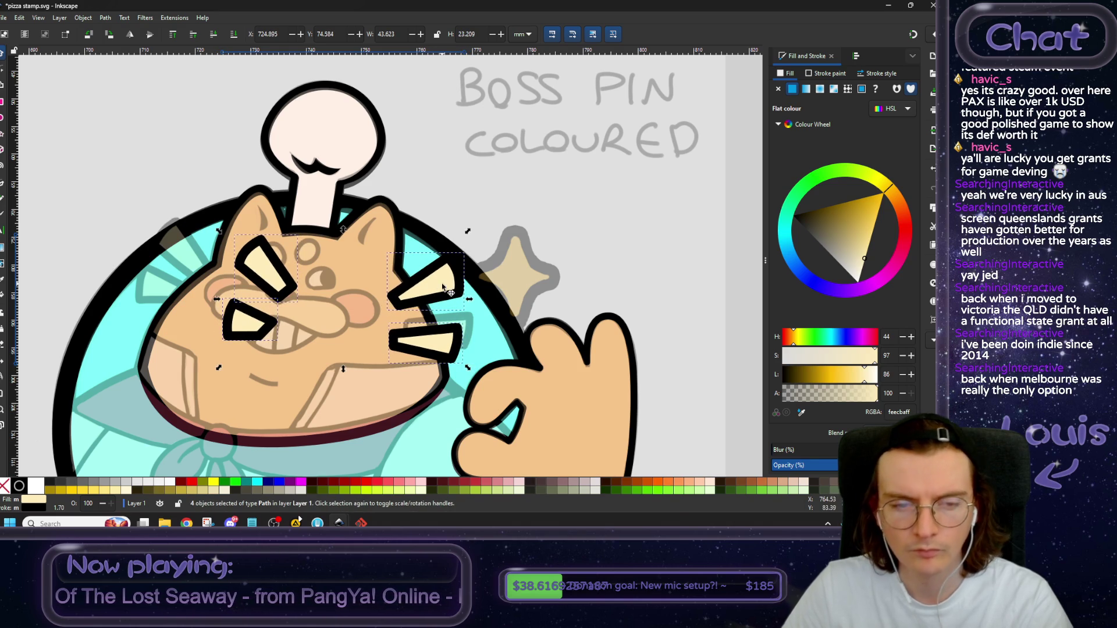
Position individual wedges beside the left and right cheeks as whisker strokes.
scroll(326, 200, down, 1)
scroll(415, 214, down, 1)
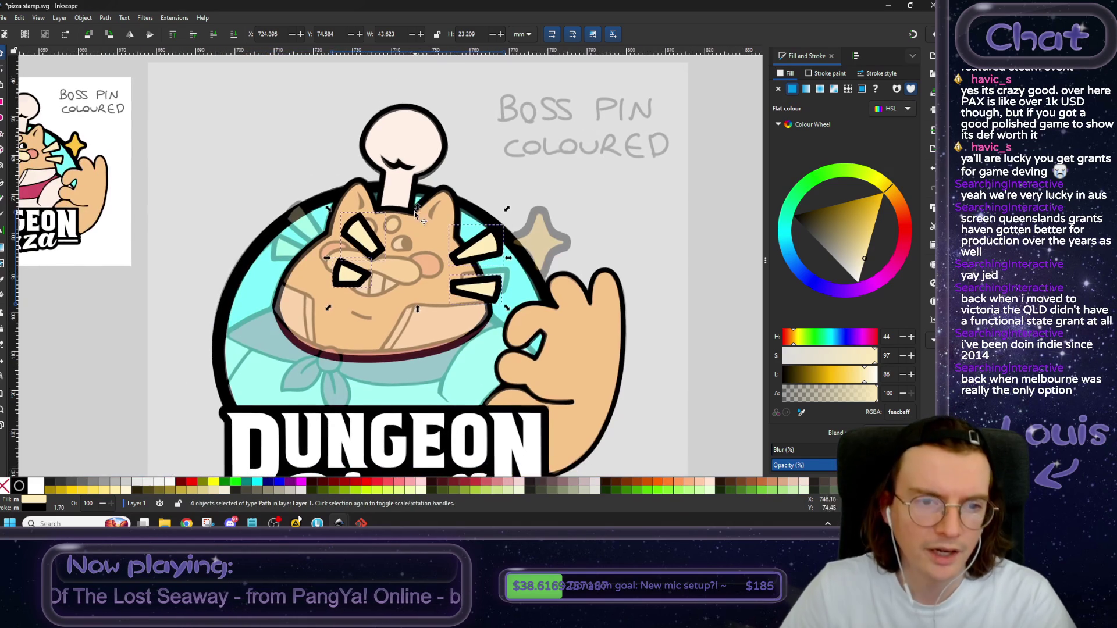
click(107, 315)
scroll(318, 276, up, 2)
drag(409, 208, 292, 184)
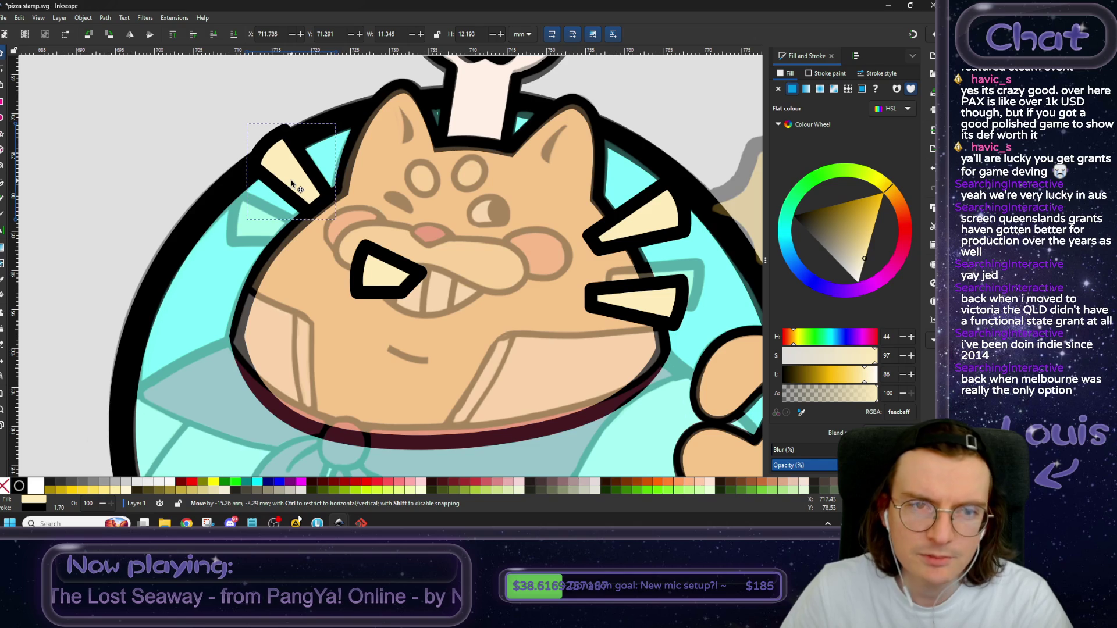
drag(293, 184, 293, 185)
drag(380, 280, 252, 230)
scroll(407, 256, up, 1)
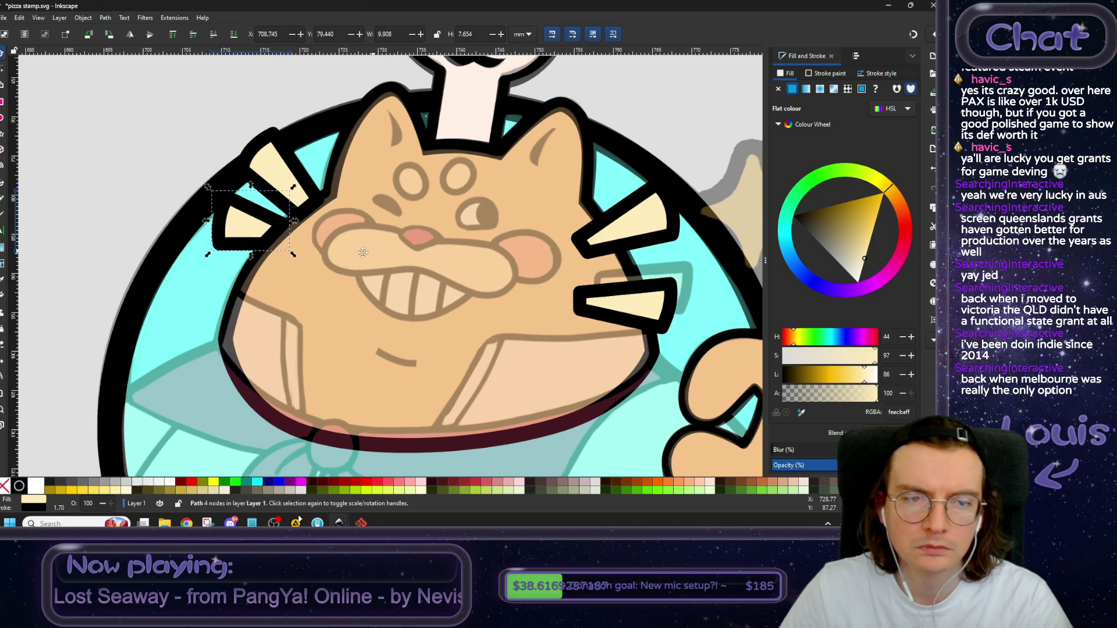
scroll(494, 256, right, 2)
drag(604, 330, 613, 315)
scroll(613, 315, down, 1)
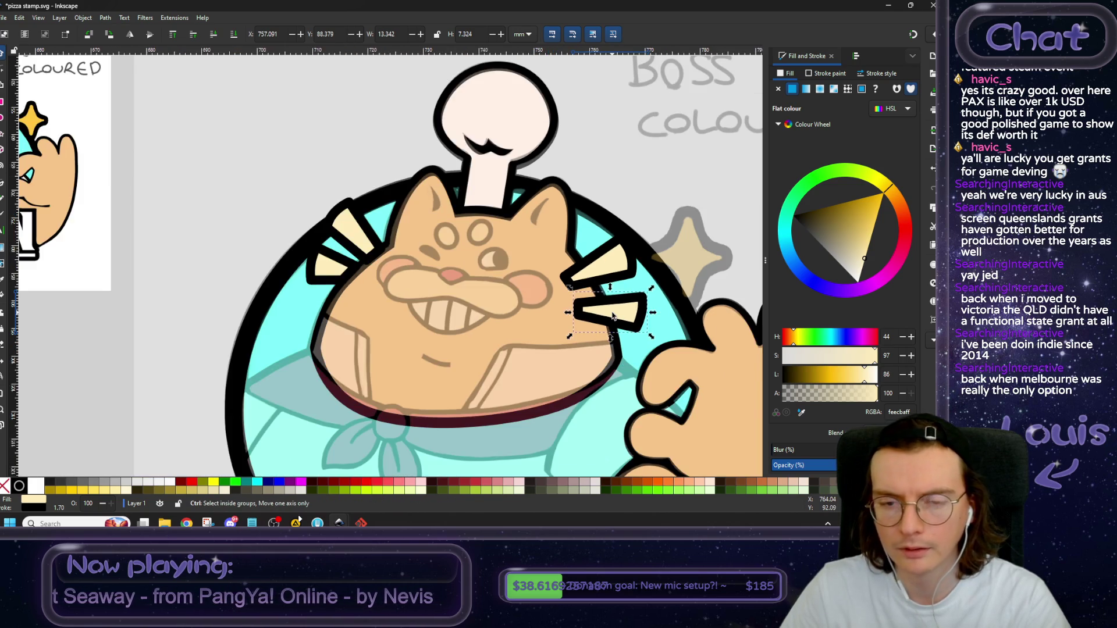
scroll(612, 315, down, 2)
scroll(478, 316, down, 1)
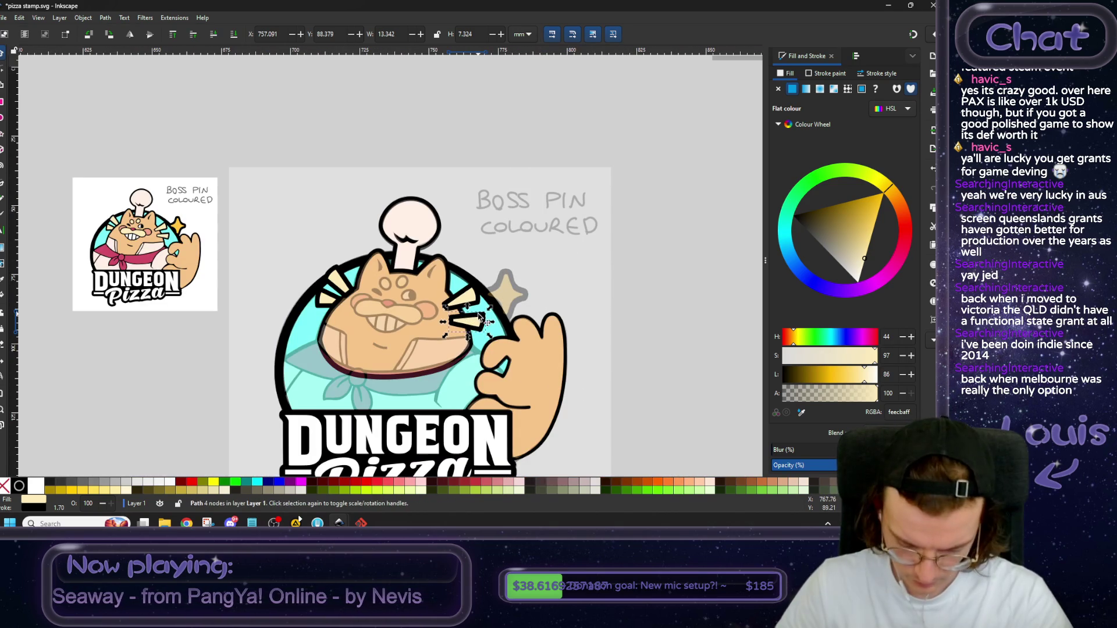
click(325, 131)
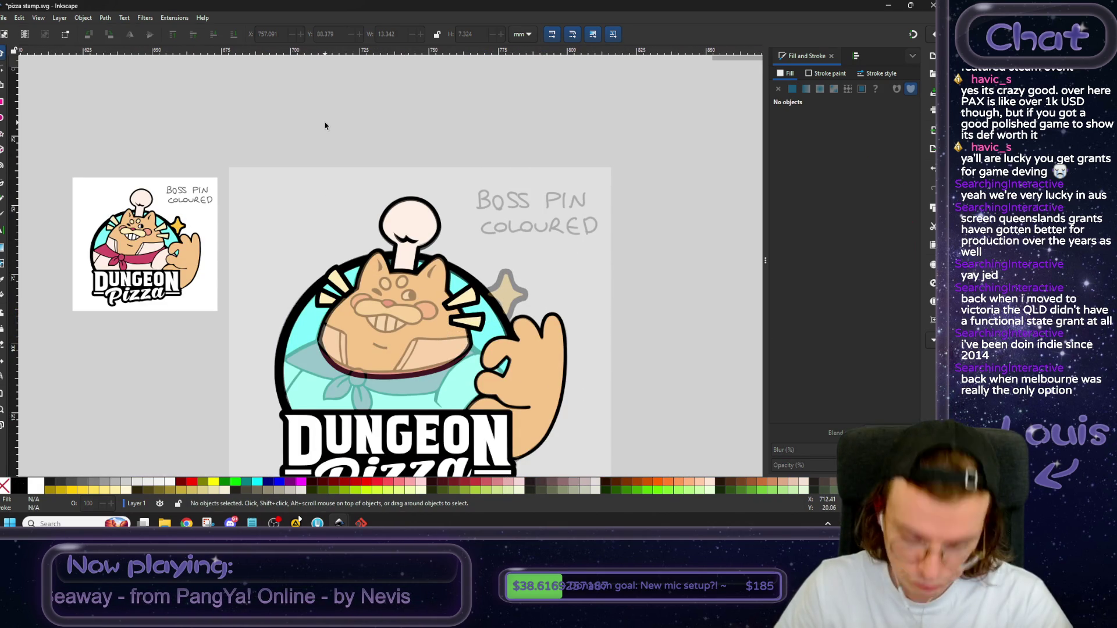
Lower the semi-transparent reference image to the bottom.
click(331, 177)
click(232, 37)
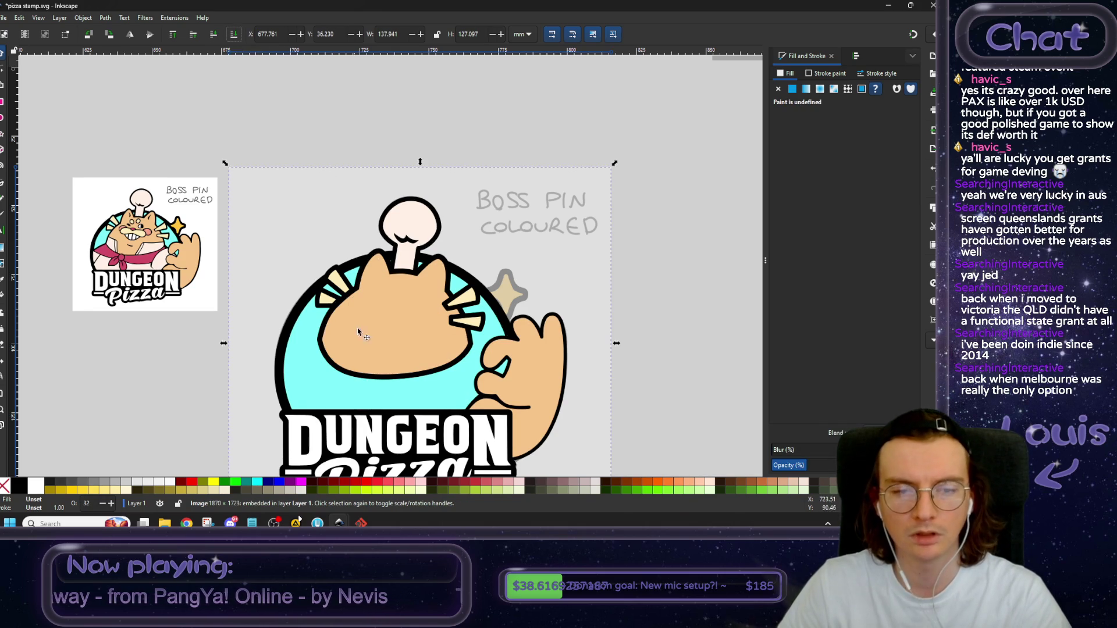
scroll(330, 319, up, 3)
drag(350, 294, 394, 316)
key(Escape)
Restack the two left whisker stripes so they sit above the cyan ring.
click(441, 264)
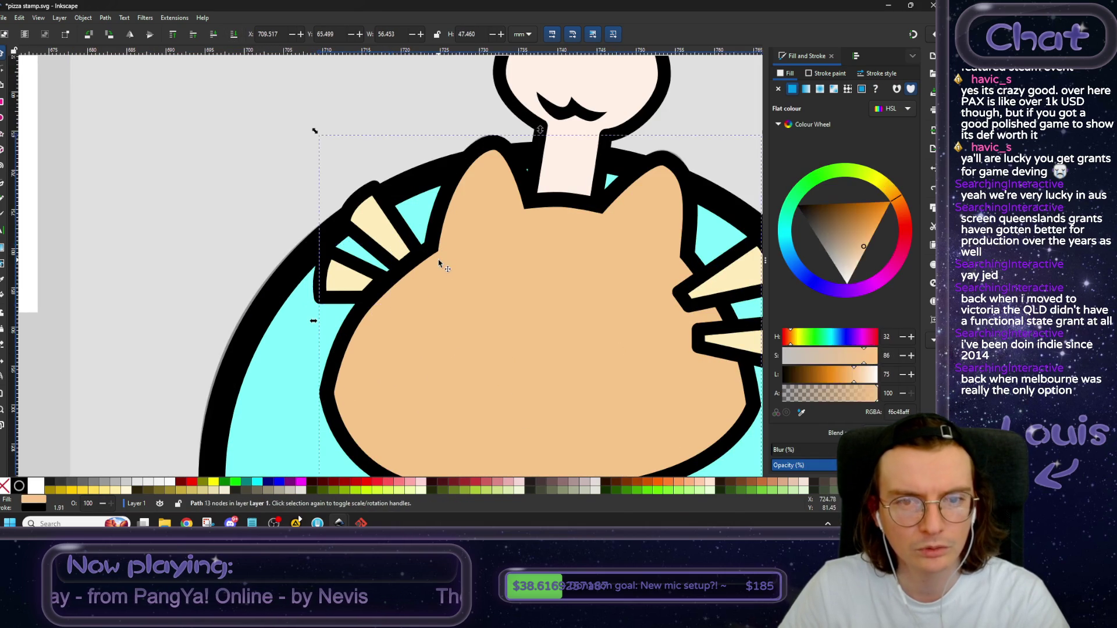
click(375, 222)
shift+click(330, 294)
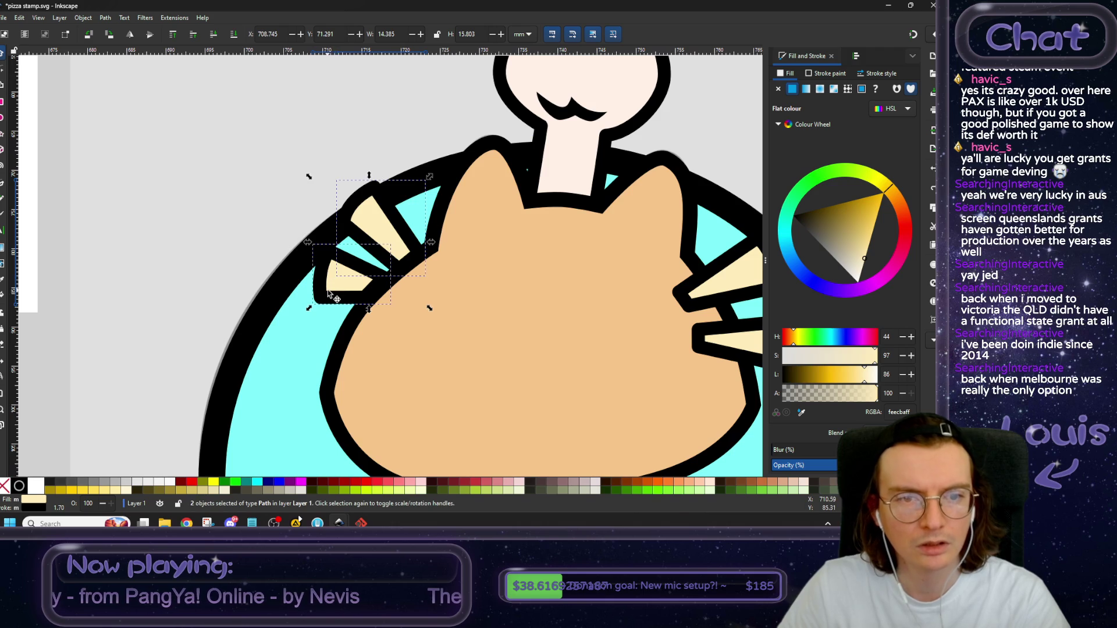
click(213, 36)
click(194, 37)
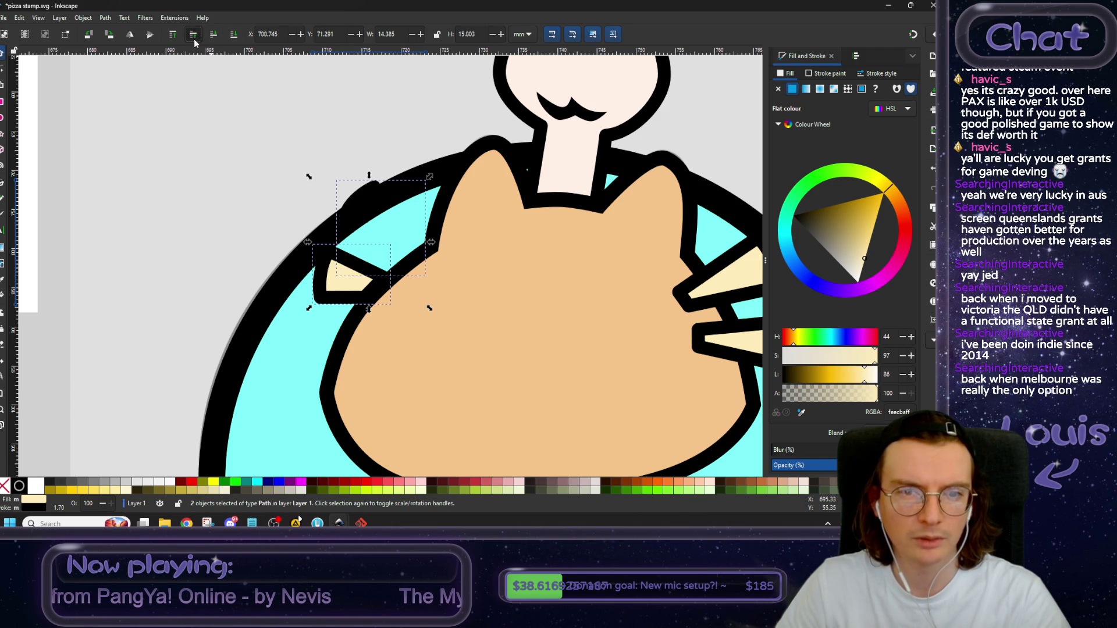
click(193, 36)
click(304, 148)
click(345, 287)
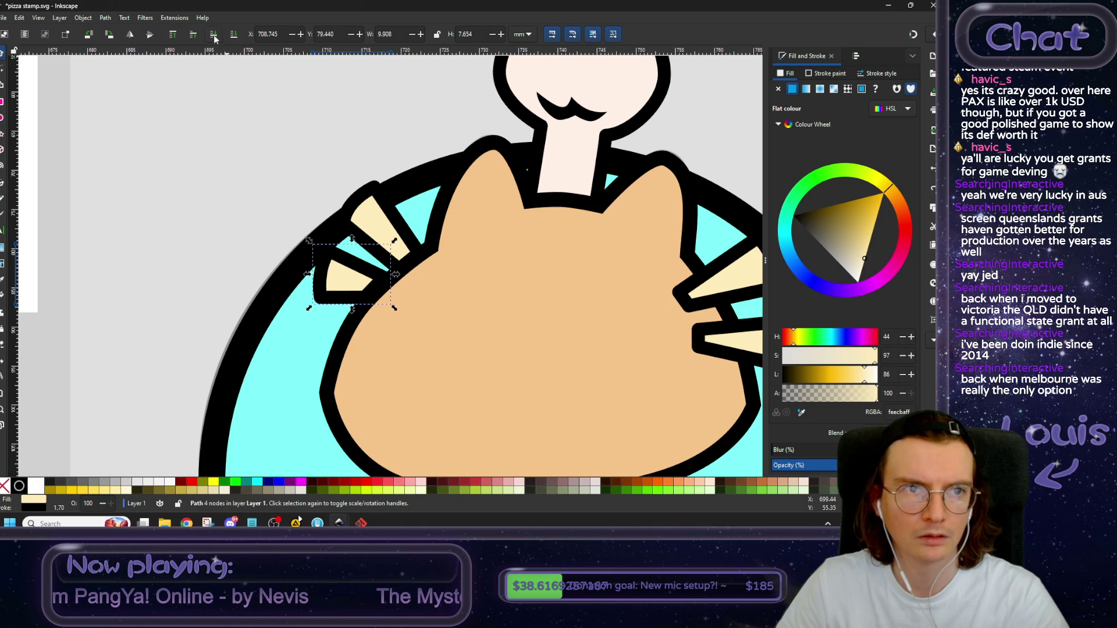
key(ctrl+z)
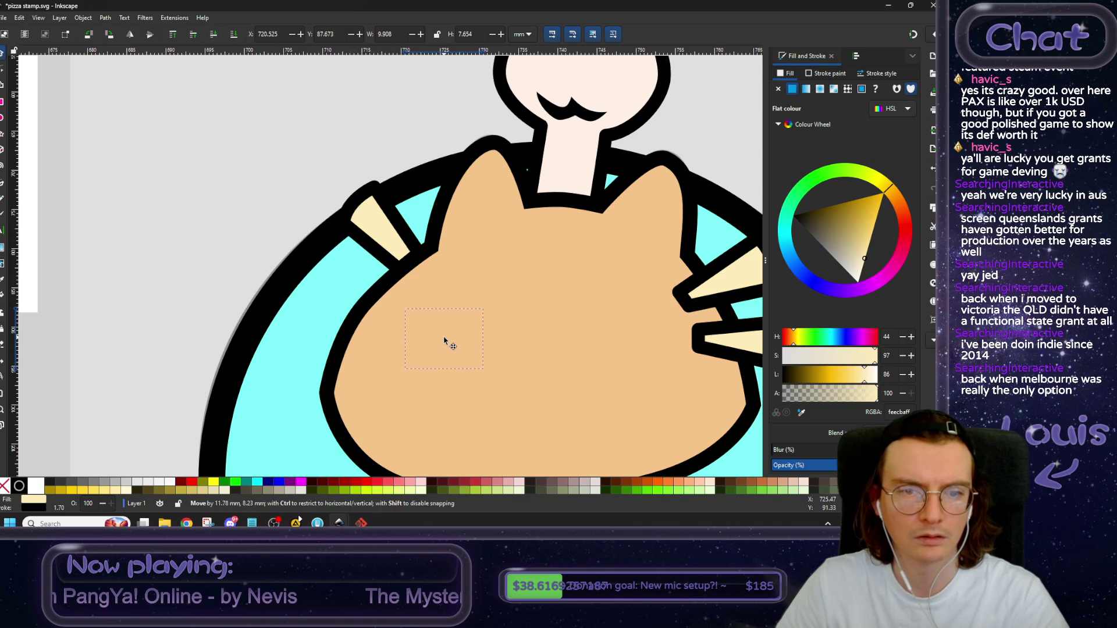
Raise the embedded reference image to the top over the vector cat, then deselect it.
key(ctrl+shift+z)
scroll(281, 198, down, 1)
scroll(280, 197, down, 1)
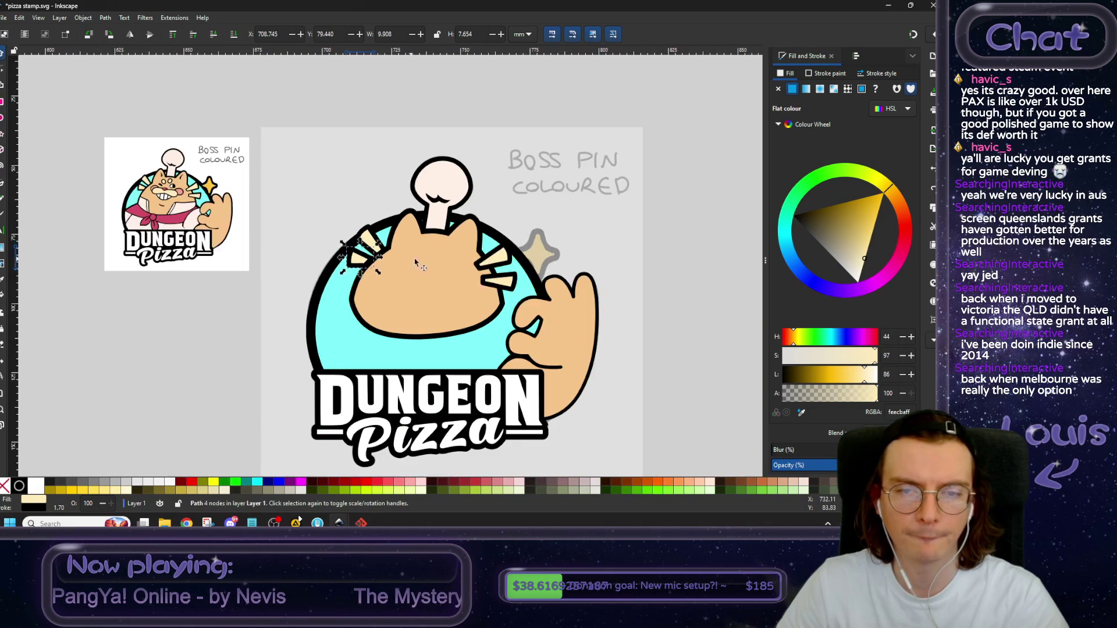
scroll(280, 198, down, 1)
click(583, 216)
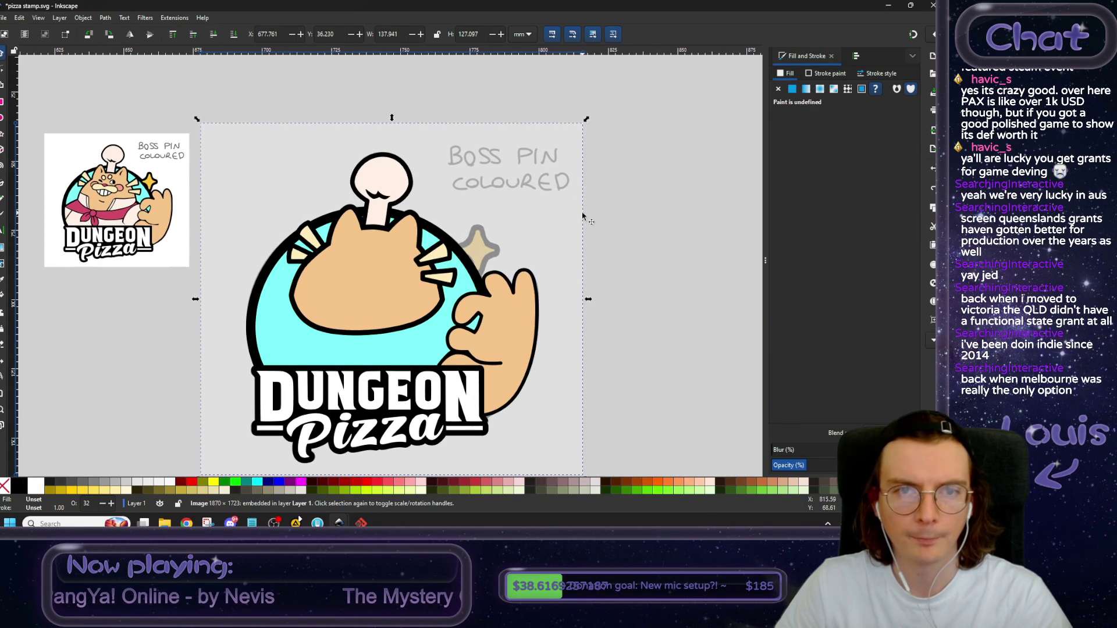
click(172, 34)
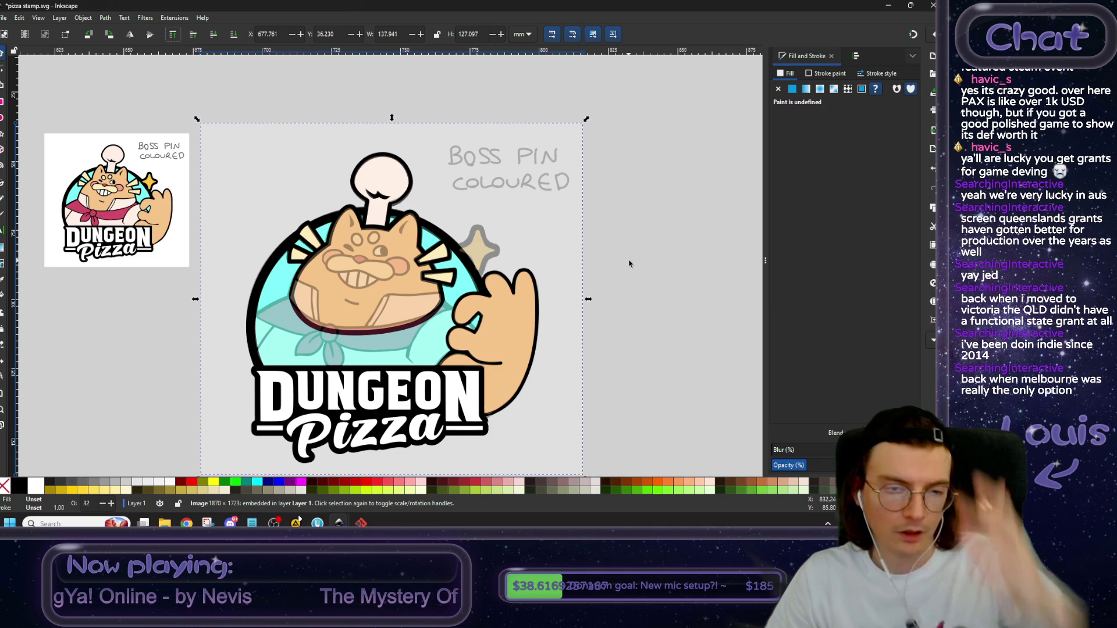
scroll(627, 264, down, 2)
scroll(628, 263, down, 1)
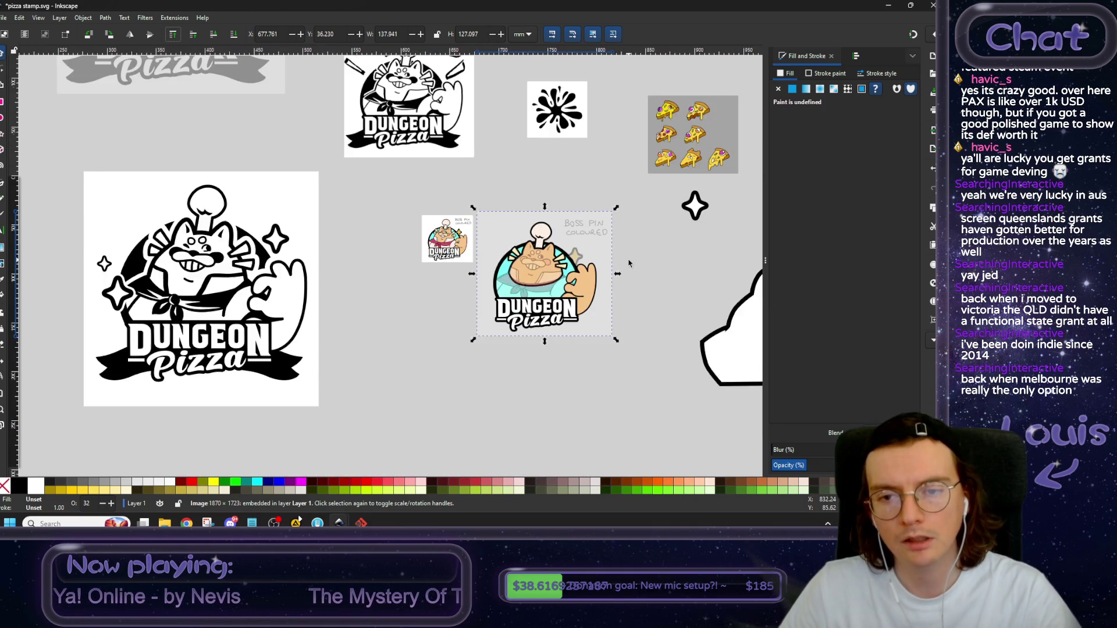
scroll(629, 263, up, 2)
scroll(628, 264, right, 3)
scroll(611, 253, up, 1)
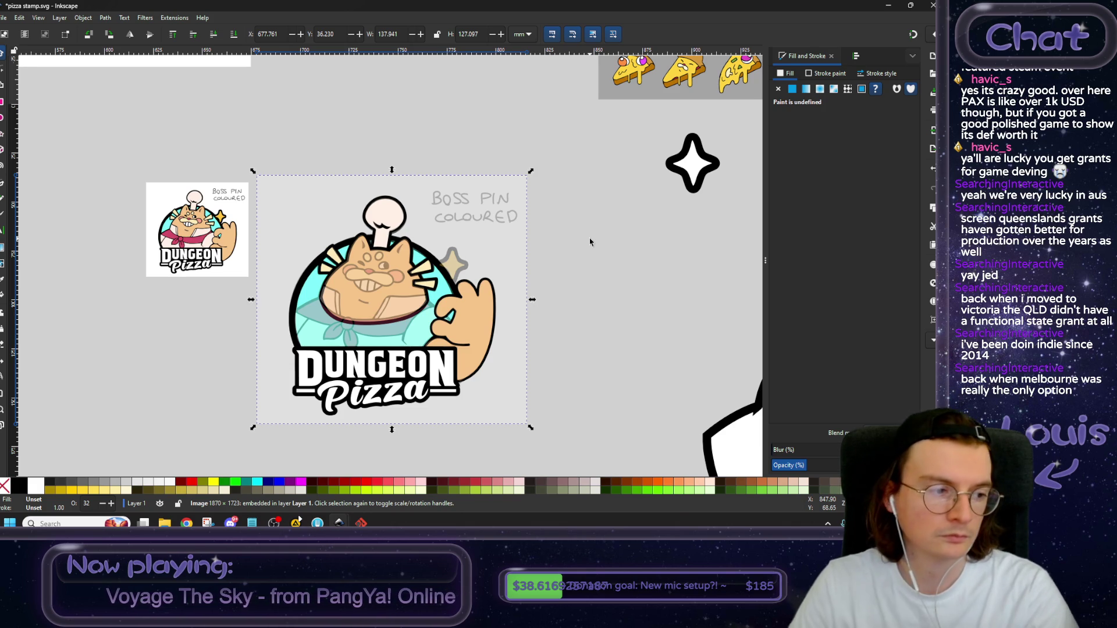
click(580, 241)
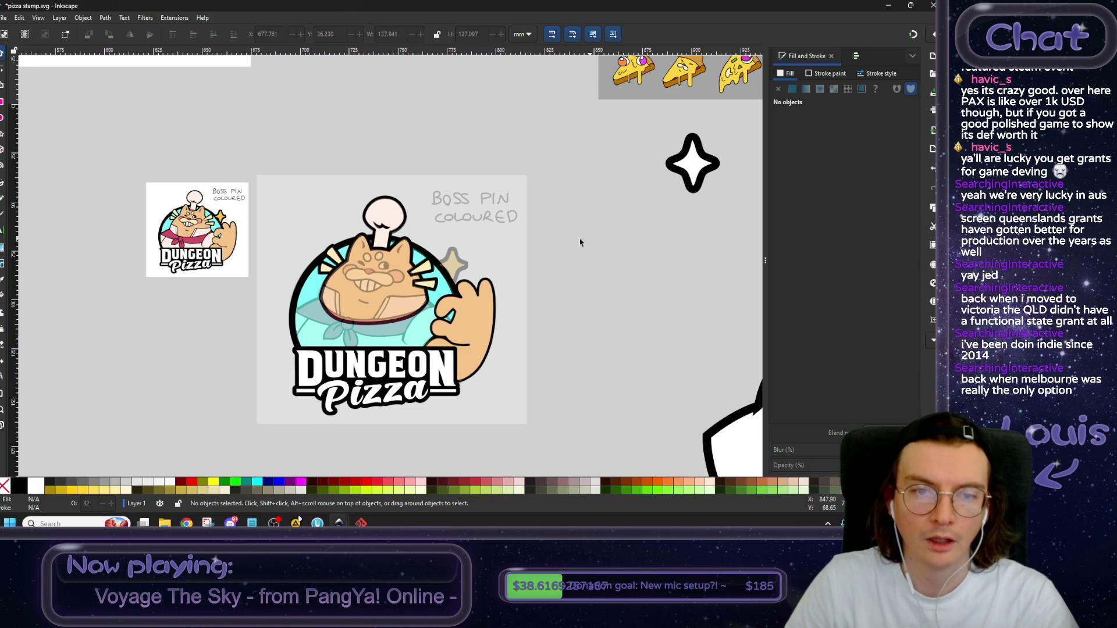
Raise the reference image's opacity from 32 to about 63, then deselect it.
scroll(571, 304, left, 1)
scroll(570, 303, up, 2)
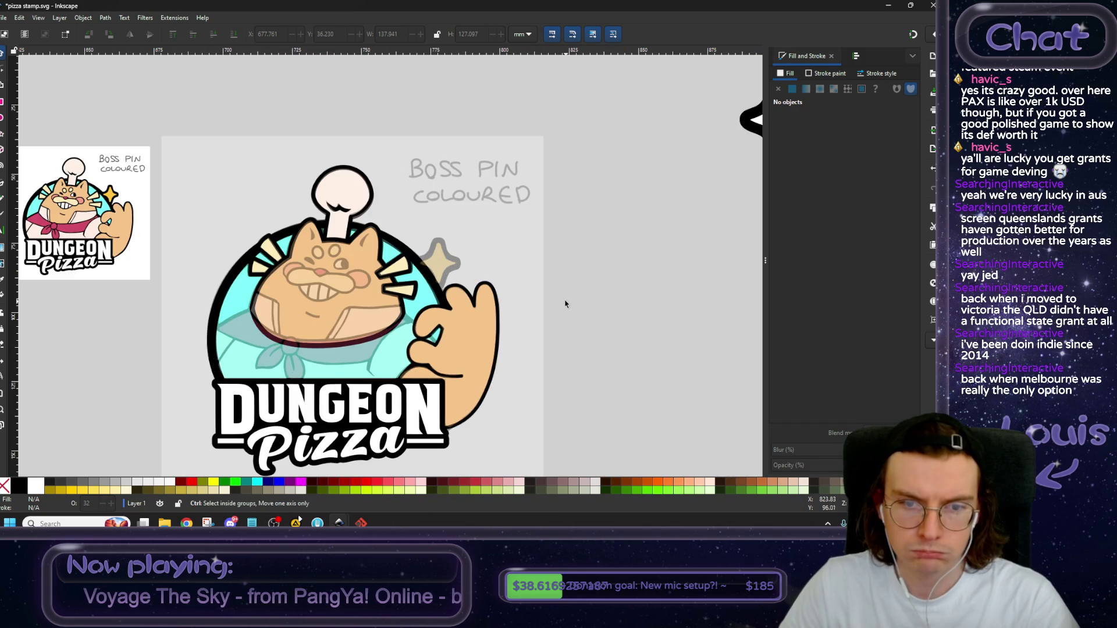
drag(567, 305, 619, 280)
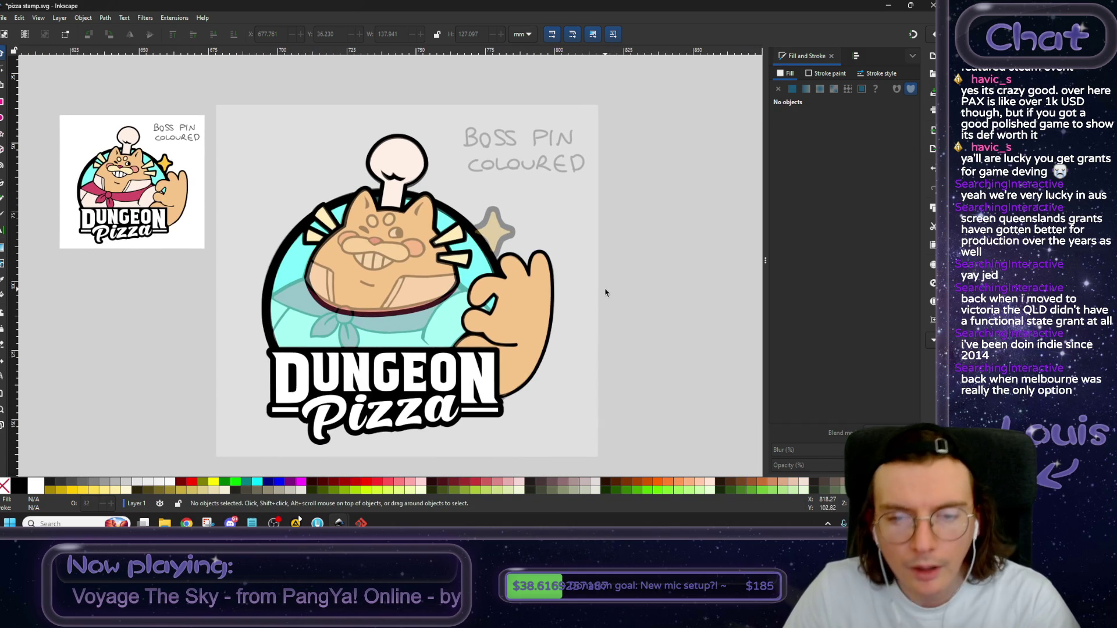
click(599, 288)
drag(808, 465, 844, 468)
scroll(505, 222, up, 3)
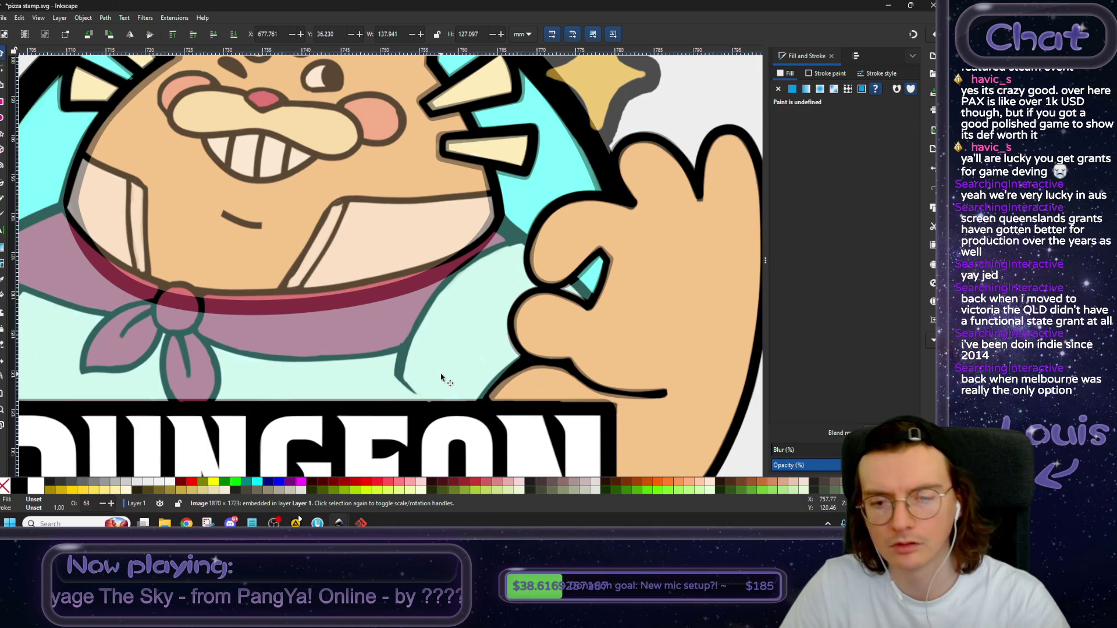
key(ctrl)
scroll(448, 378, down, 3)
scroll(474, 315, left, 2)
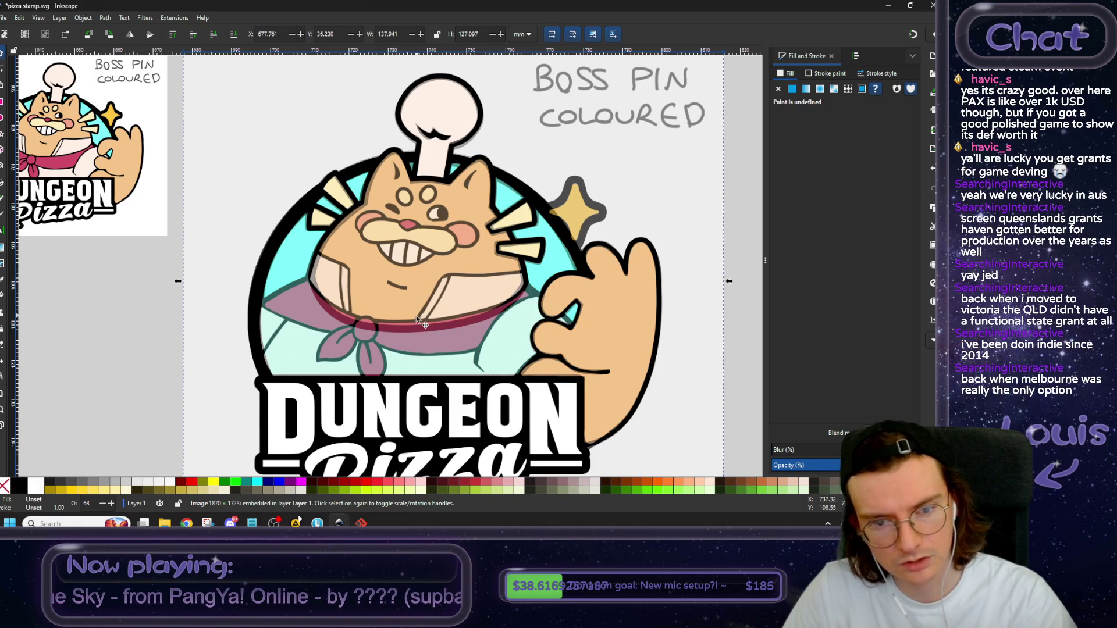
ctrl+scroll(413, 323, down, 1)
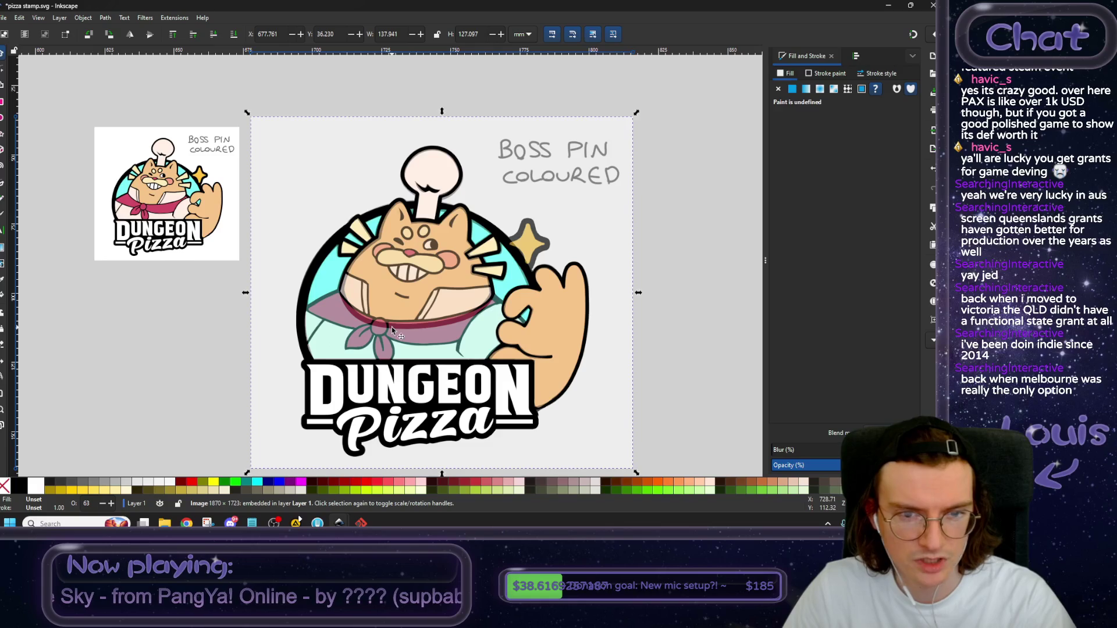
click(700, 343)
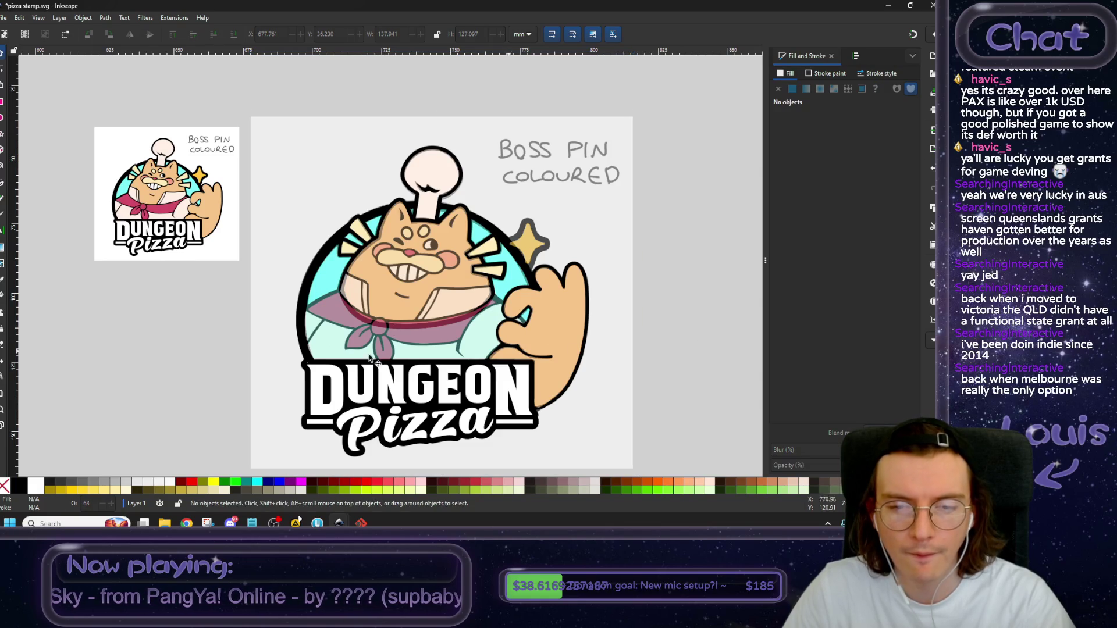
scroll(381, 322, left, 10)
Carry both black collar-flap strokes from the line art onto the coloured badge and raise them to top.
mouse_move(310, 220)
mouse_down()
mouse_move(582, 257)
mouse_move(580, 269)
mouse_up()
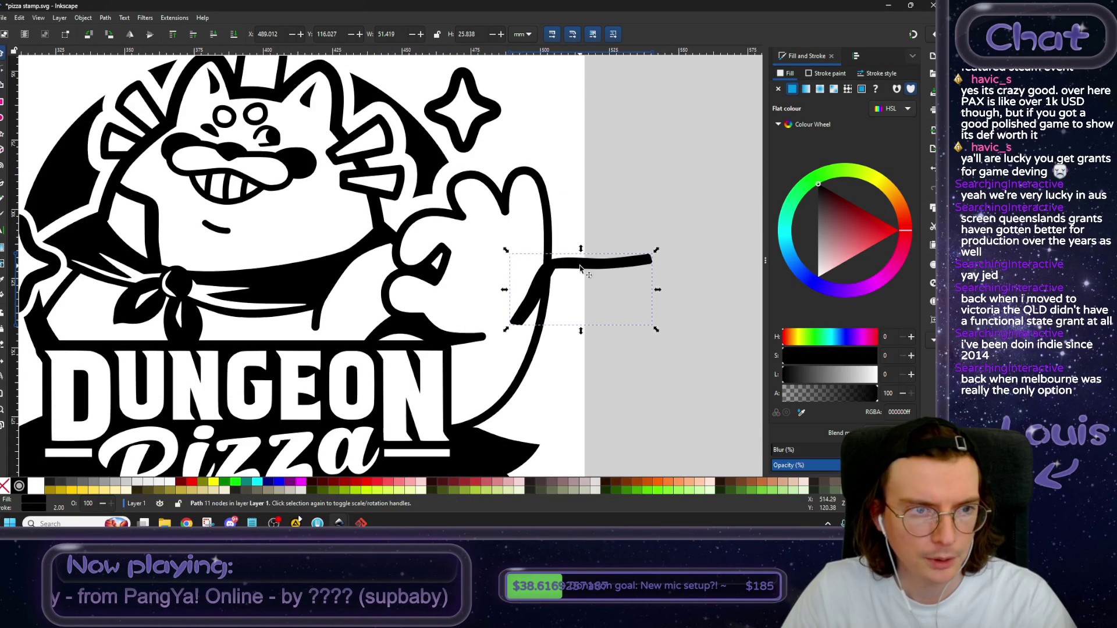
key(ctrl+z)
shift+click(150, 215)
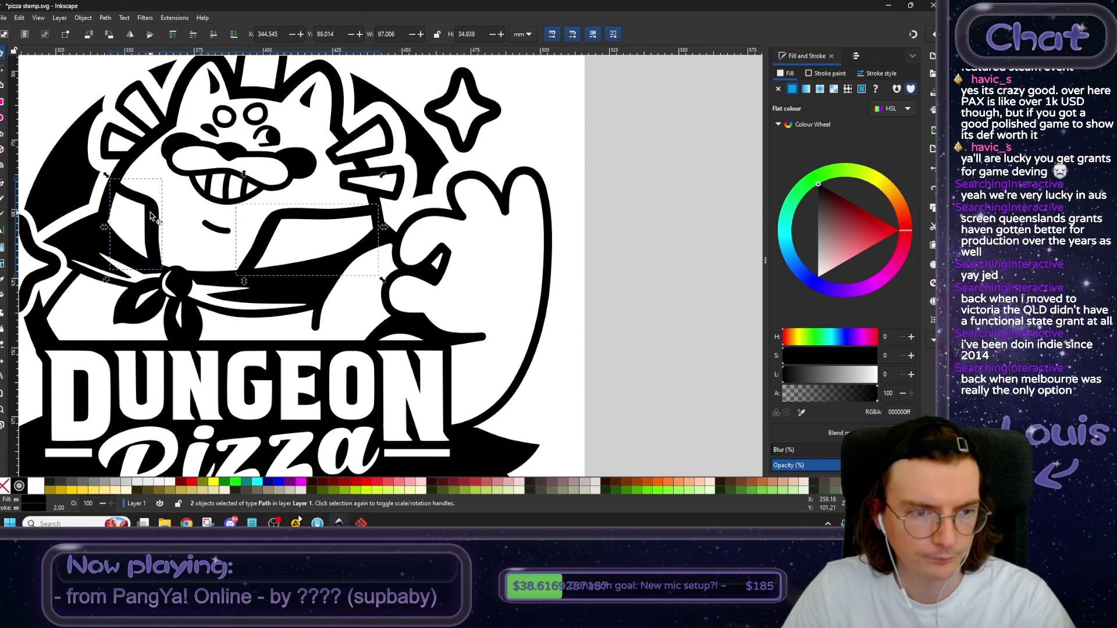
mouse_move(150, 215)
mouse_down()
mouse_move(321, 218)
mouse_move(561, 259)
mouse_up()
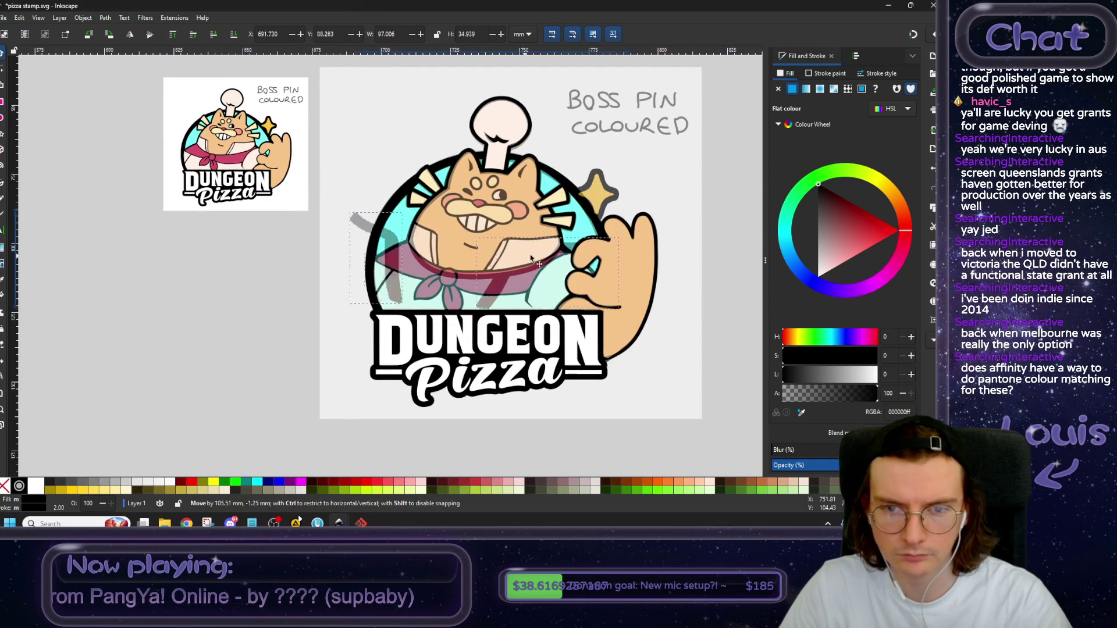
click(173, 33)
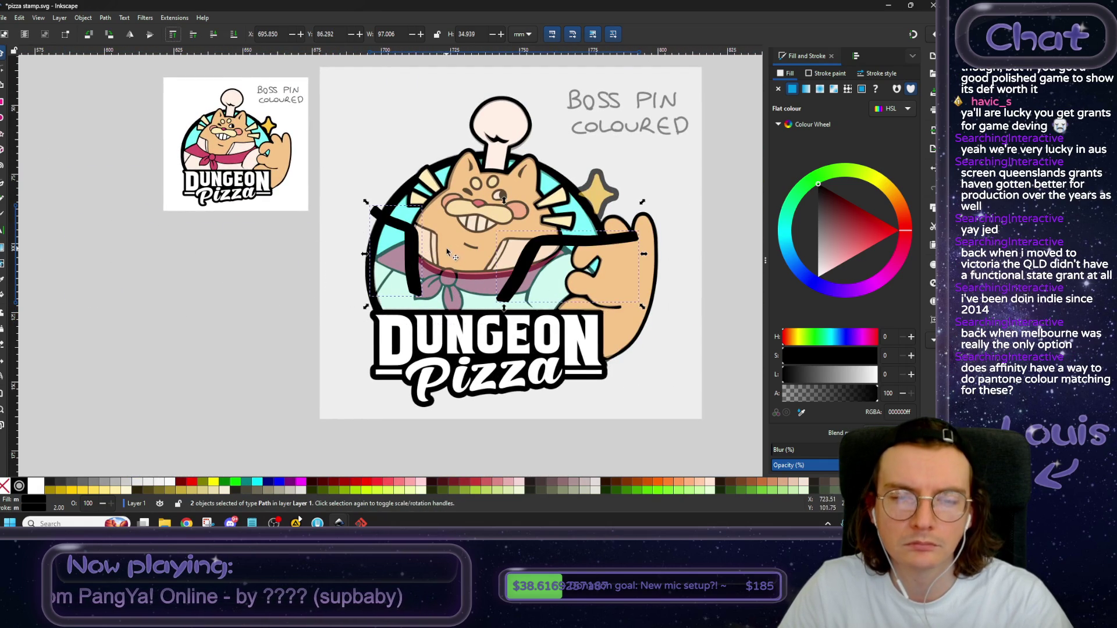
scroll(336, 268, down, 1)
scroll(336, 269, up, 3)
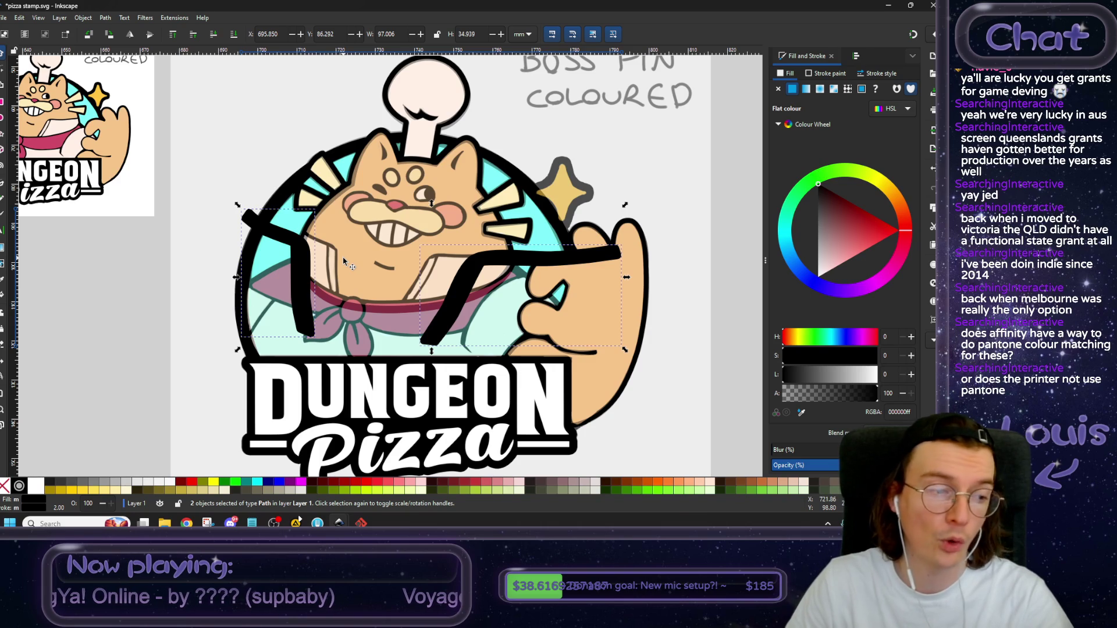
Position the strokes over the collar, try and undo a node edit, then park them right of the badge.
scroll(384, 266, down, 1)
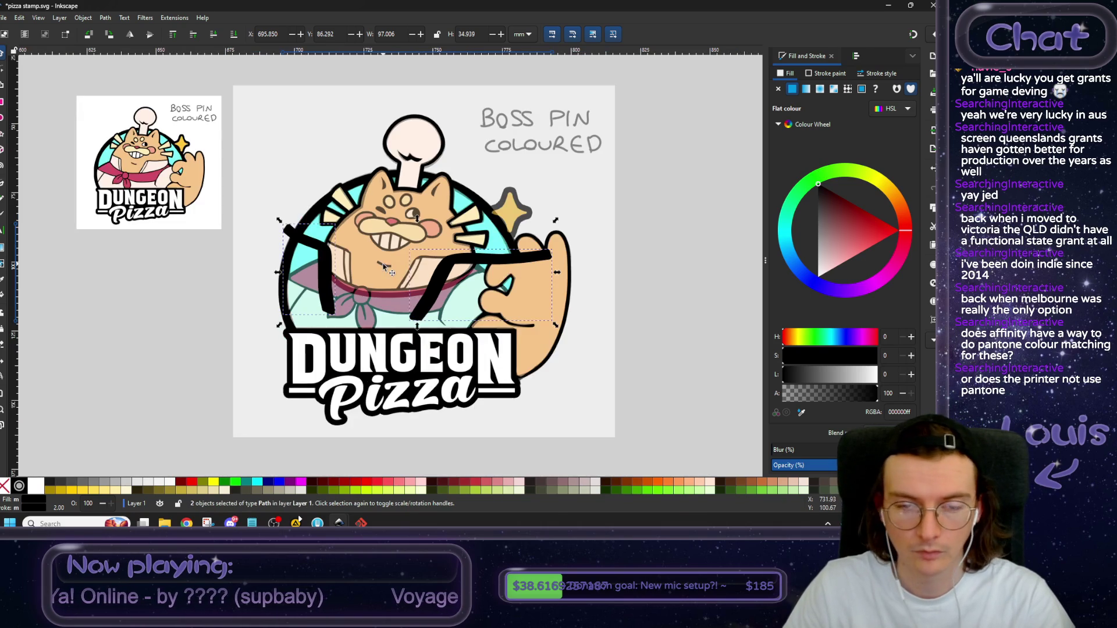
mouse_move(329, 282)
mouse_down()
mouse_move(277, 289)
mouse_move(298, 275)
mouse_up()
click(3, 73)
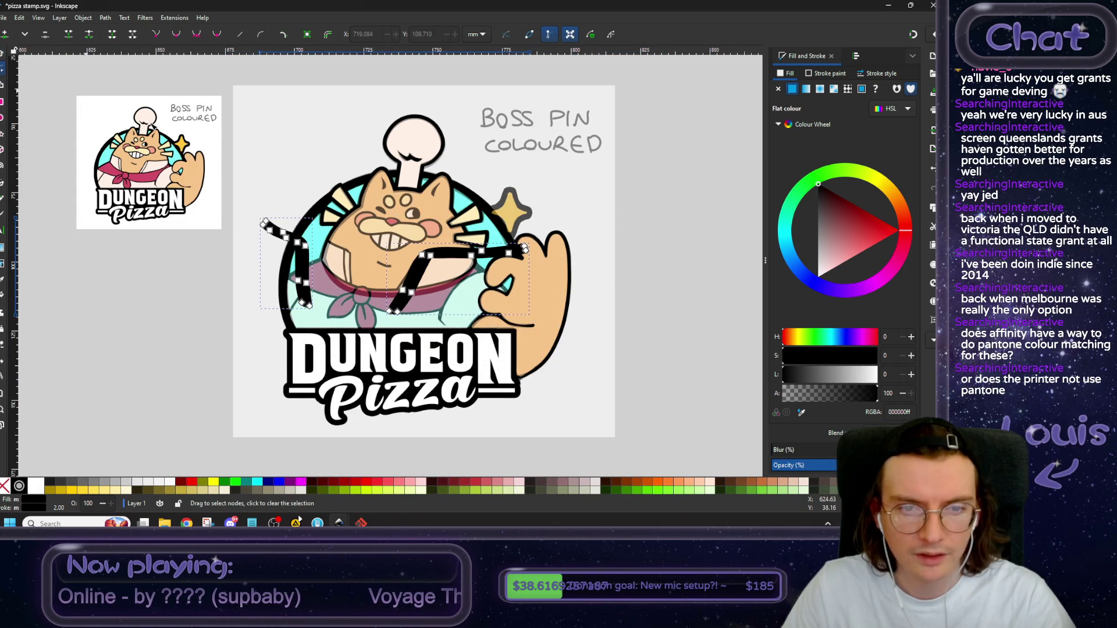
mouse_move(412, 296)
mouse_down()
mouse_move(546, 292)
mouse_move(512, 312)
mouse_up()
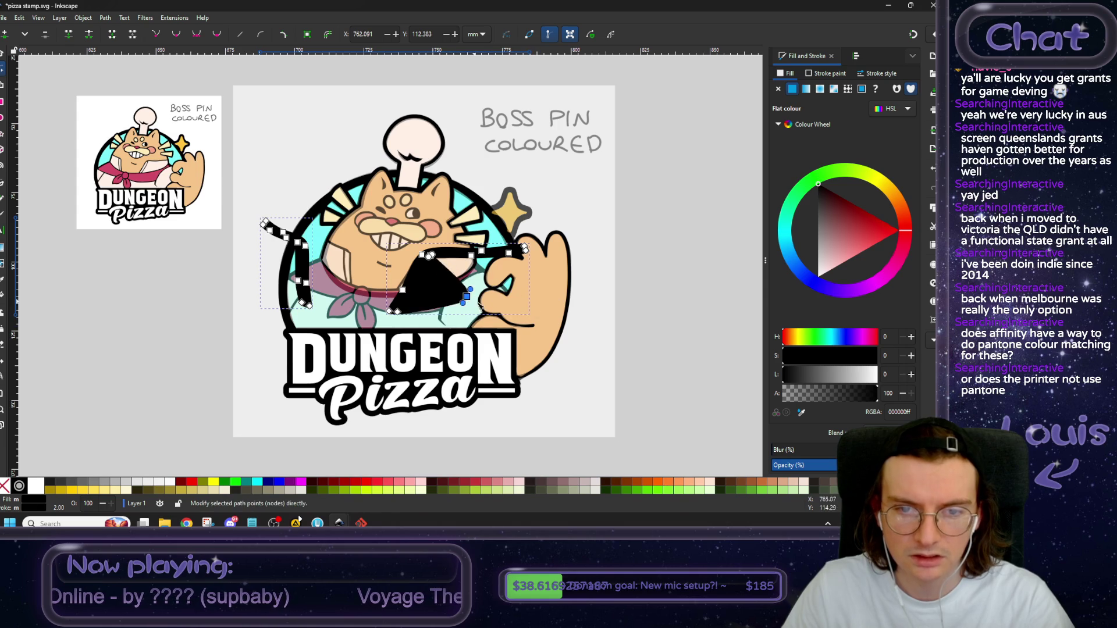
key(ctrl+z)
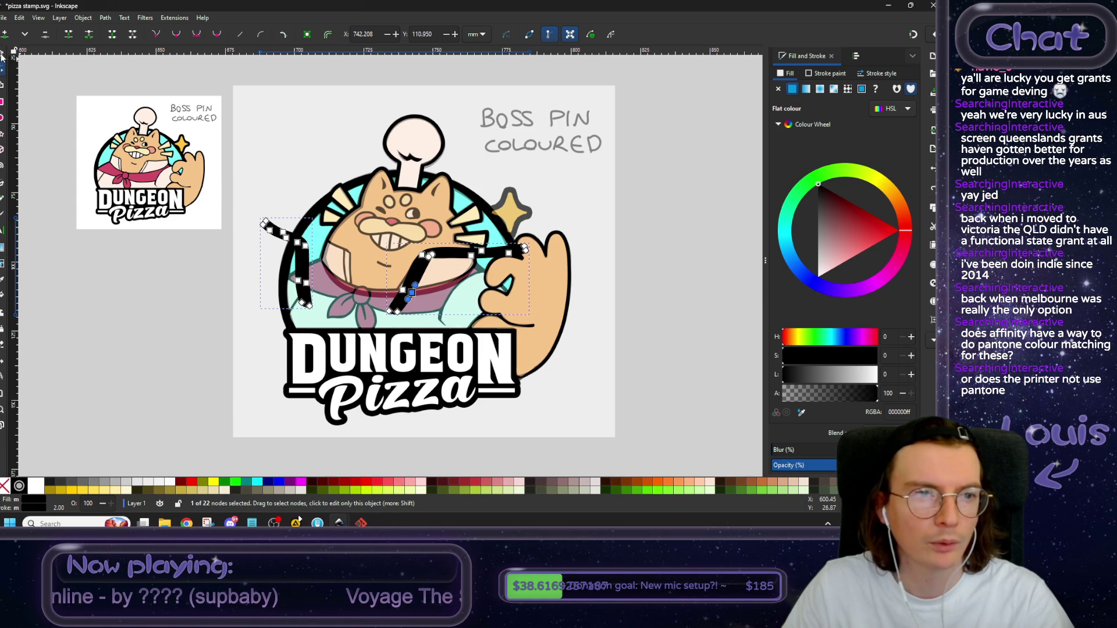
click(3, 54)
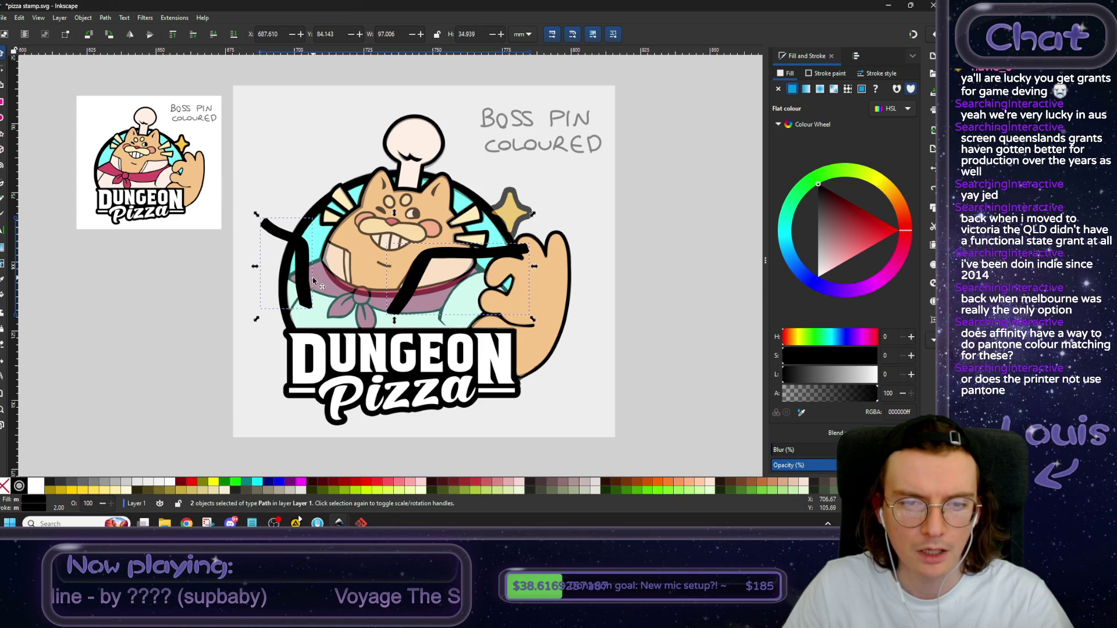
scroll(435, 284, right, 3)
drag(422, 281, 627, 330)
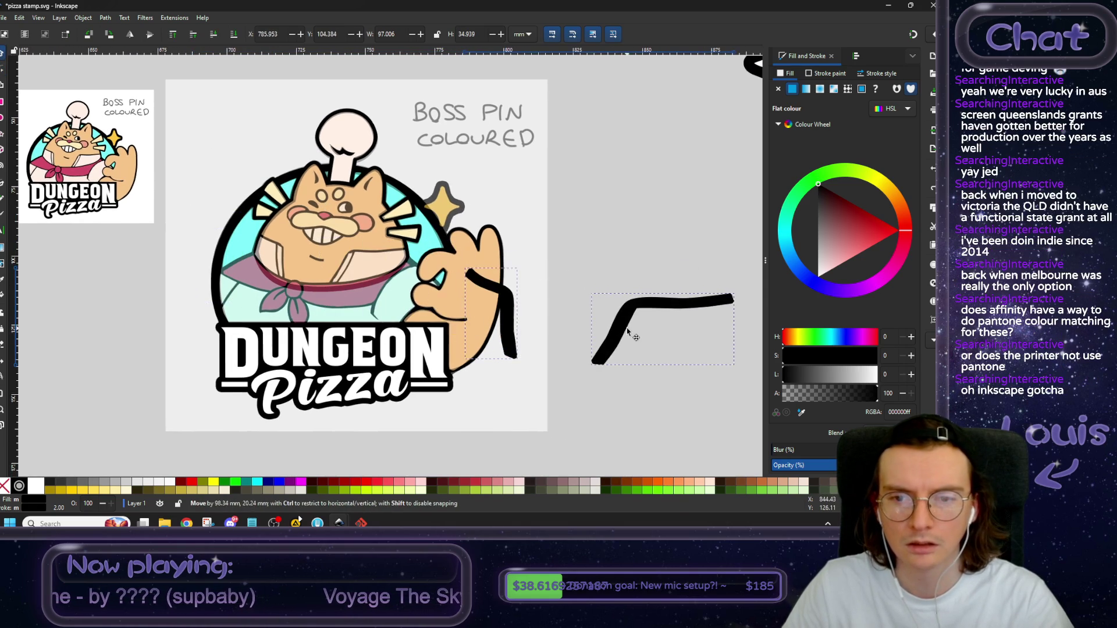
Shift both strokes up and right, then select the left collar stroke on its own.
scroll(436, 279, right, 6)
drag(433, 298, 510, 253)
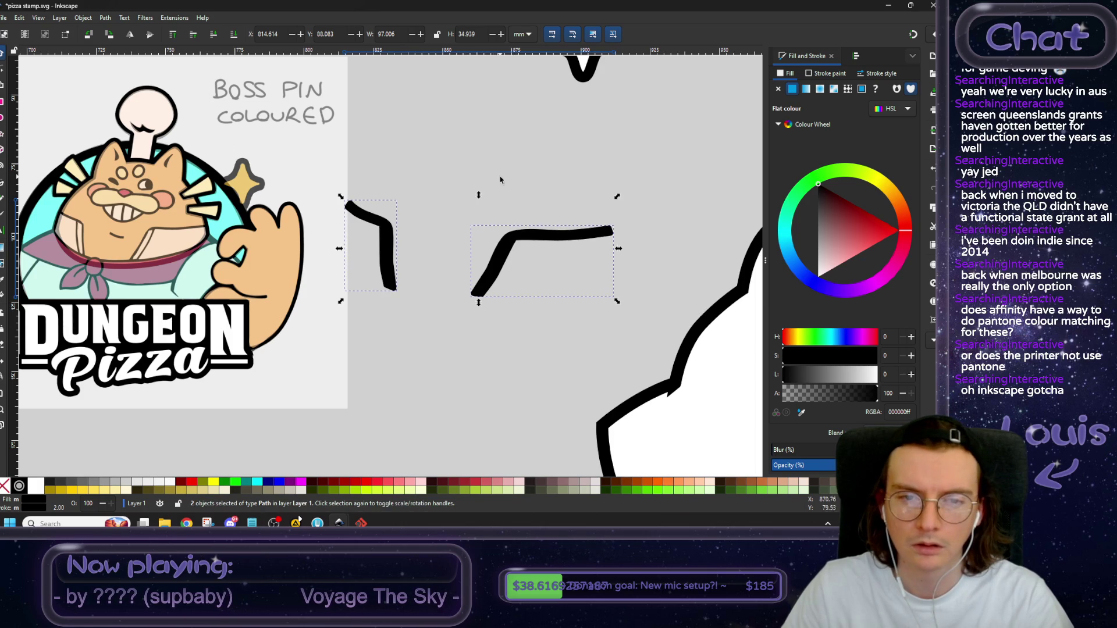
drag(495, 247, 506, 236)
click(431, 292)
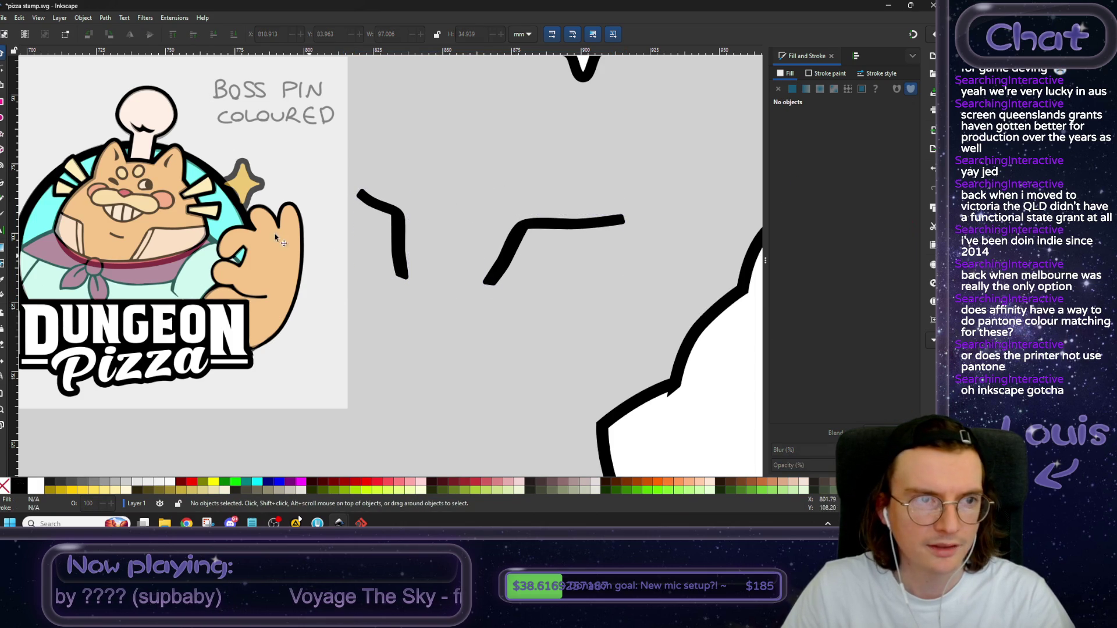
click(401, 220)
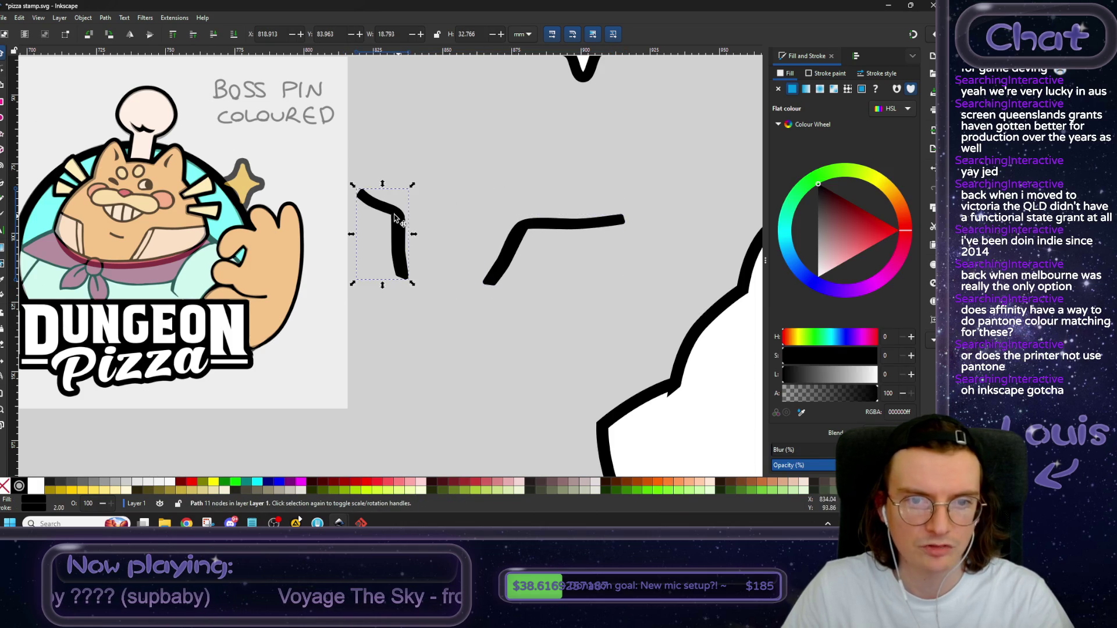
scroll(239, 176, left, 2)
scroll(239, 176, left, 3)
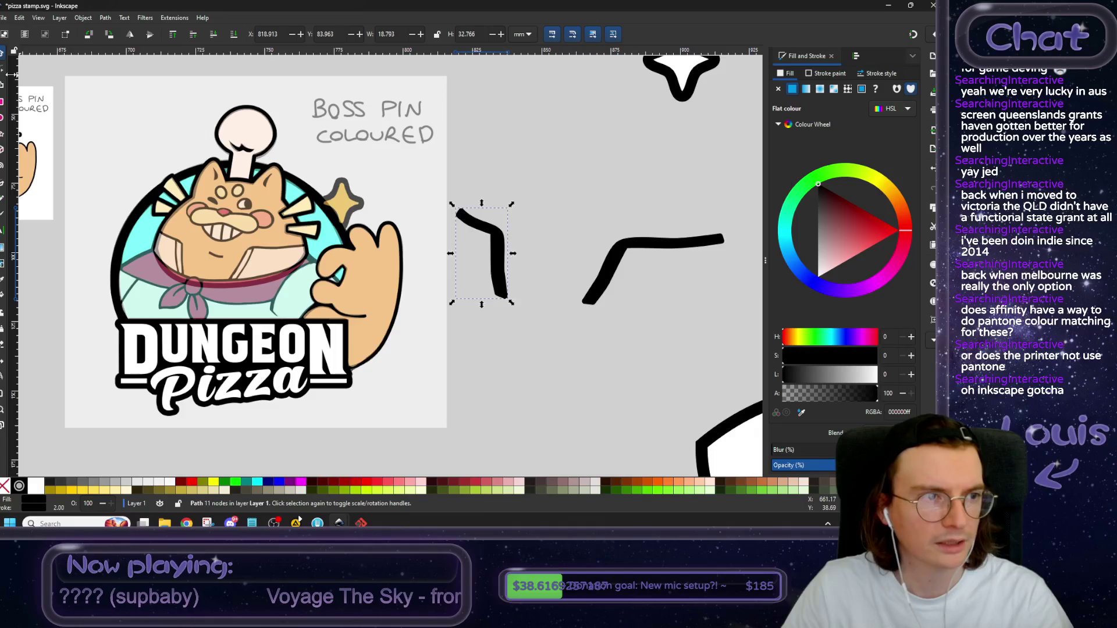
Simplify the flap by deleting its extra node and dragging the inner and left corners down-left.
key(n)
ctrl+scroll(462, 267, up, 1)
ctrl+scroll(463, 267, up, 1)
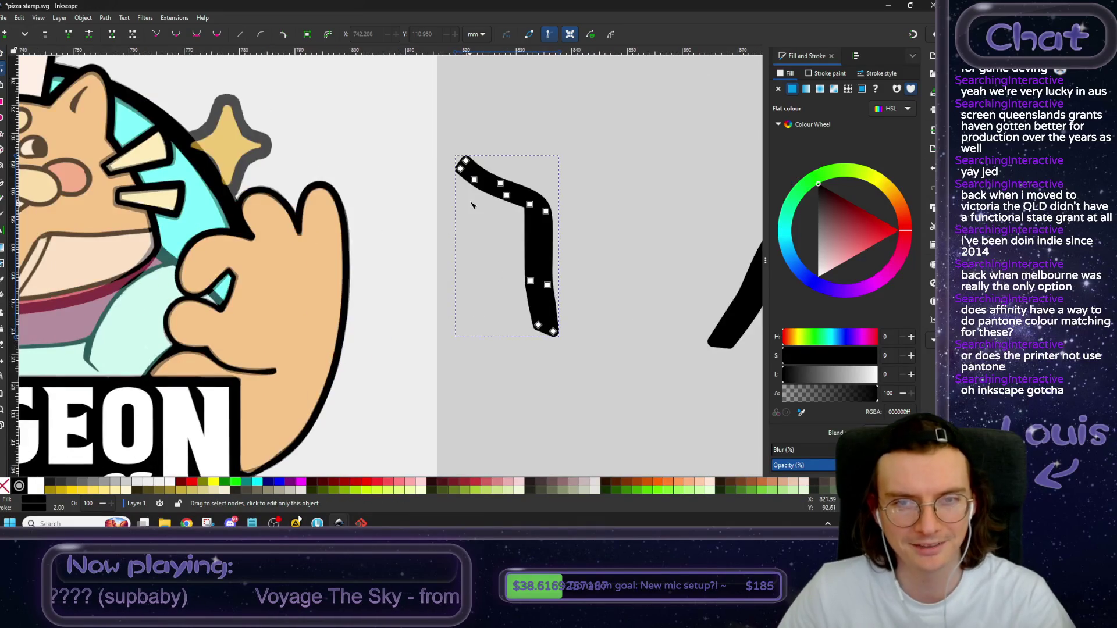
ctrl+scroll(474, 180, down, 3)
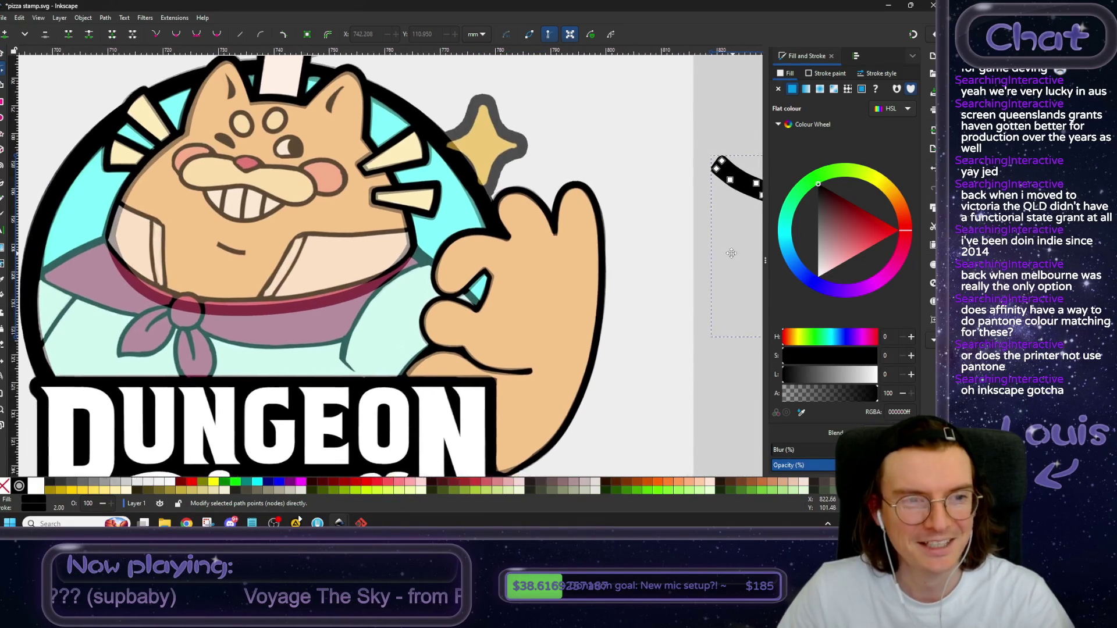
ctrl+scroll(559, 213, up, 3)
drag(541, 184, 491, 228)
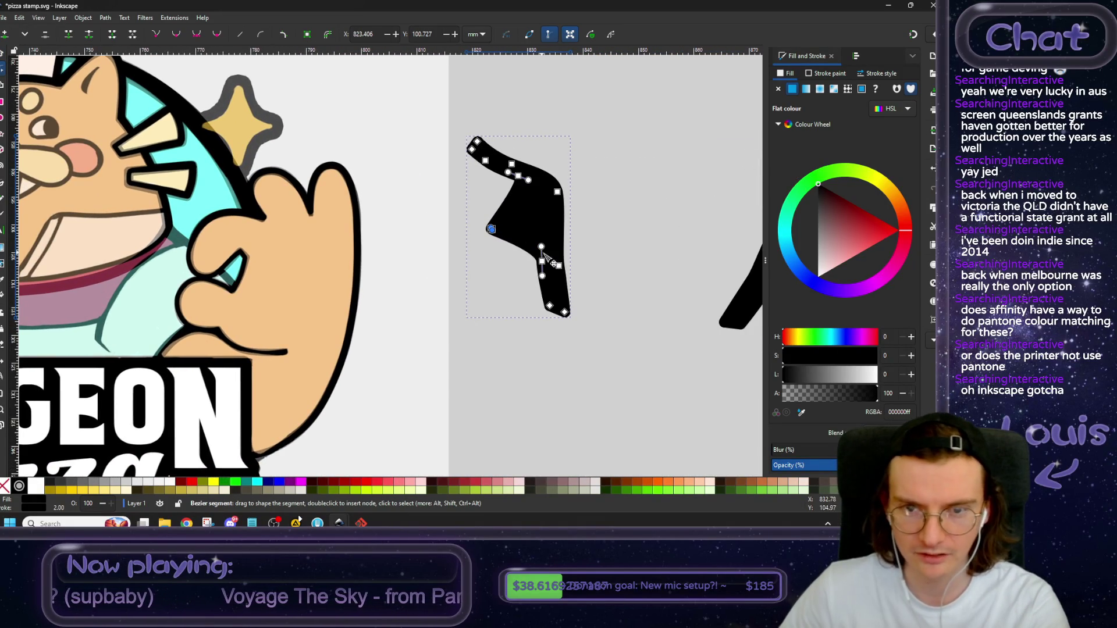
click(541, 261)
key(Delete)
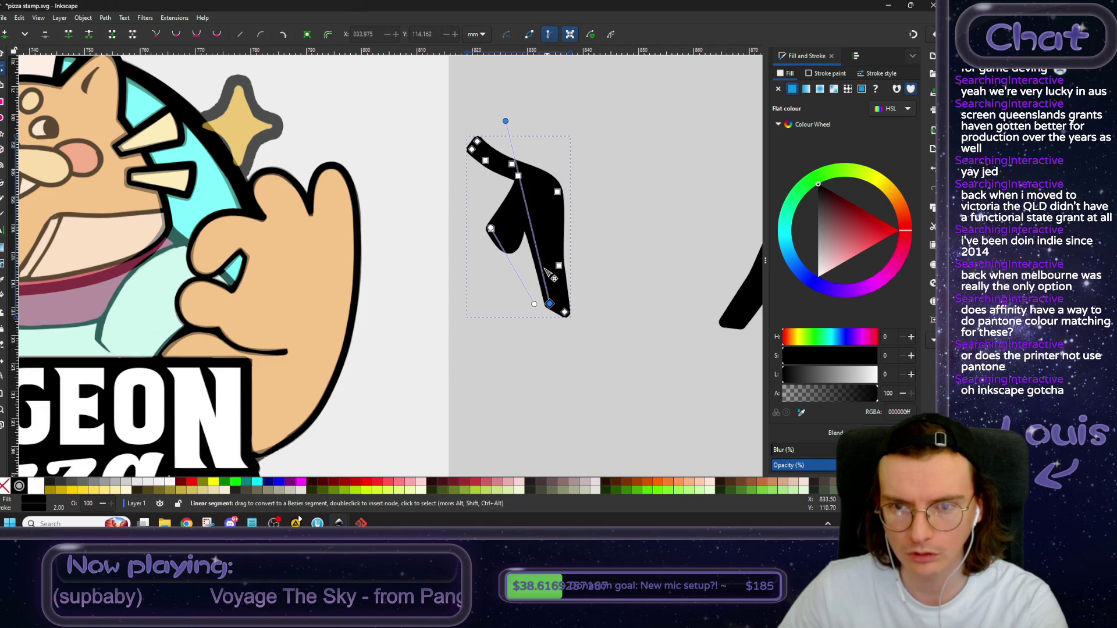
drag(512, 174, 485, 170)
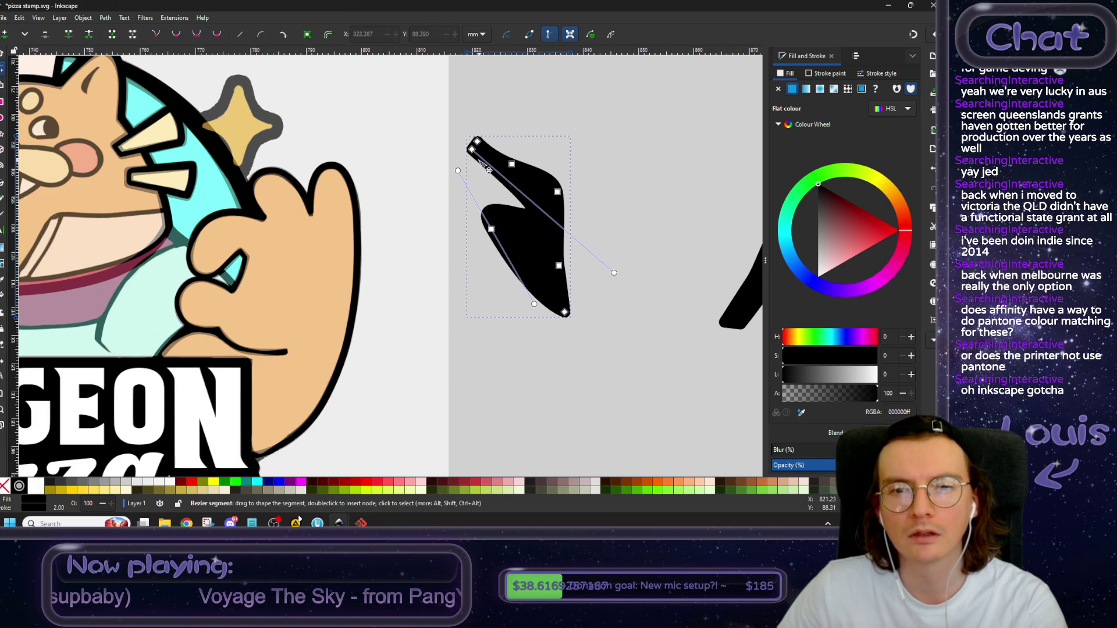
drag(492, 228, 467, 272)
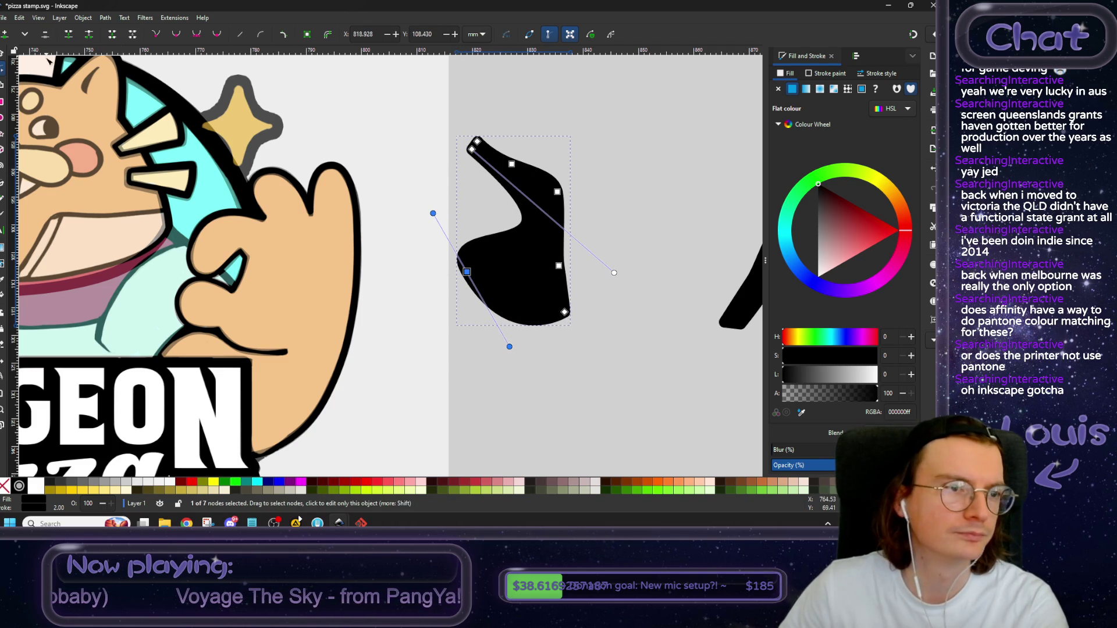
Make the left corner a sharp cusp, straighten the left edge, and sample the chef hat's cream as fill.
click(157, 35)
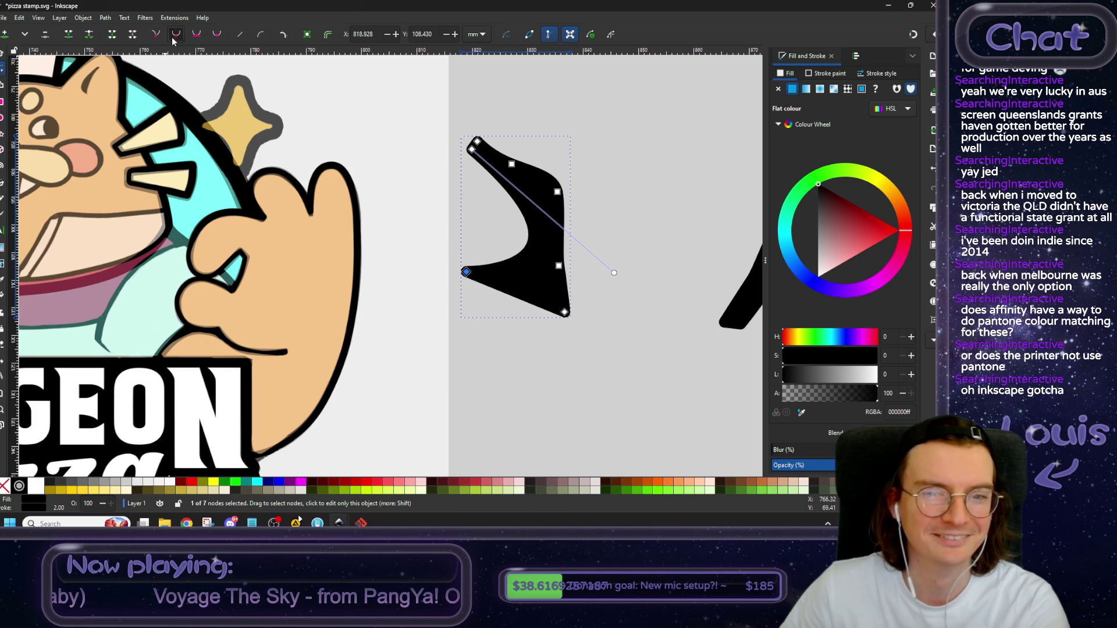
click(176, 35)
click(157, 35)
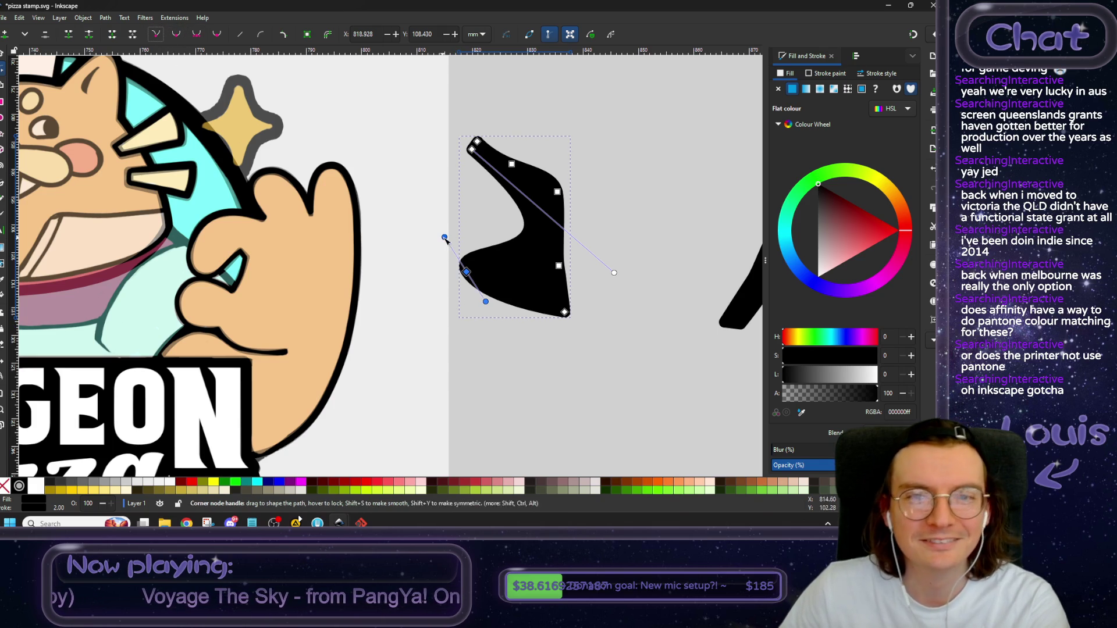
mouse_move(614, 273)
mouse_down()
mouse_move(463, 213)
mouse_move(468, 282)
mouse_up()
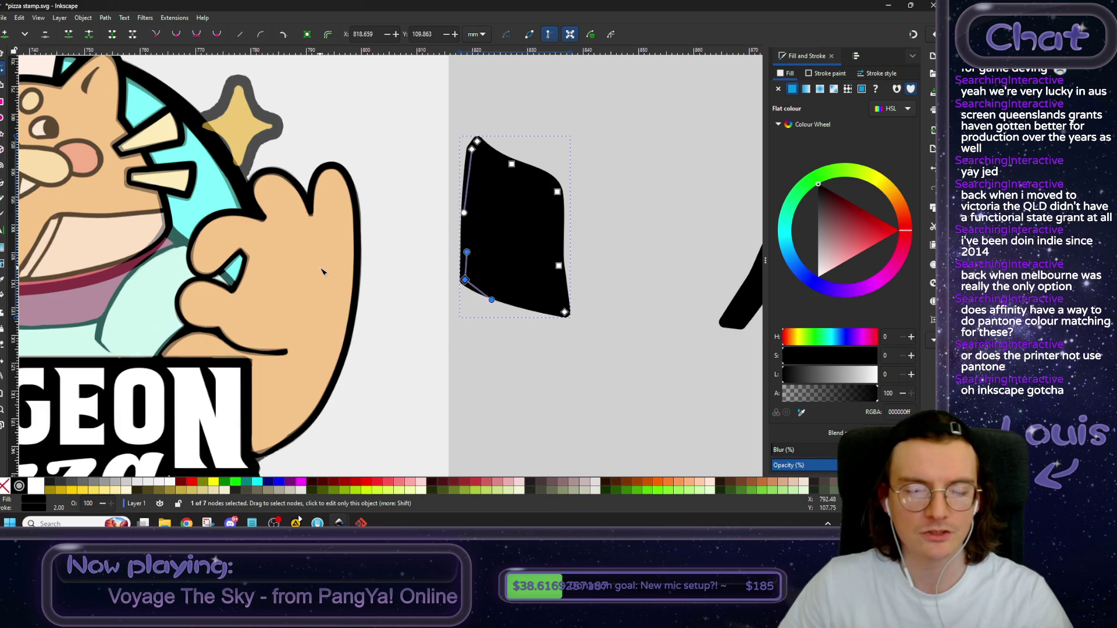
scroll(441, 237, down, 3)
scroll(441, 237, up, 2)
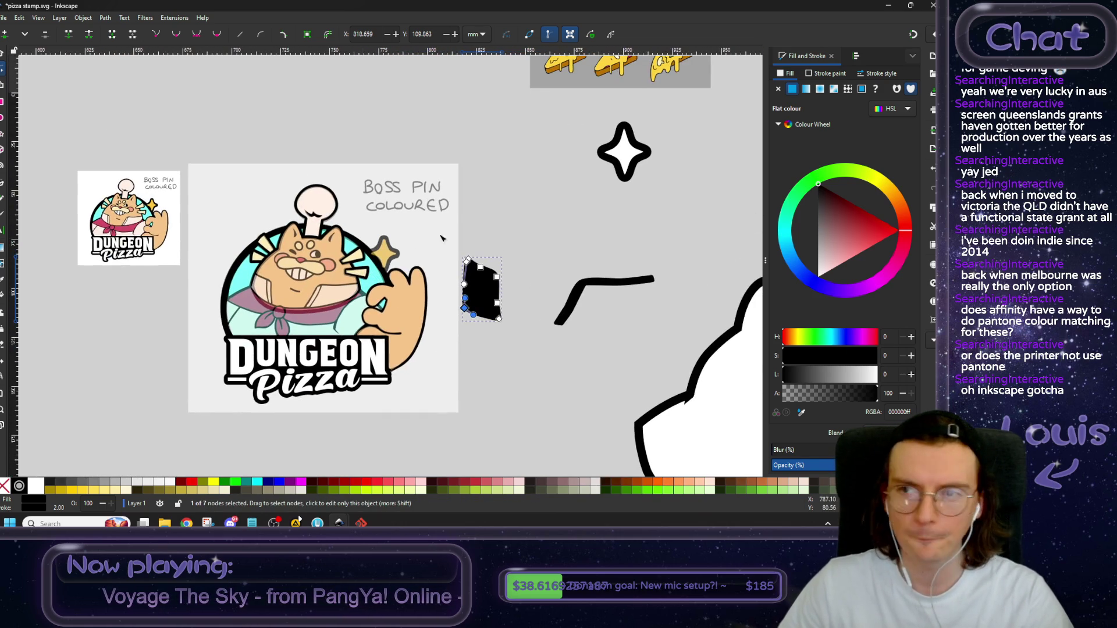
click(801, 412)
click(128, 191)
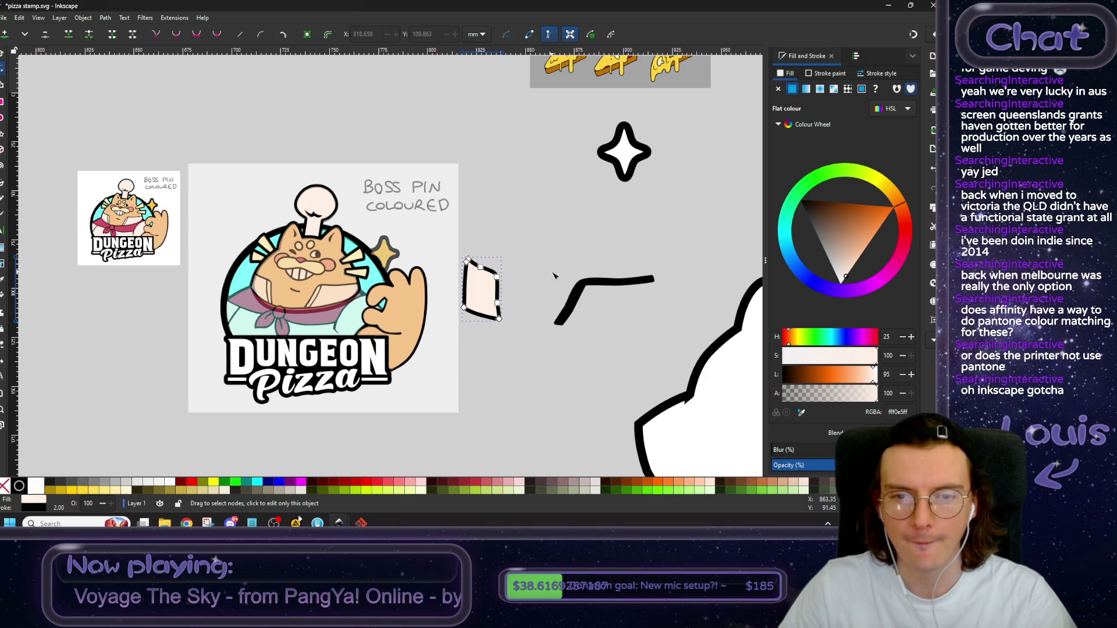
Deselect the flap's nodes and maximize the Chrome window of 'printing colour diagram' image results.
scroll(508, 276, down, 4)
click(502, 275)
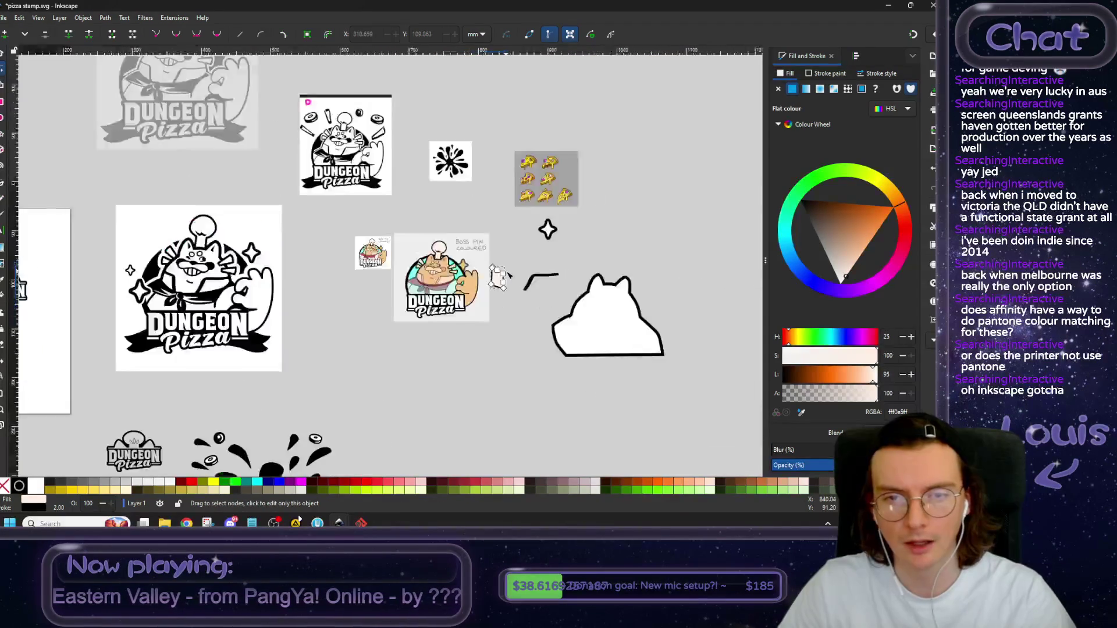
scroll(336, 237, right, 3)
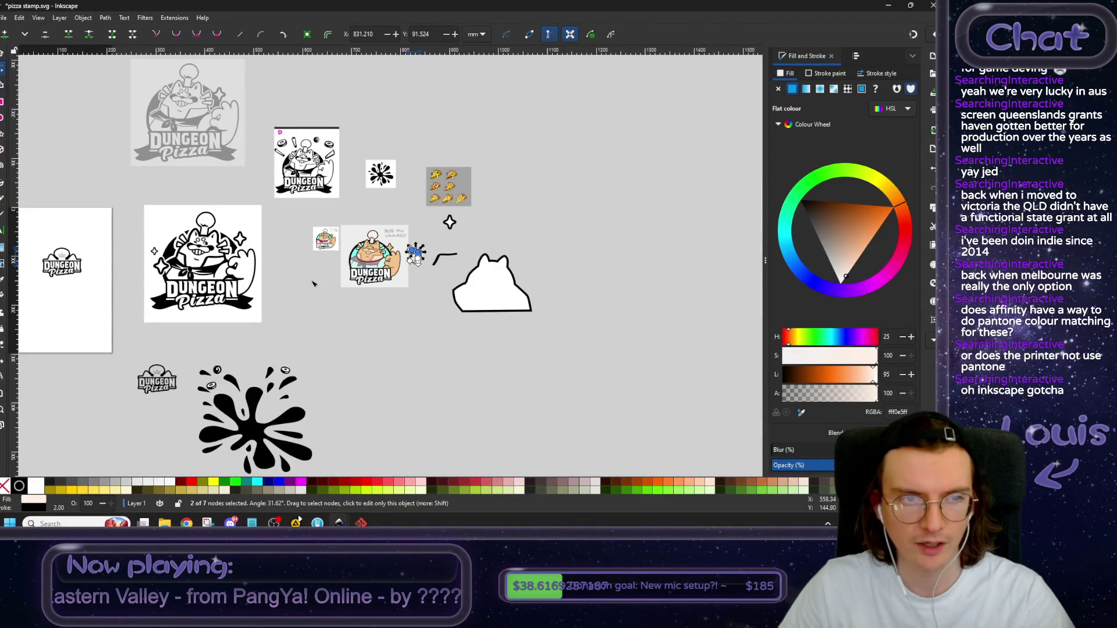
scroll(325, 259, up, 1)
click(445, 328)
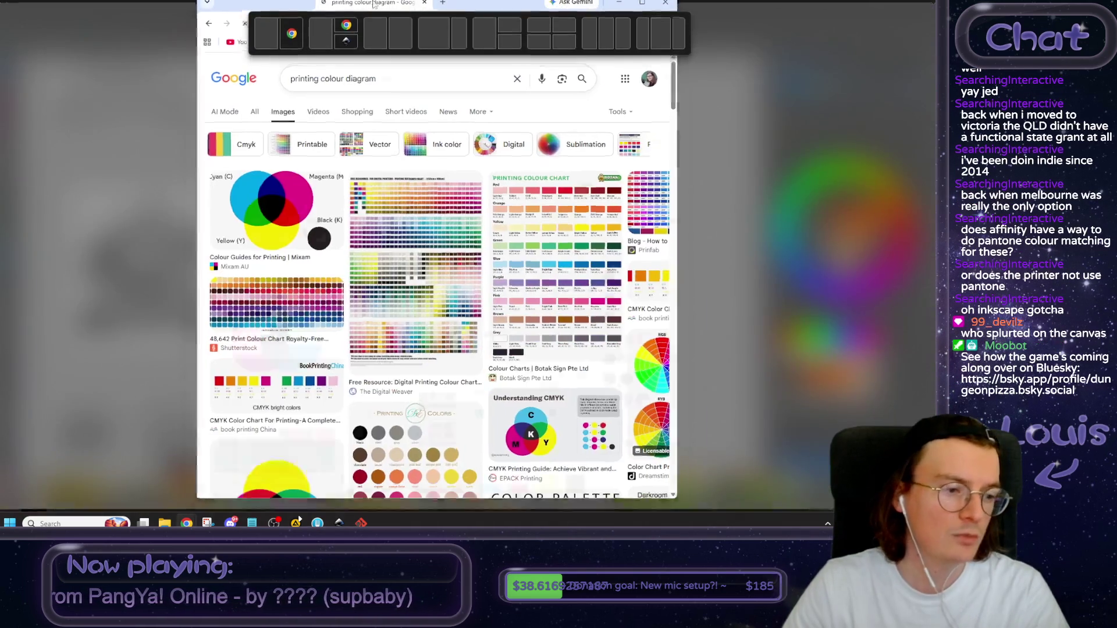
drag(299, 519, 381, 11)
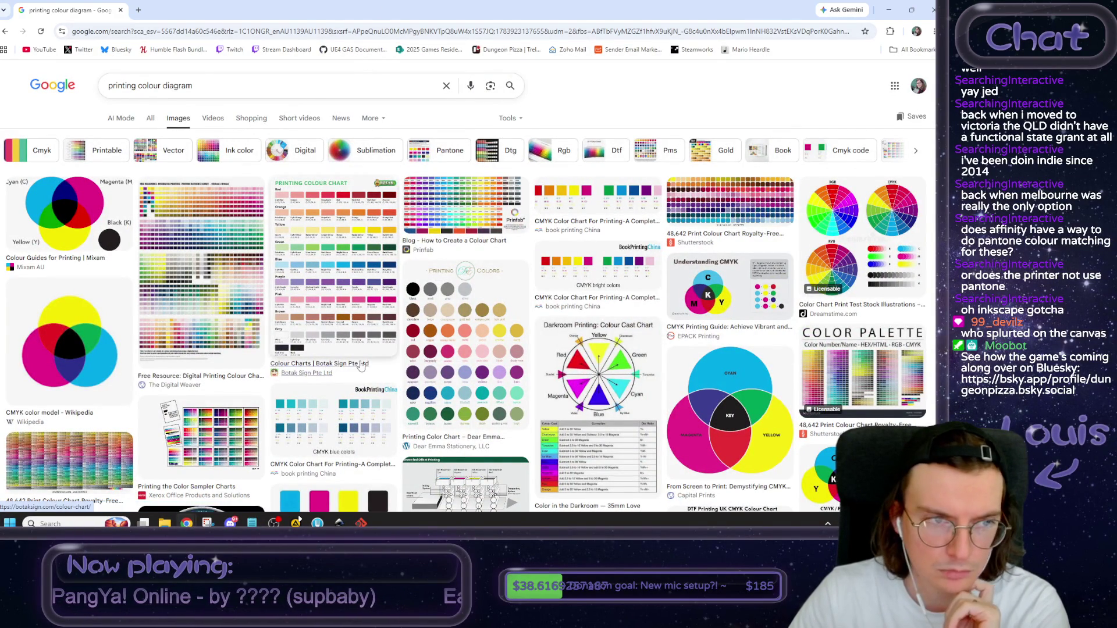
Preview 'The Guide to Pad Print Colours' chart and scroll through the results.
scroll(366, 360, down, 3)
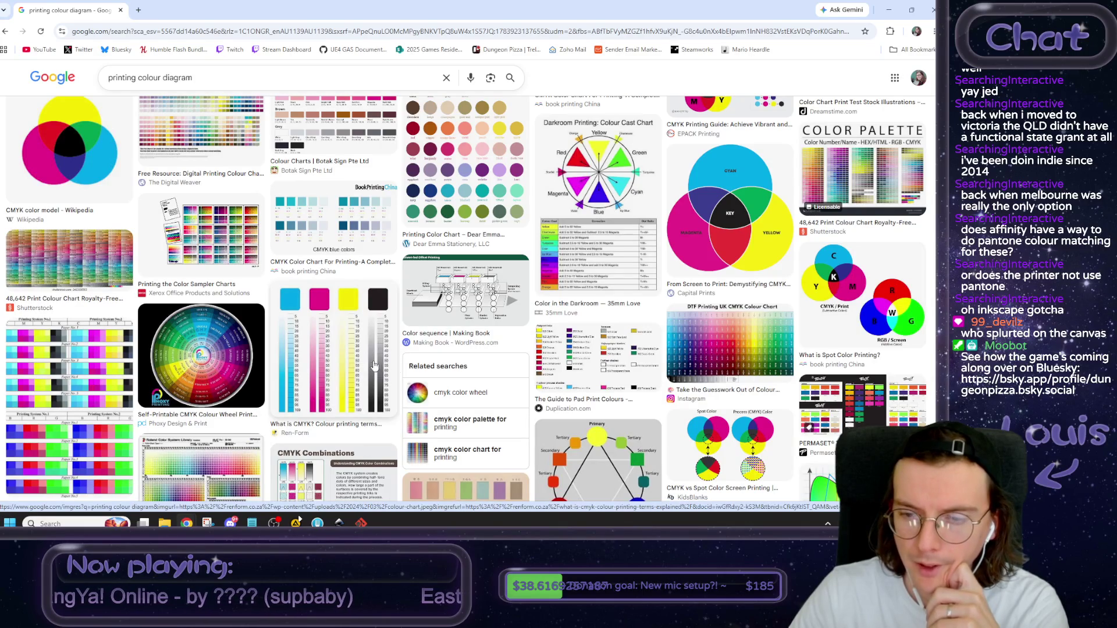
click(605, 349)
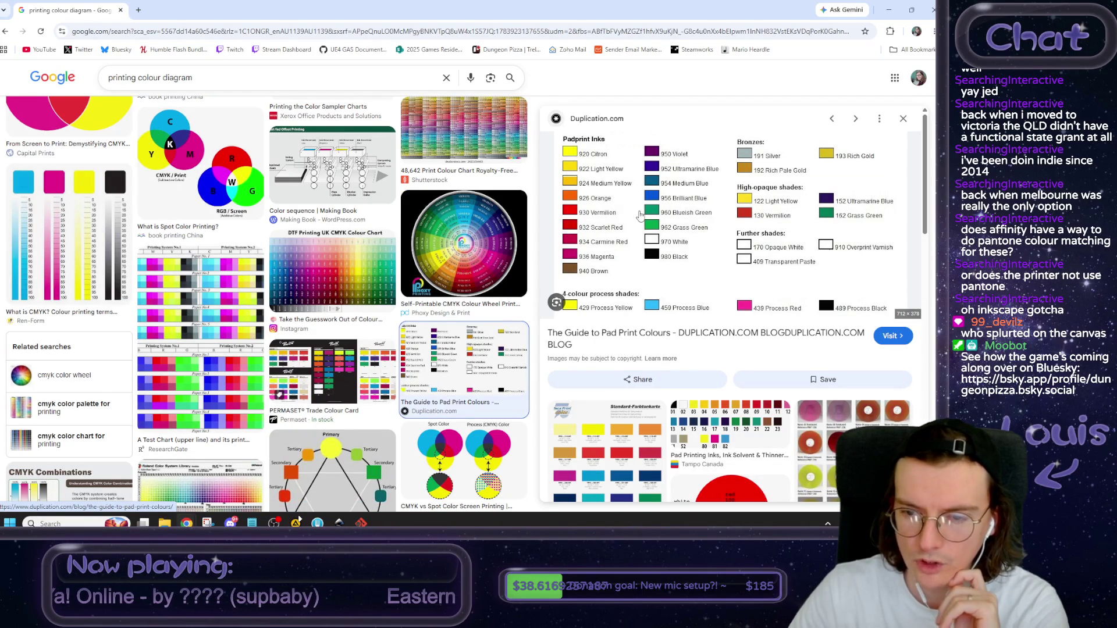
scroll(639, 215, down, 1)
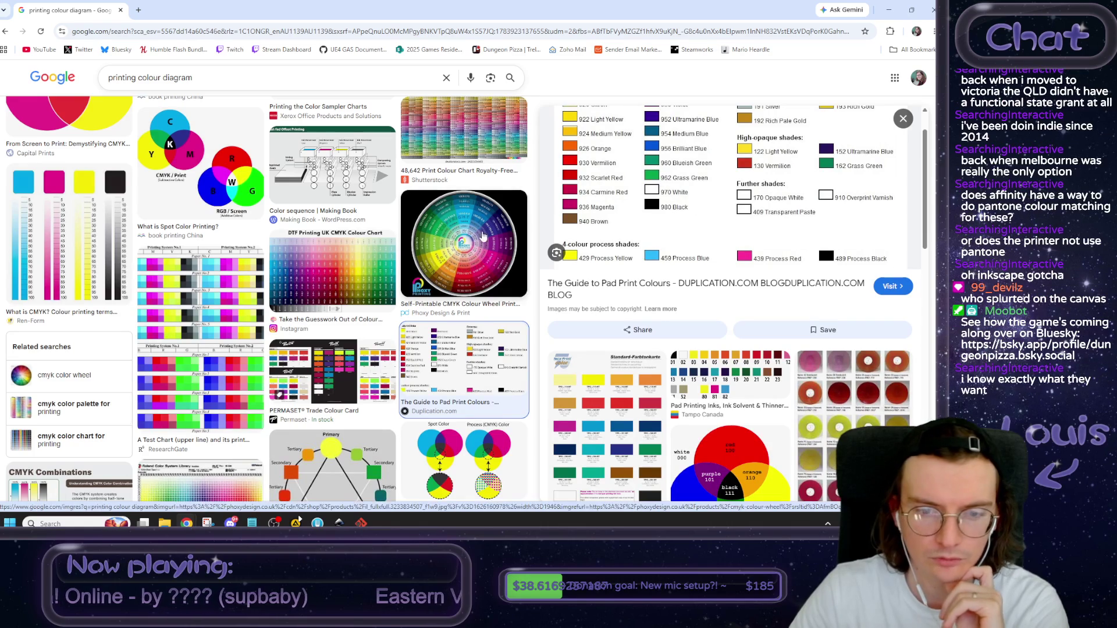
scroll(483, 236, down, 7)
scroll(500, 254, up, 5)
scroll(500, 253, up, 3)
scroll(500, 253, up, 3)
scroll(506, 254, up, 3)
scroll(513, 254, up, 3)
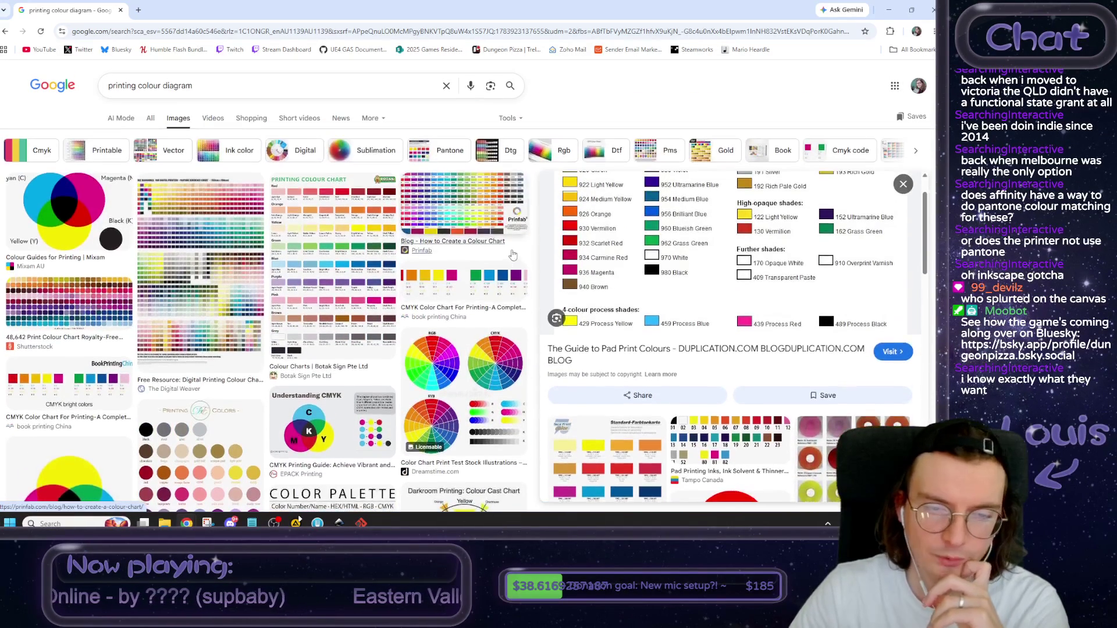
Select text in the 'printing colour diagram' search query, then return to Inkscape.
drag(194, 86, 39, 96)
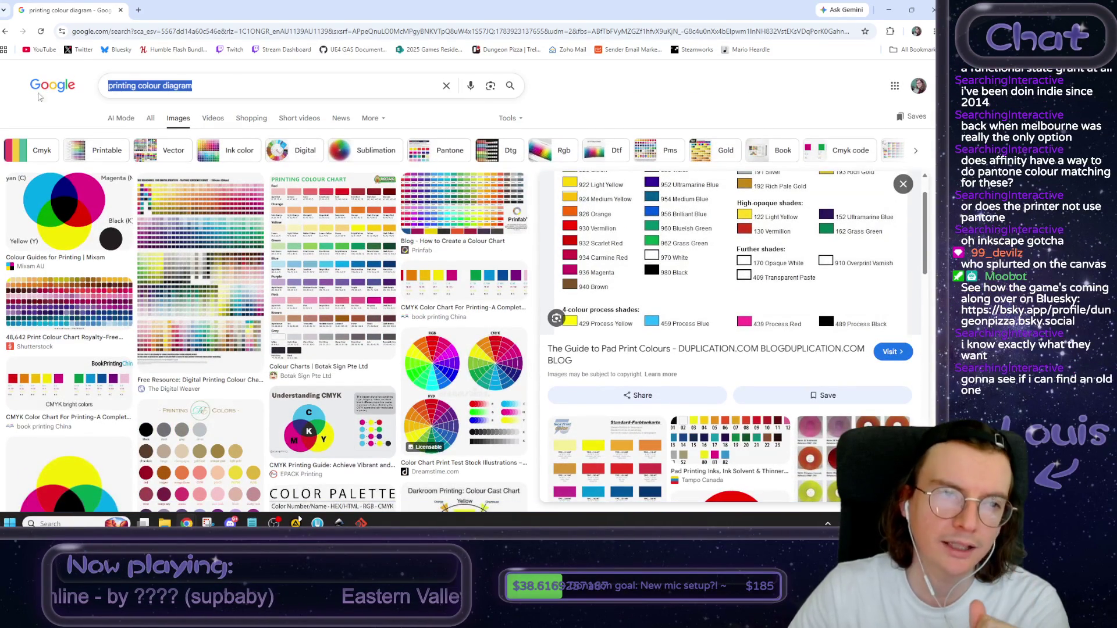
click(180, 88)
triple_click(180, 85)
double_click(179, 86)
click(219, 88)
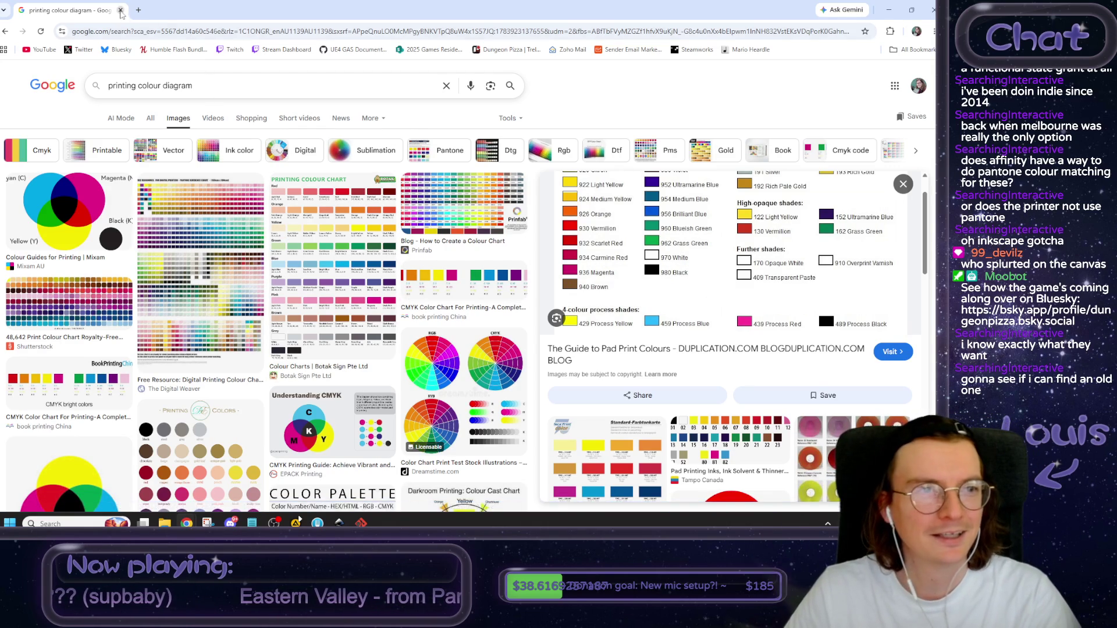
key(alt+Tab)
Bring the boss pin into view and drag the cream flap onto the cat's collar.
click(409, 344)
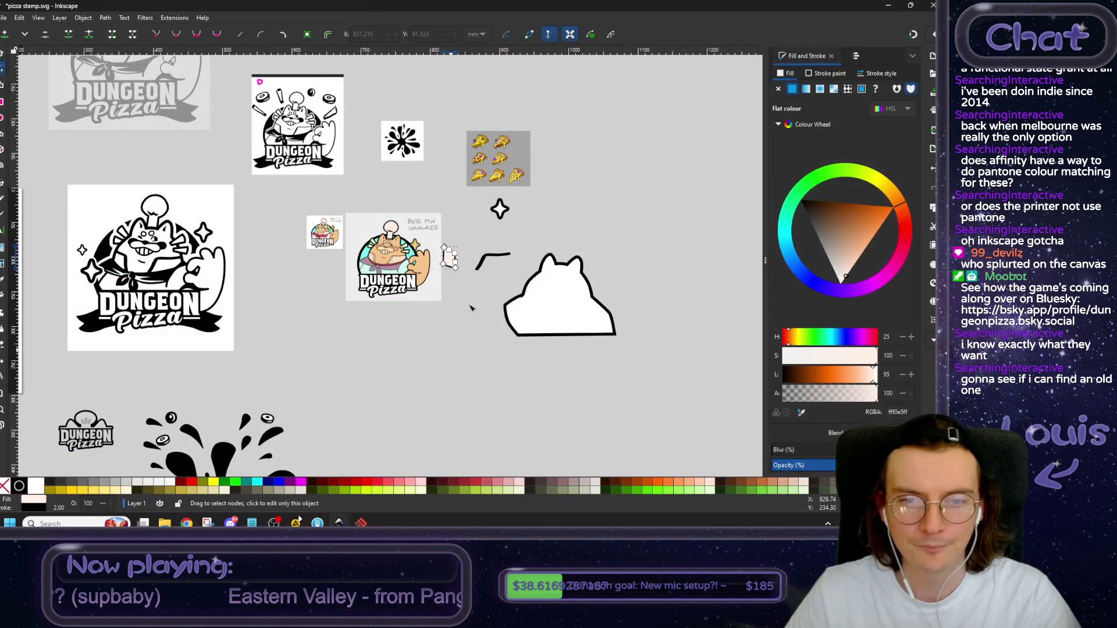
scroll(453, 286, up, 2)
scroll(456, 282, up, 2)
drag(465, 301, 530, 372)
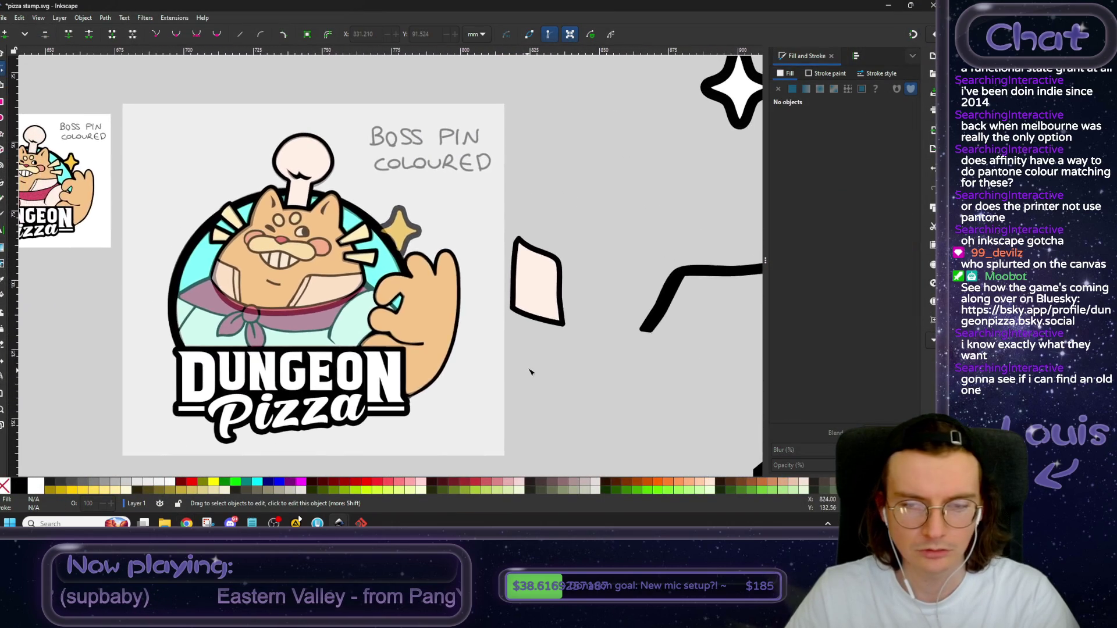
scroll(527, 348, down, 1)
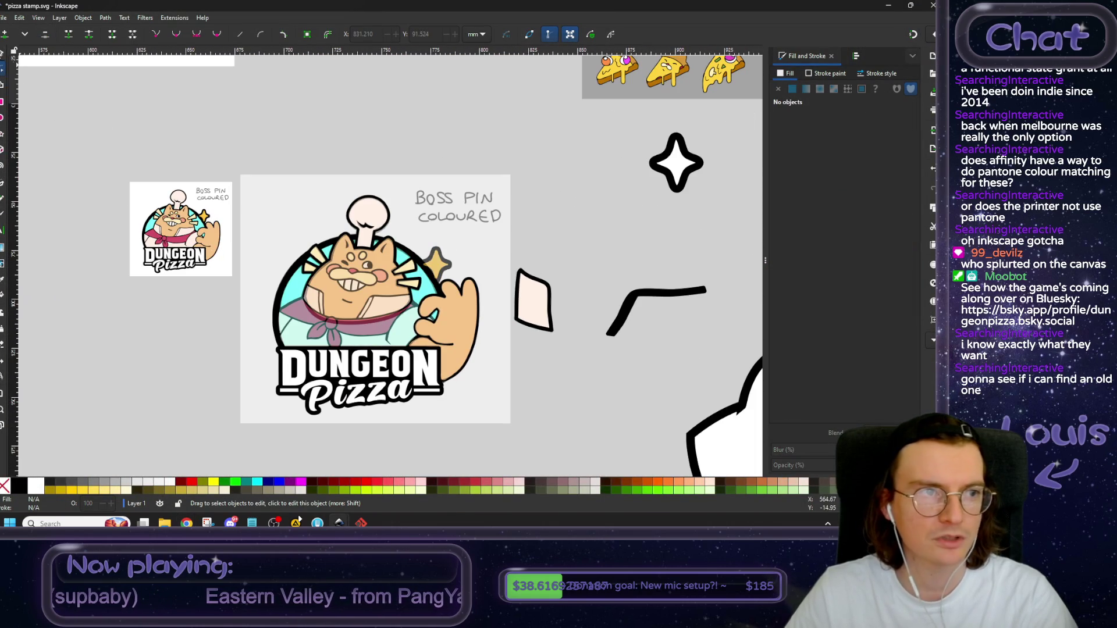
drag(531, 302, 318, 317)
scroll(320, 317, up, 5)
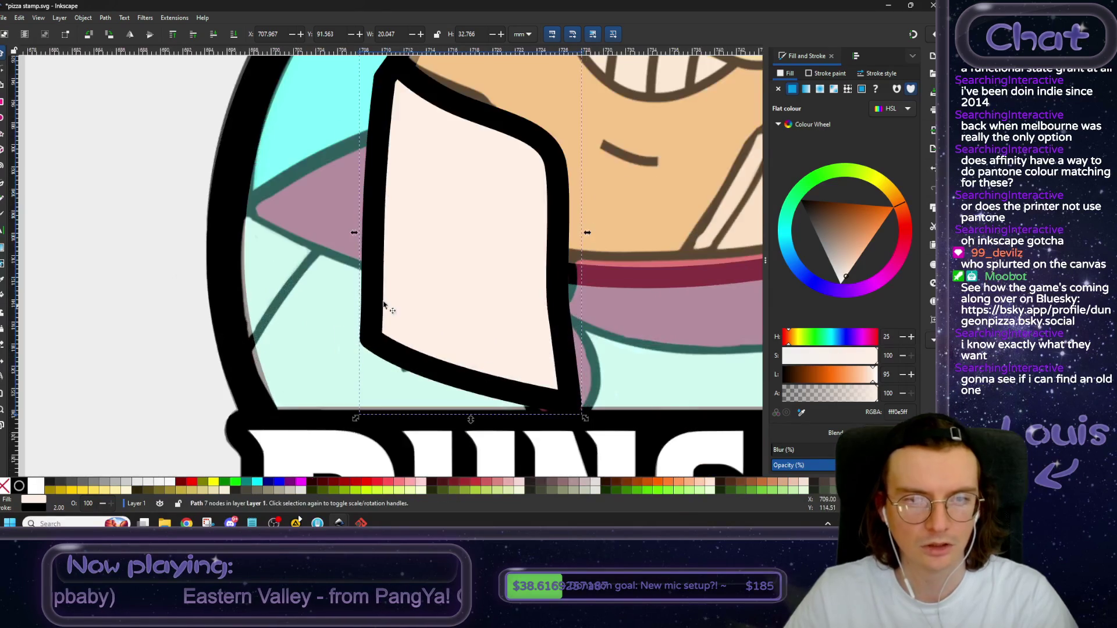
scroll(383, 304, down, 4)
scroll(372, 326, up, 1)
scroll(367, 331, up, 1)
drag(364, 333, 328, 310)
Shrink the flap slightly and settle it over the left side of the collar.
drag(291, 395, 340, 320)
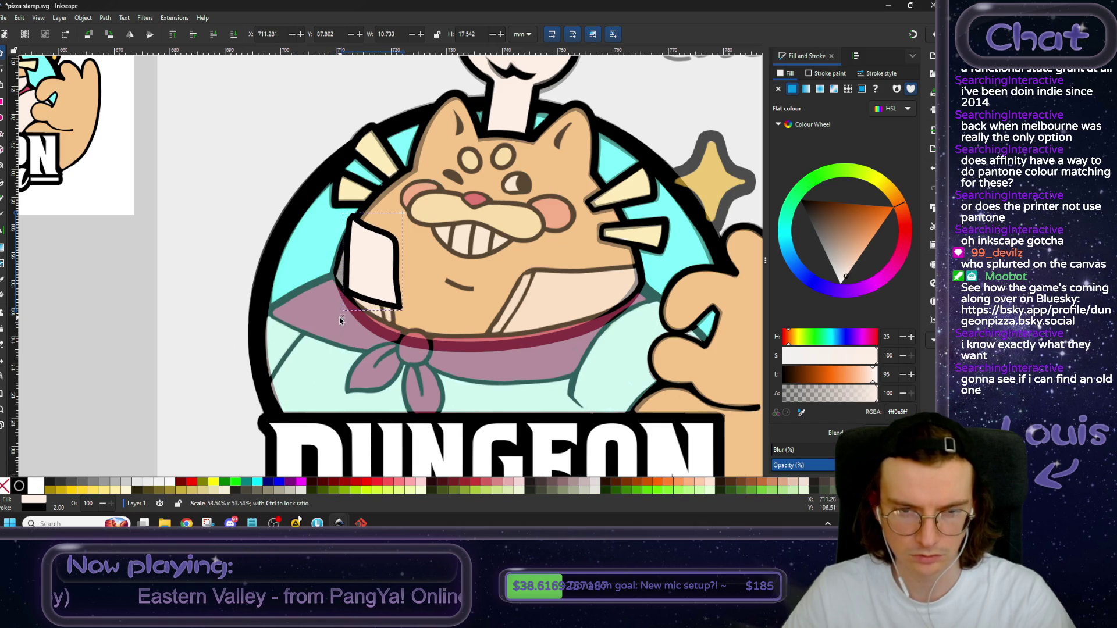
drag(387, 281, 382, 303)
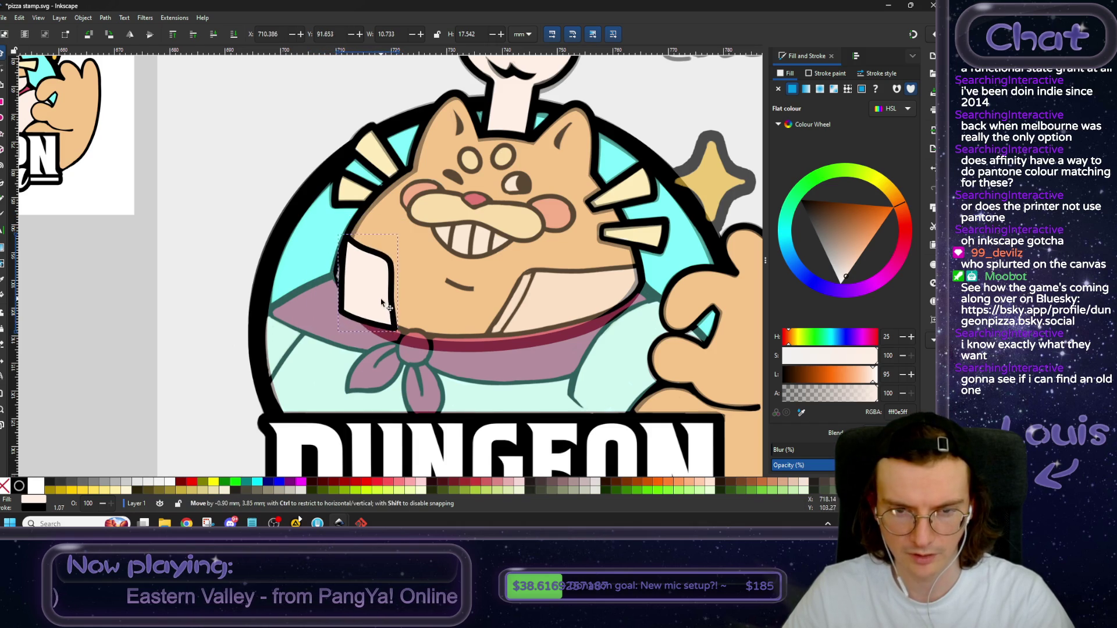
drag(382, 303, 383, 302)
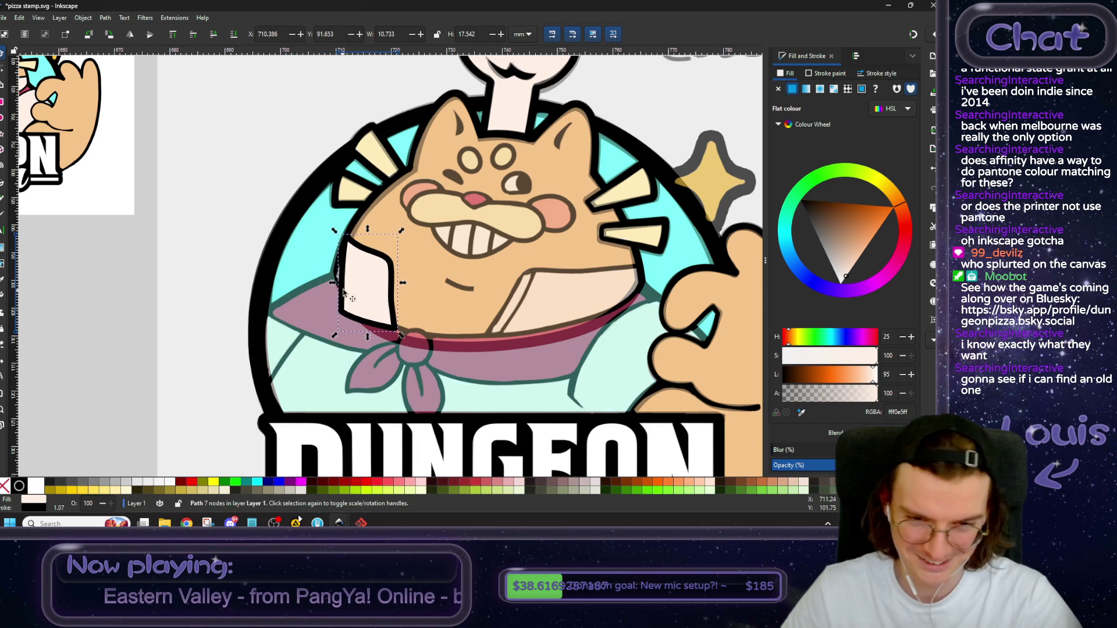
ctrl+scroll(382, 303, down, 2)
ctrl+scroll(412, 352, up, 3)
scroll(411, 352, down, 1)
scroll(267, 244, right, 1)
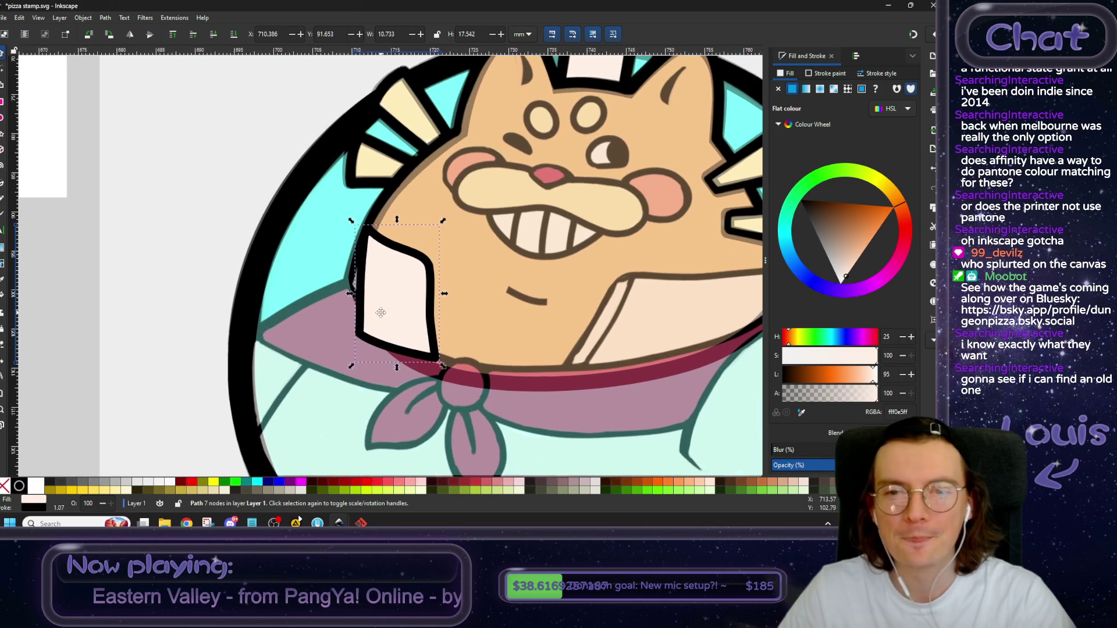
click(5, 71)
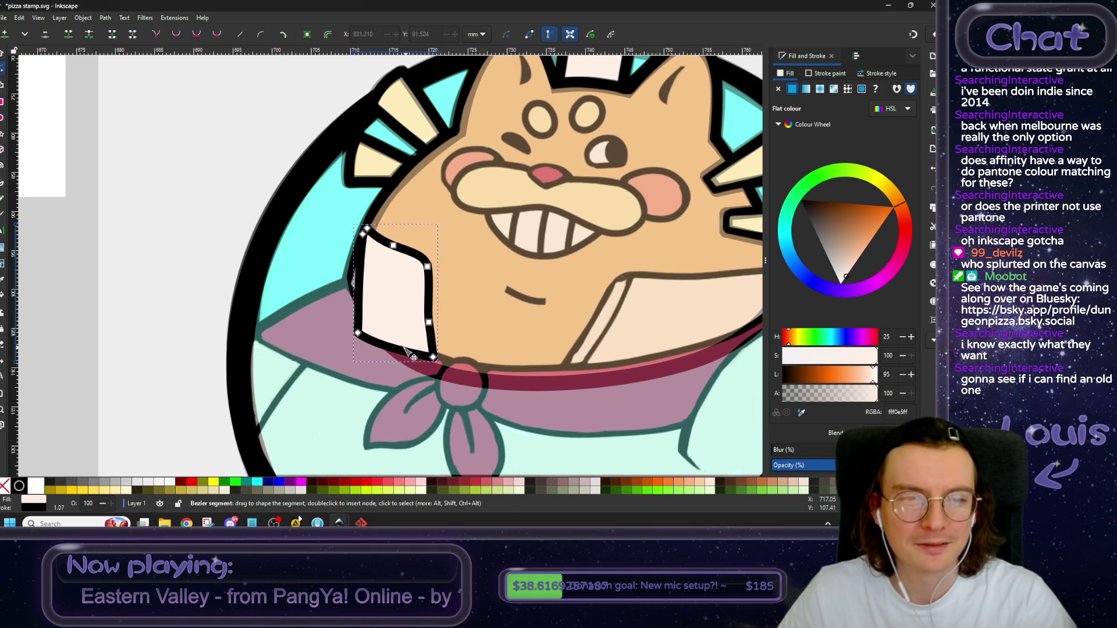
Drag the flap's left-side nodes and handles so its left edge curves along the collar.
ctrl+scroll(366, 347, up, 2)
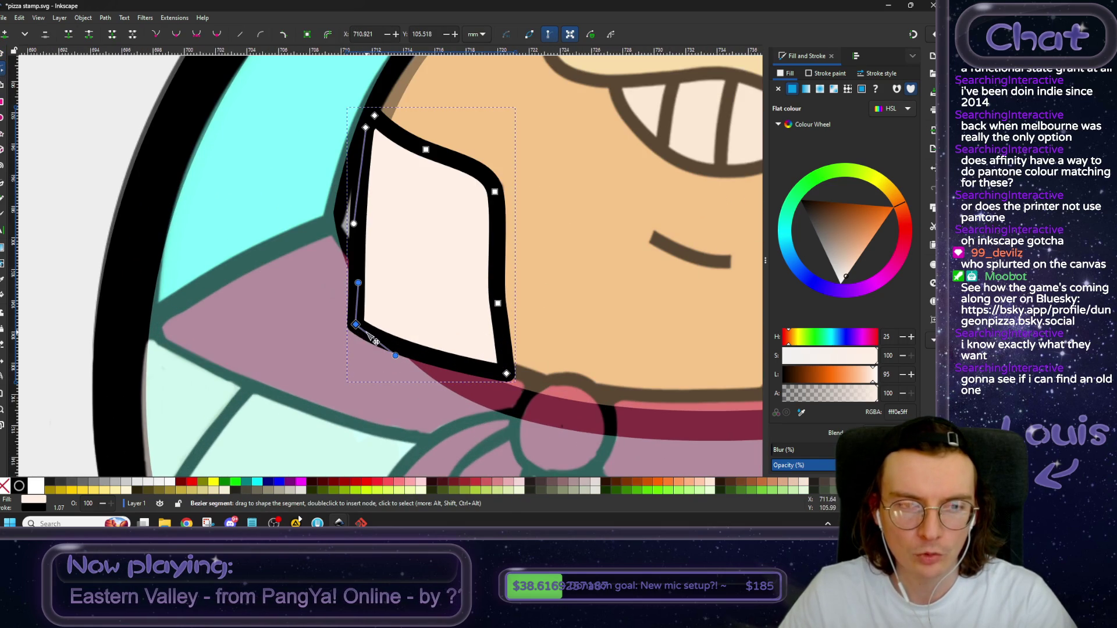
mouse_move(355, 329)
mouse_down()
mouse_move(338, 271)
mouse_move(320, 261)
mouse_up()
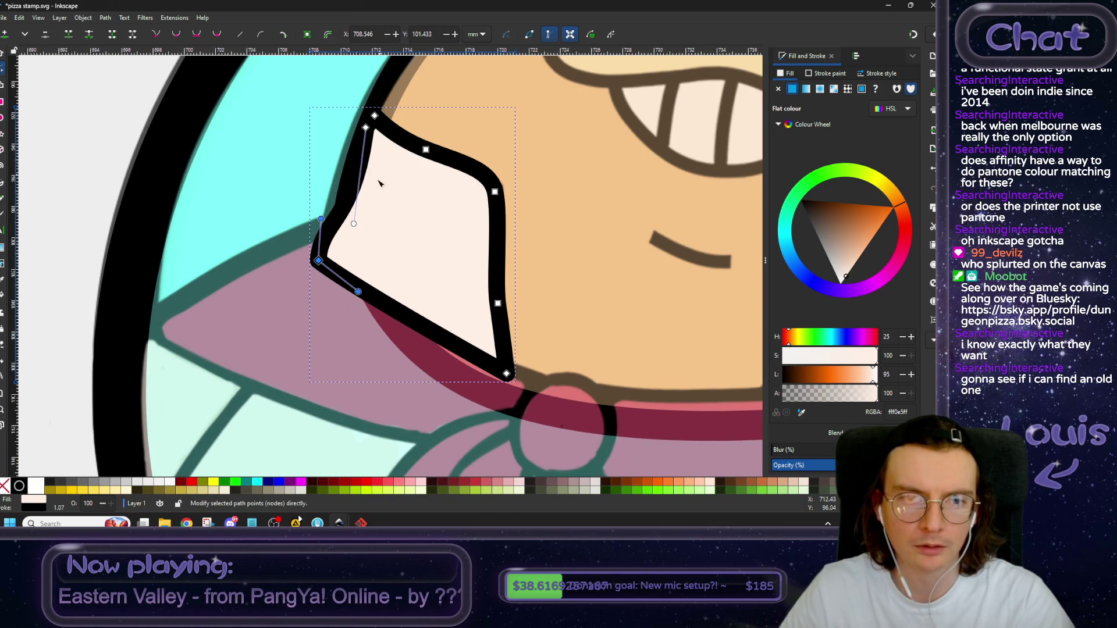
mouse_move(353, 223)
mouse_down()
mouse_move(401, 202)
mouse_move(353, 148)
mouse_up()
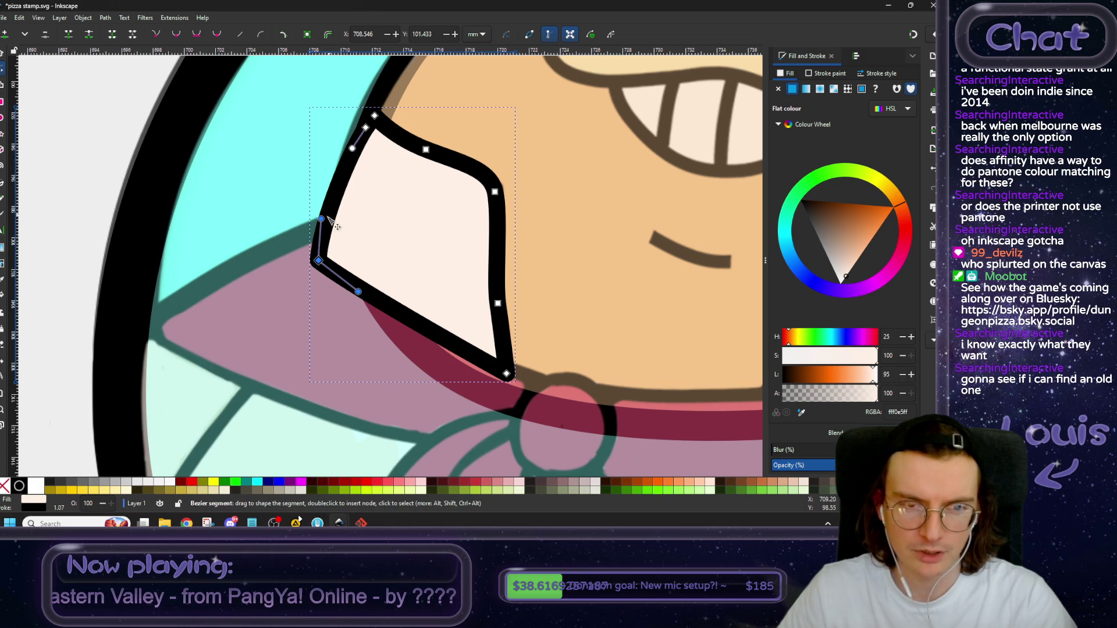
drag(321, 219, 330, 210)
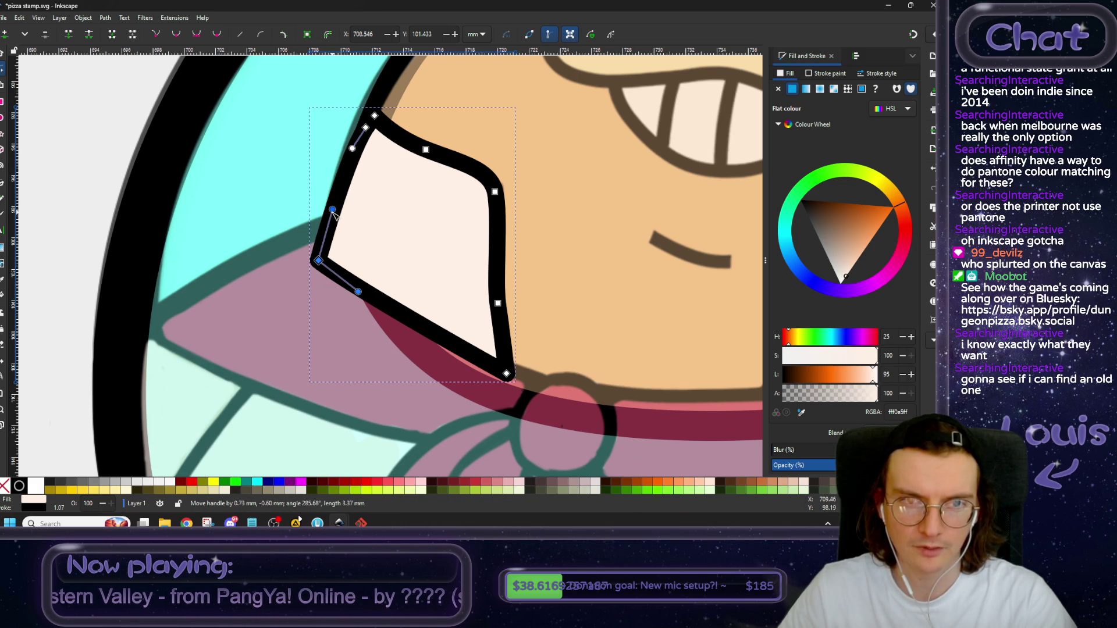
drag(319, 261, 342, 218)
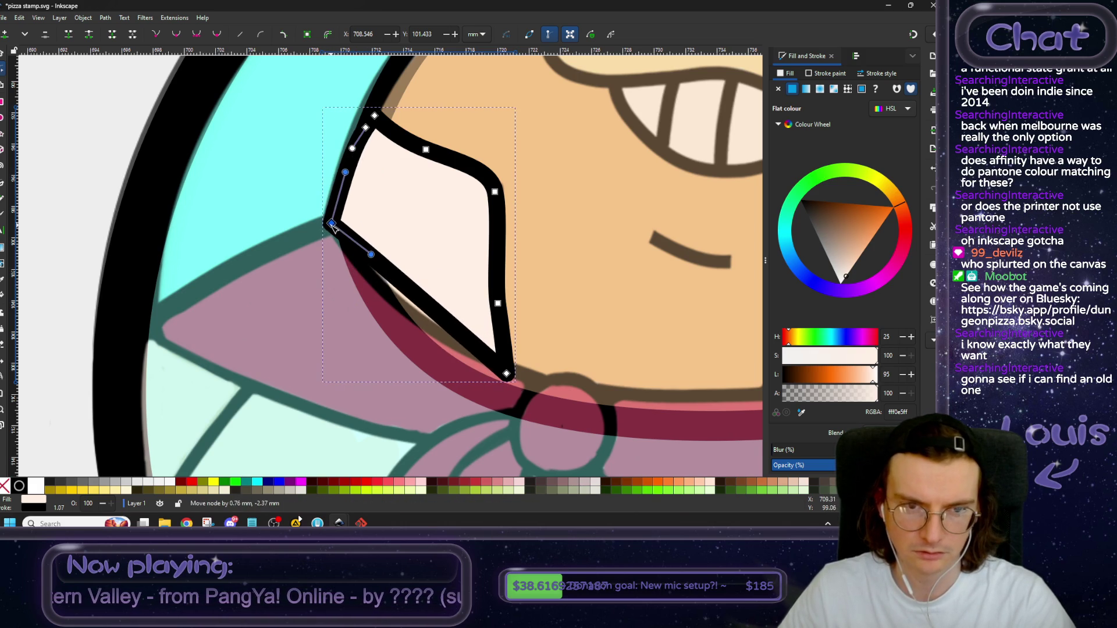
drag(346, 174, 337, 190)
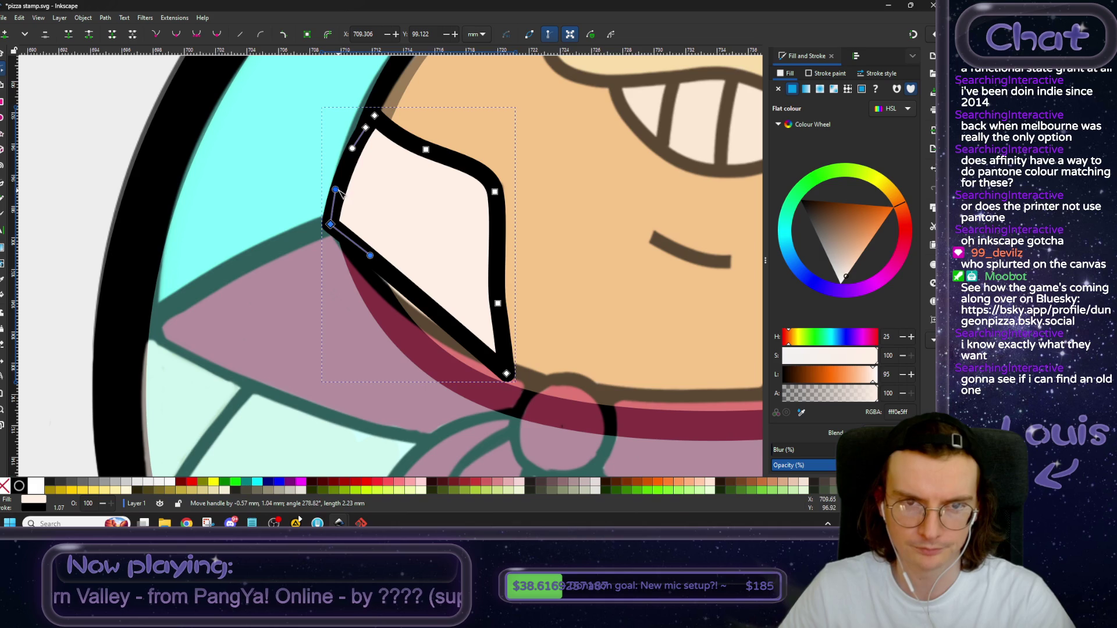
Make the bottom corner node smooth and adjust its handles to round the lower edge.
click(506, 373)
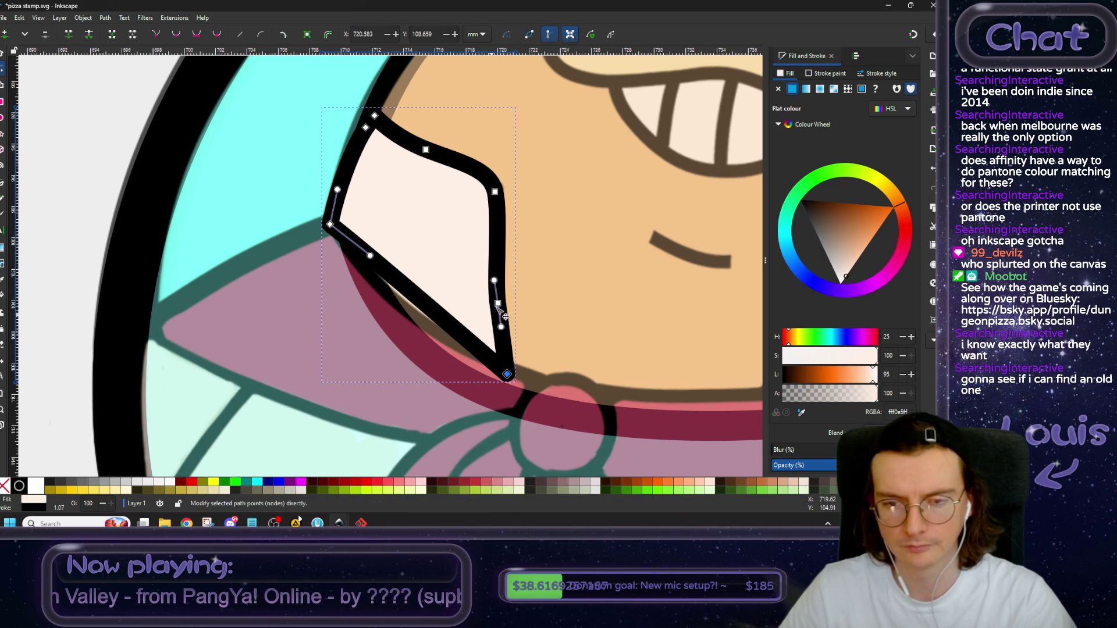
click(157, 35)
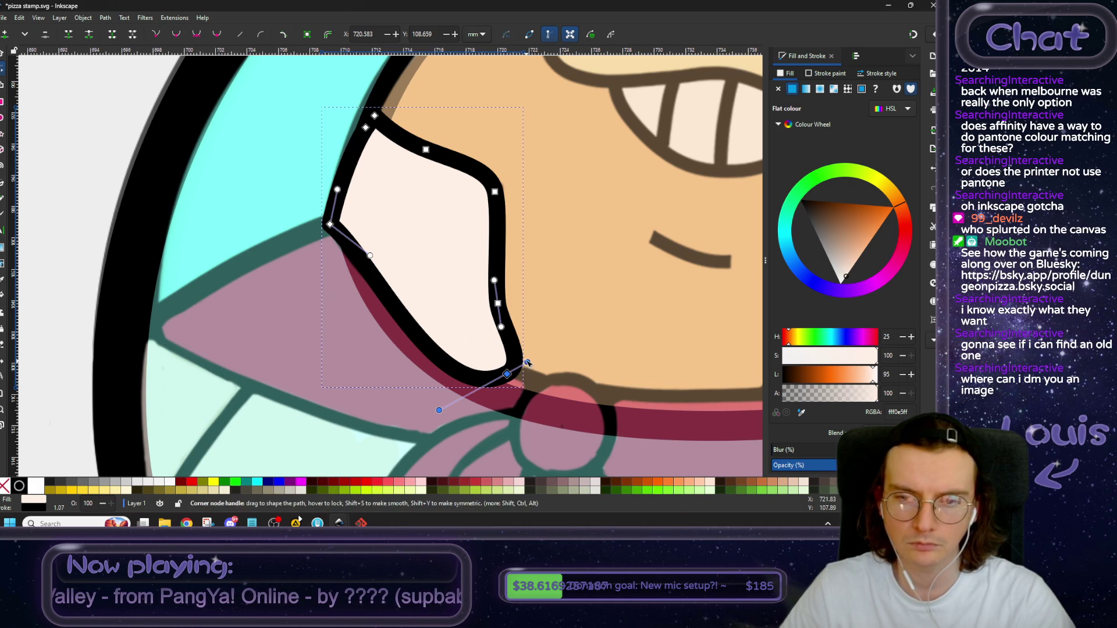
drag(527, 363, 503, 351)
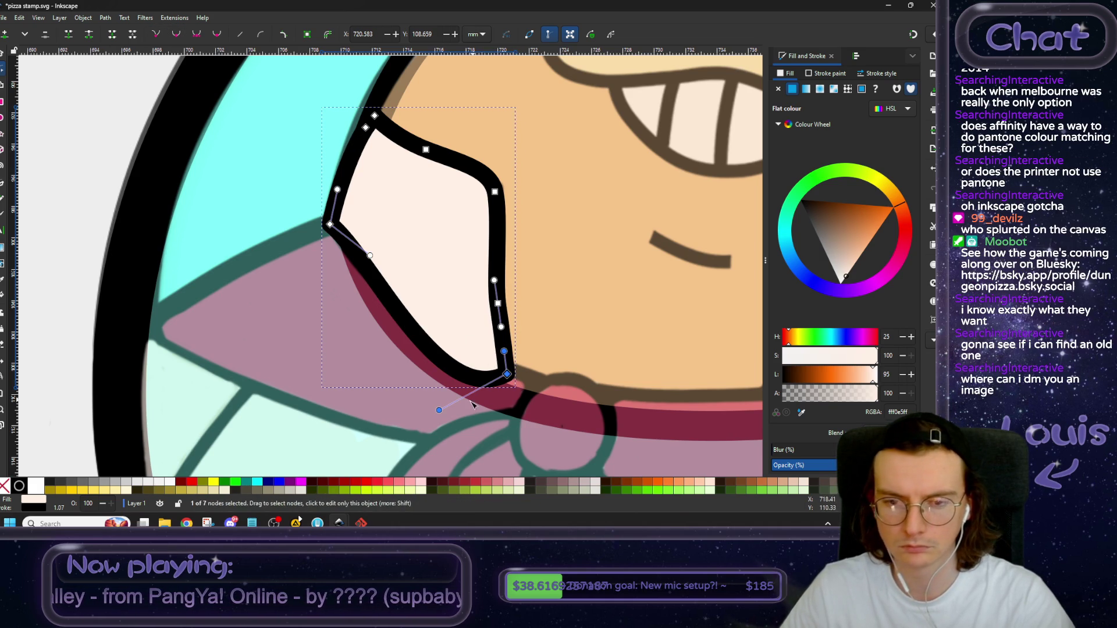
mouse_move(439, 410)
mouse_down()
mouse_move(406, 336)
mouse_move(435, 359)
mouse_up()
drag(370, 255, 357, 274)
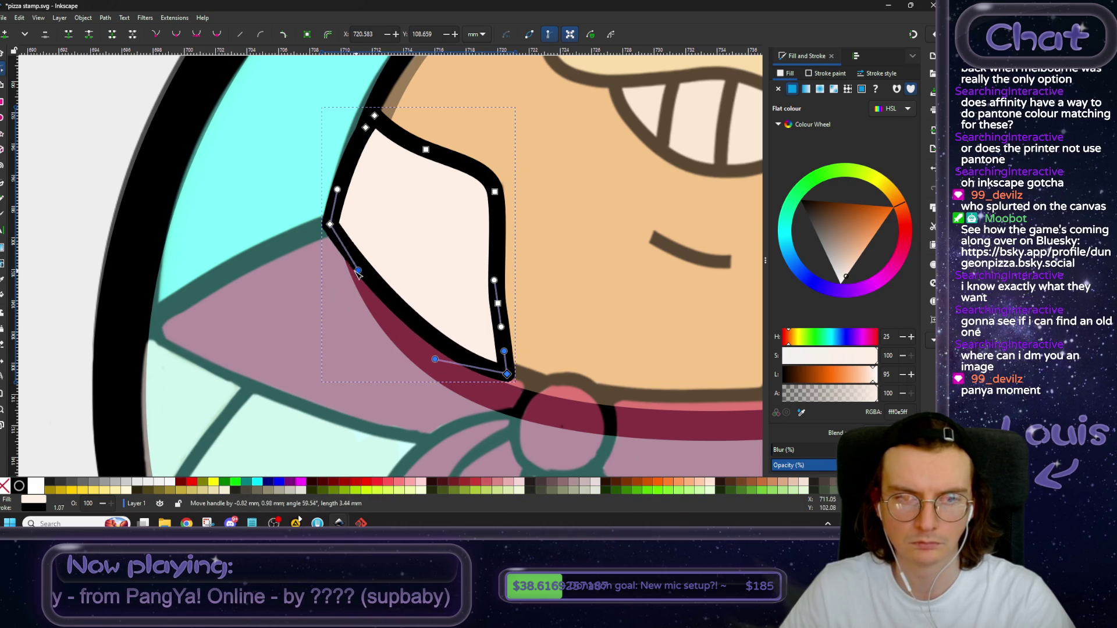
ctrl+scroll(363, 326, down, 2)
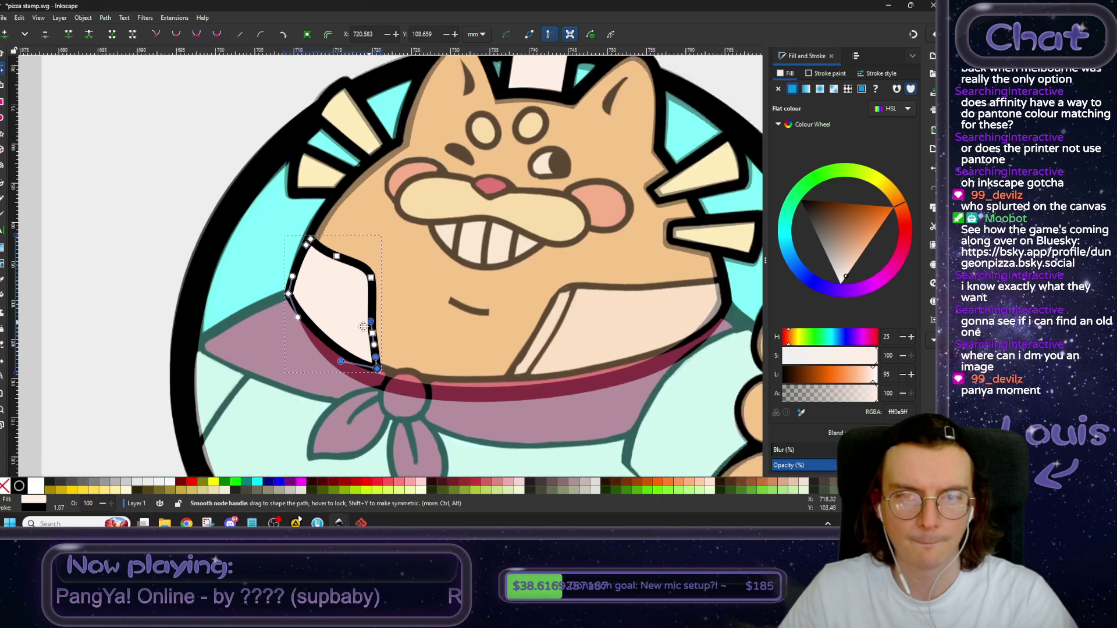
ctrl+scroll(363, 327, down, 2)
scroll(232, 291, down, 2)
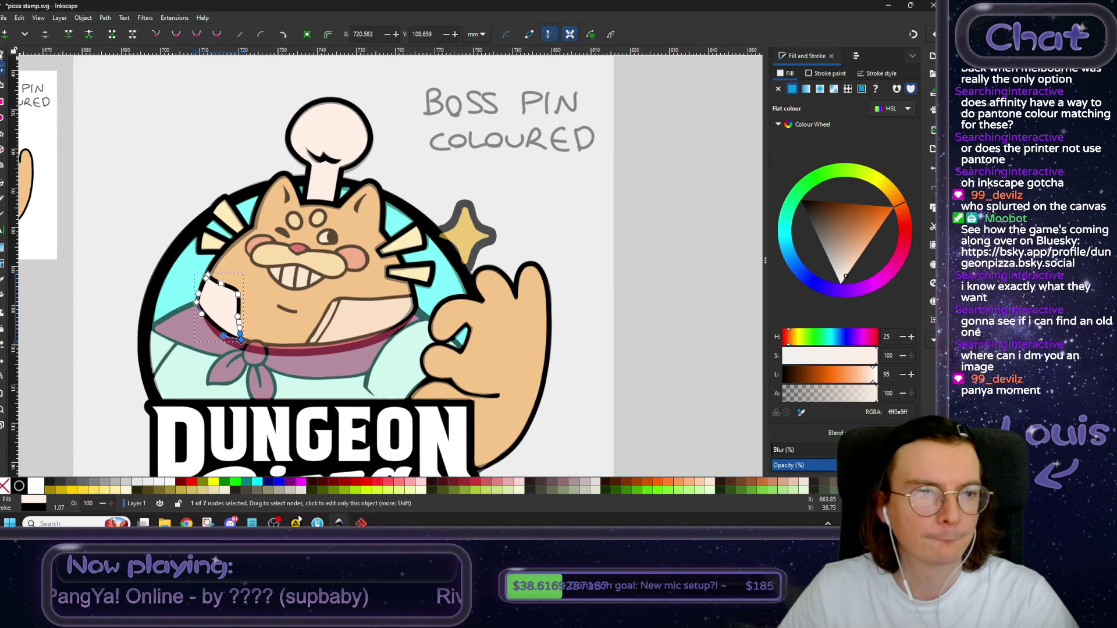
Return to object selection, click the reference image, then reselect the collar flap.
click(1, 54)
click(589, 272)
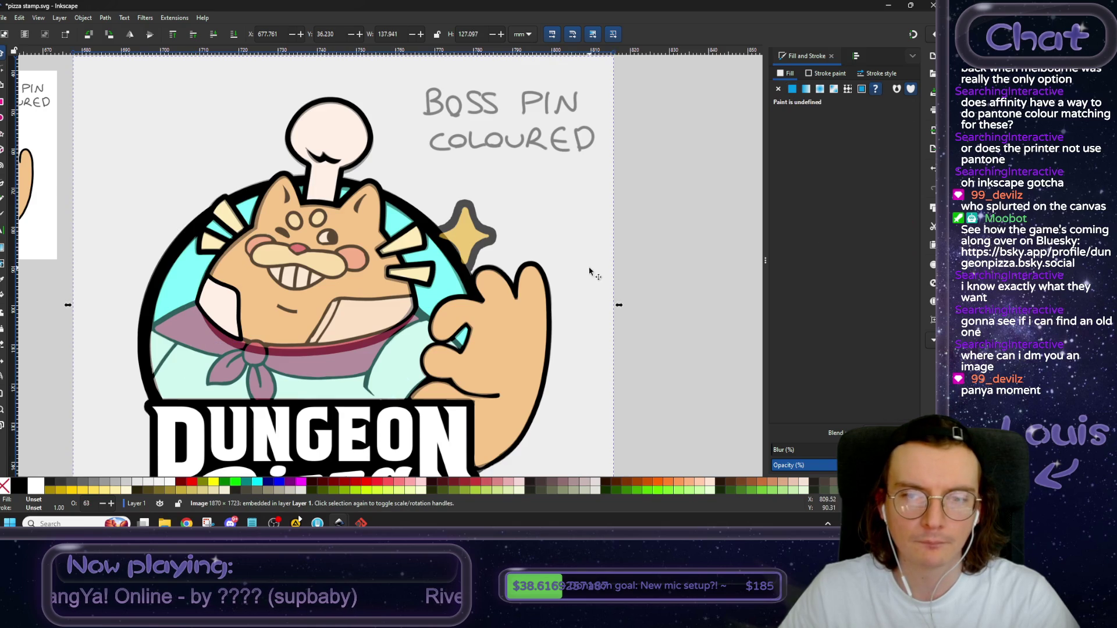
click(222, 317)
scroll(291, 279, down, 2)
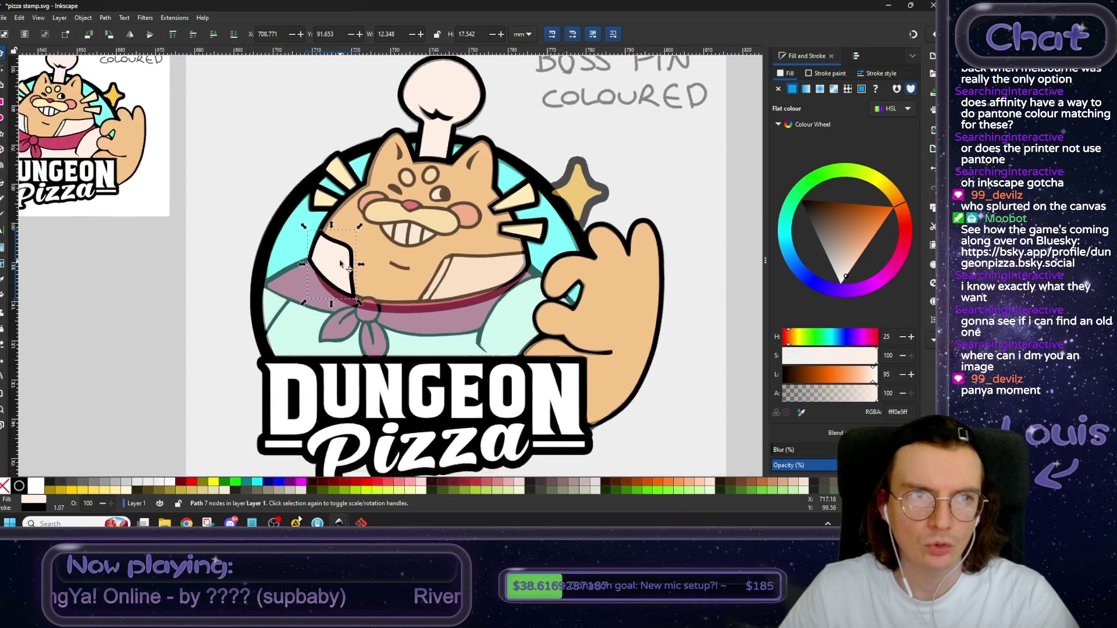
ctrl+scroll(364, 235, up, 2)
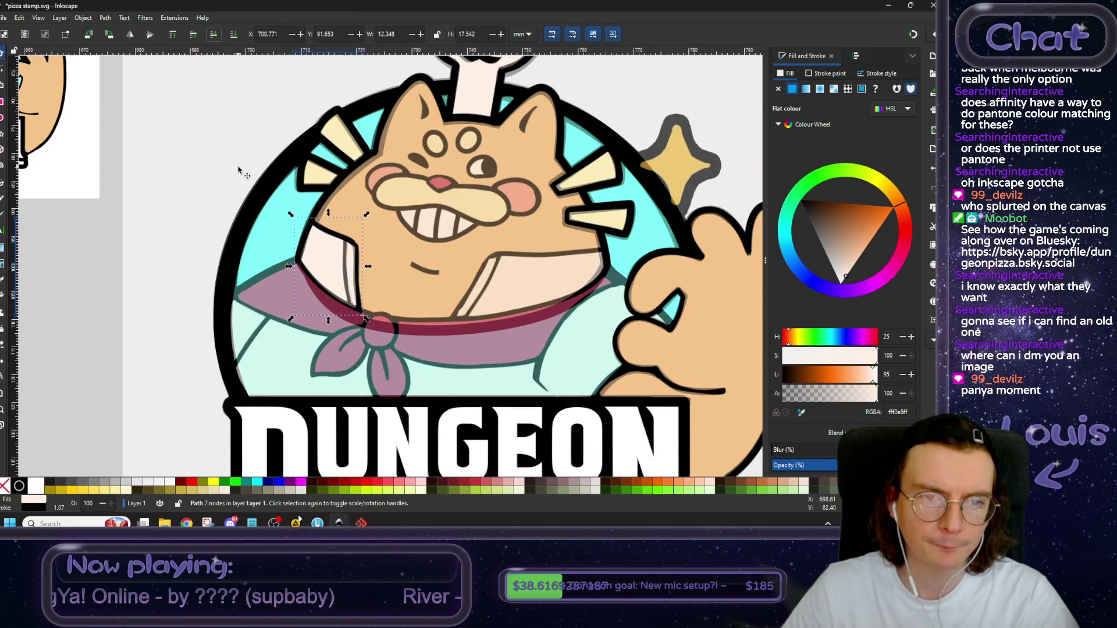
ctrl+scroll(238, 169, up, 1)
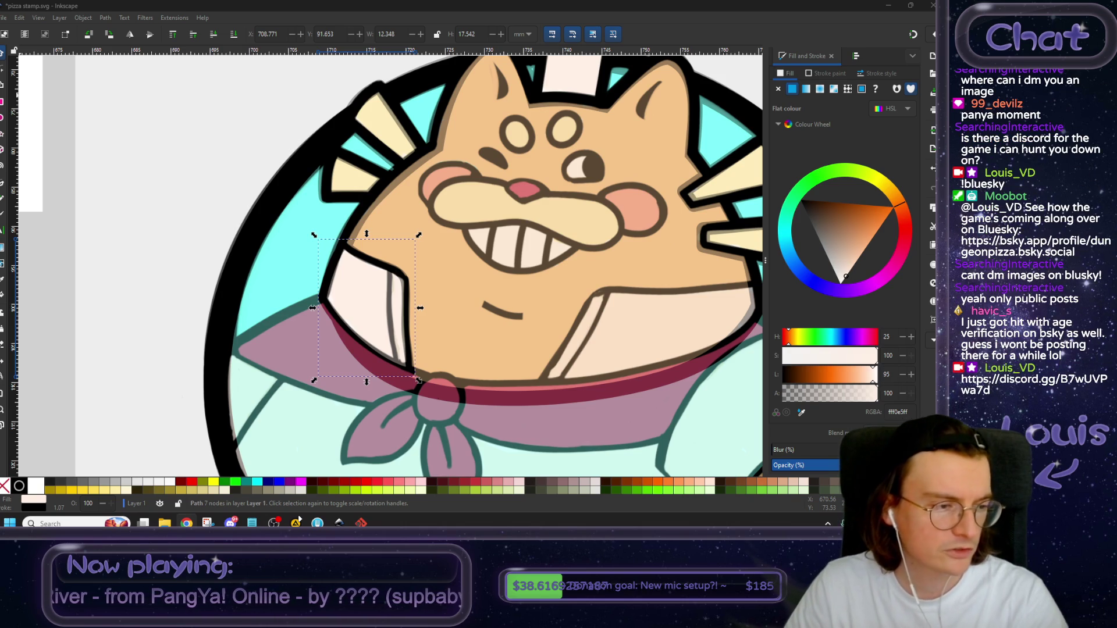
scroll(374, 326, up, 1)
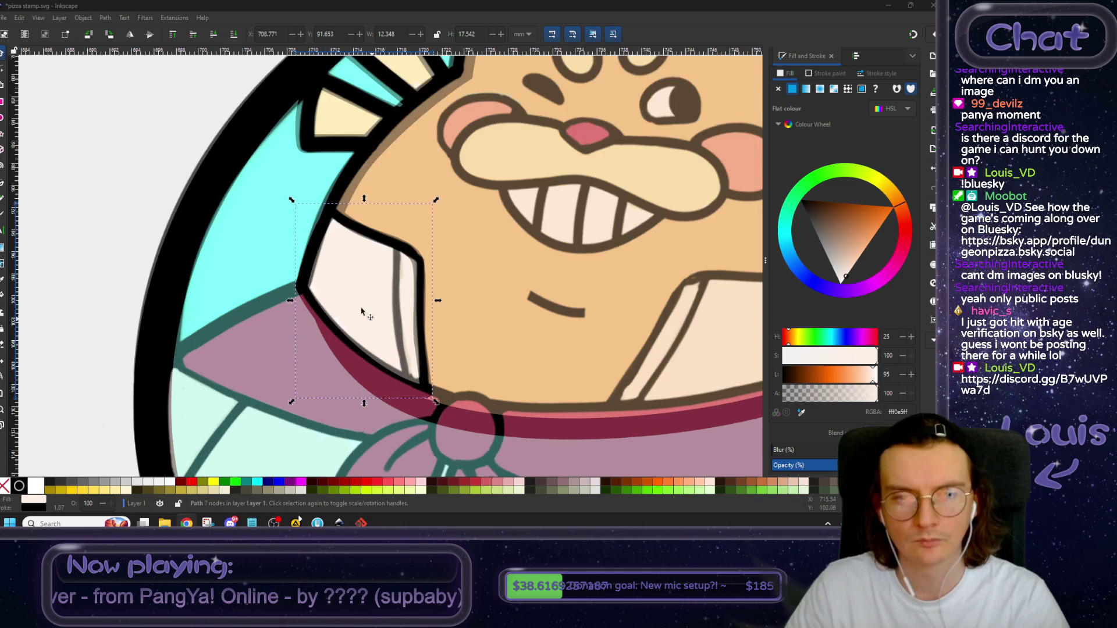
Select a node on the left flap's right edge, adjust its curve, and make it symmetric.
click(4, 75)
click(418, 263)
scroll(422, 267, up, 2)
scroll(423, 266, up, 1)
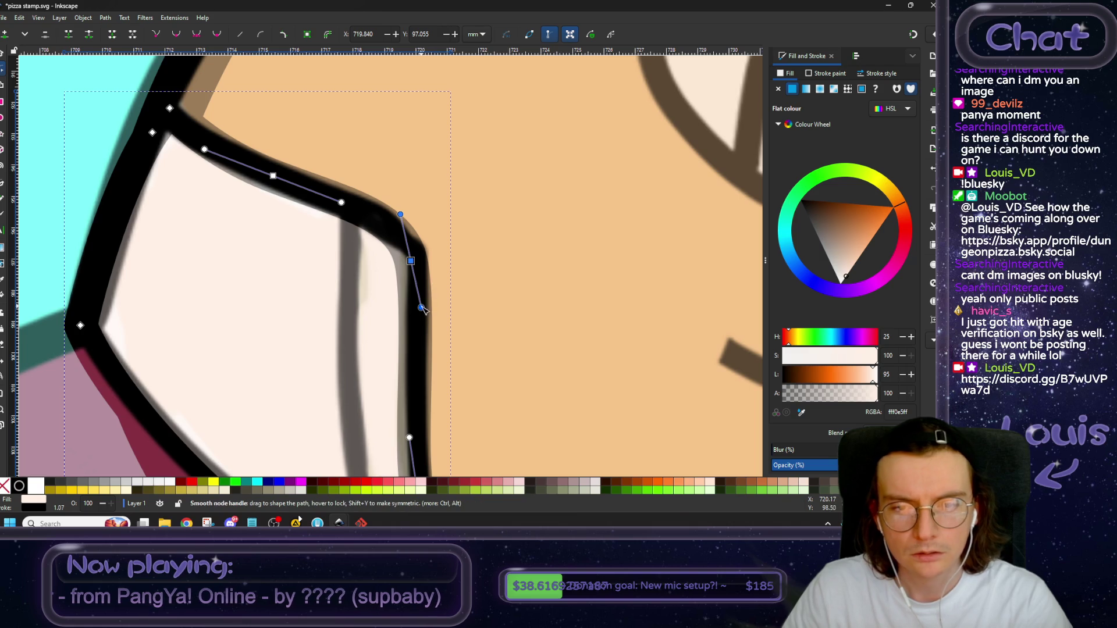
mouse_move(421, 308)
mouse_down()
mouse_move(415, 273)
mouse_move(415, 292)
mouse_up()
click(197, 35)
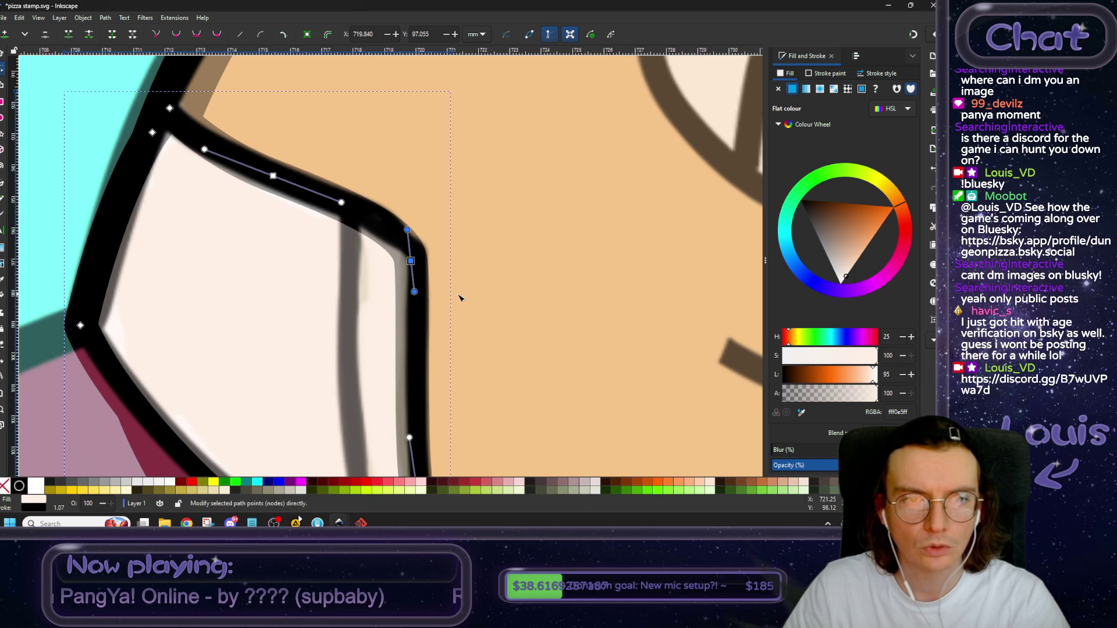
Tweak the handles of the lower right-edge nodes to smooth the curve into the bottom corner.
scroll(465, 302, down, 2)
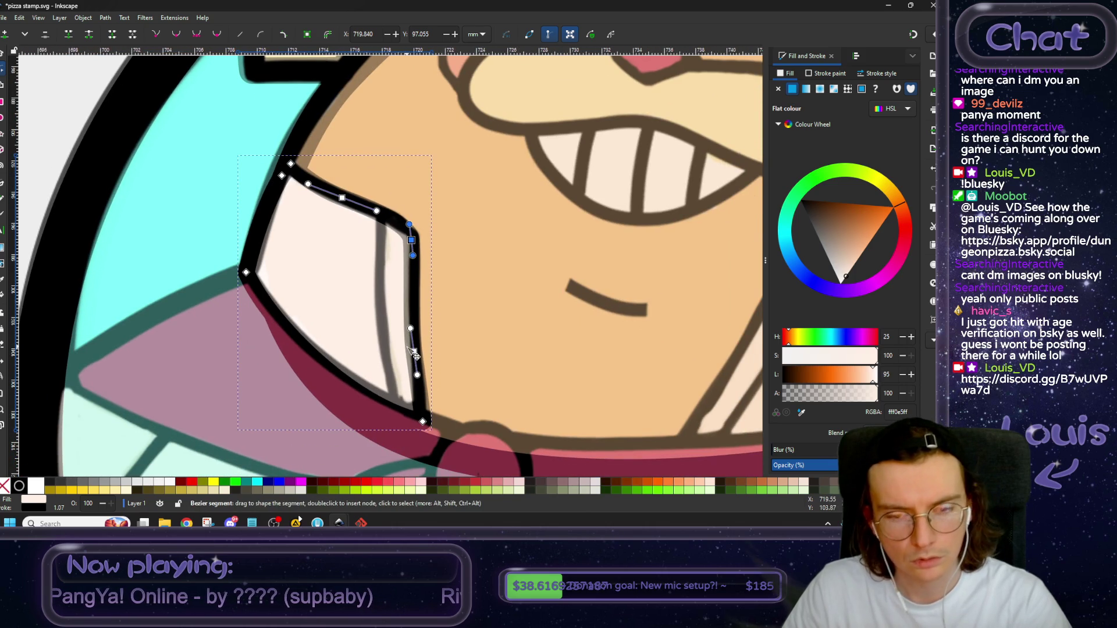
scroll(418, 358, up, 2)
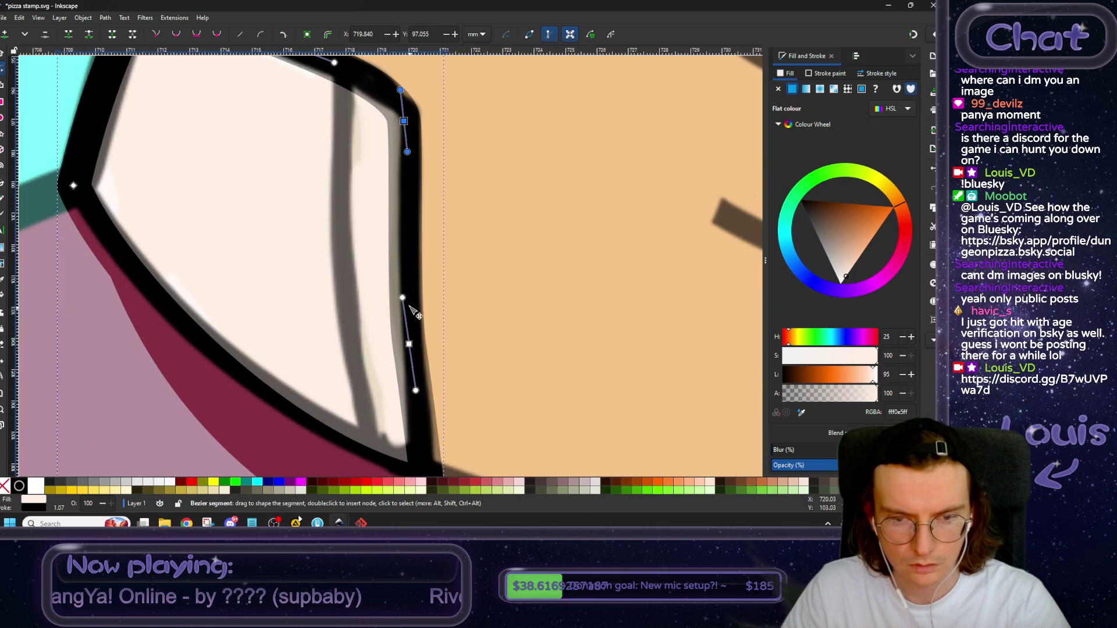
drag(402, 297, 408, 304)
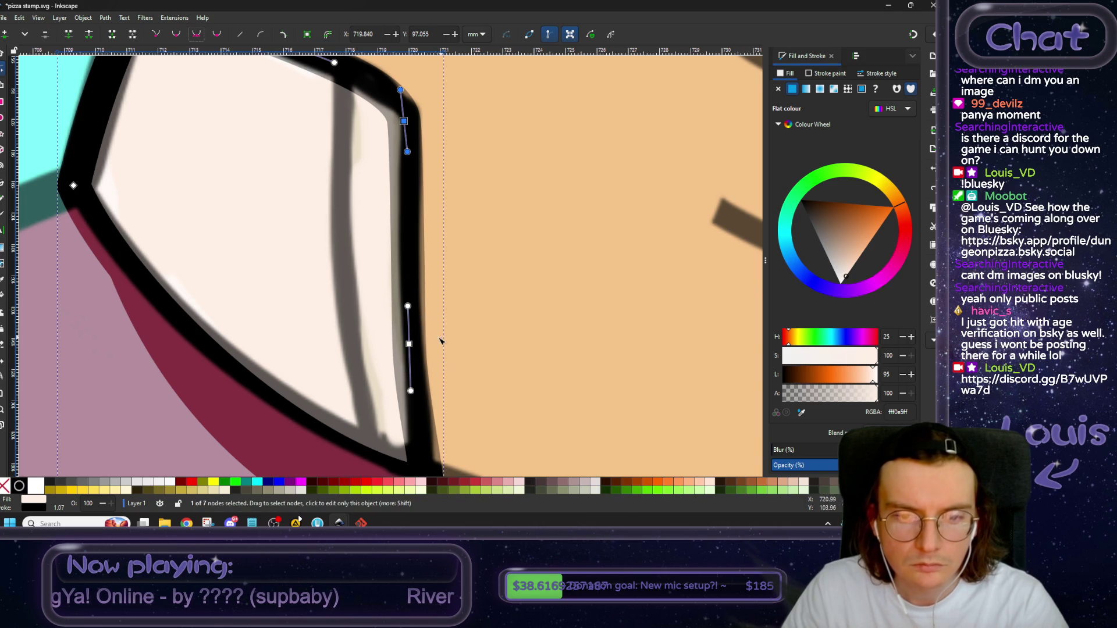
click(409, 343)
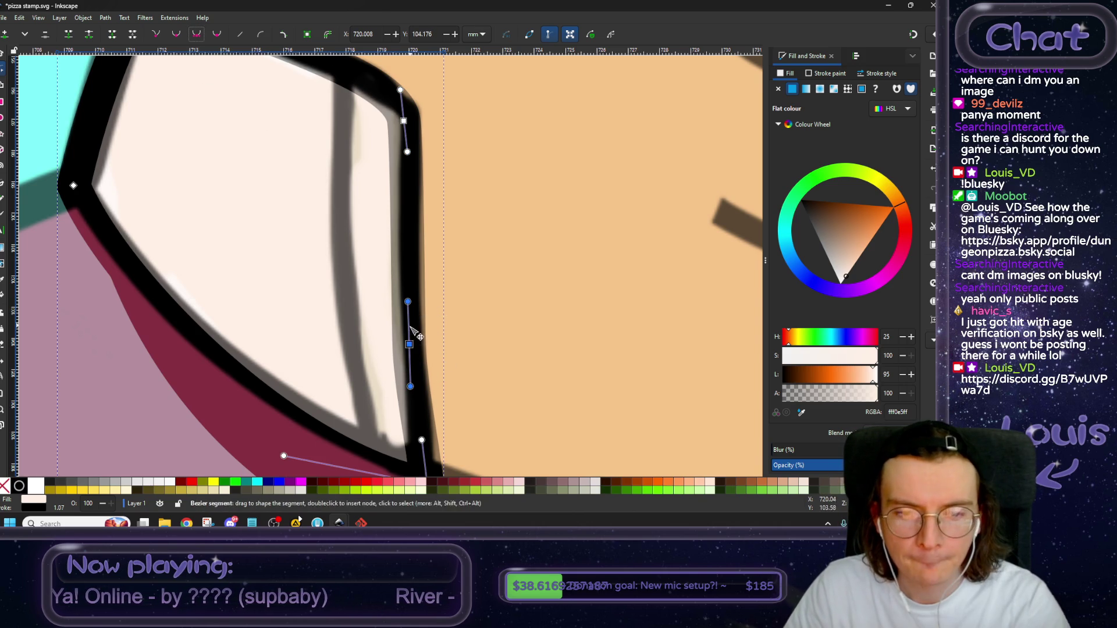
drag(408, 306, 409, 313)
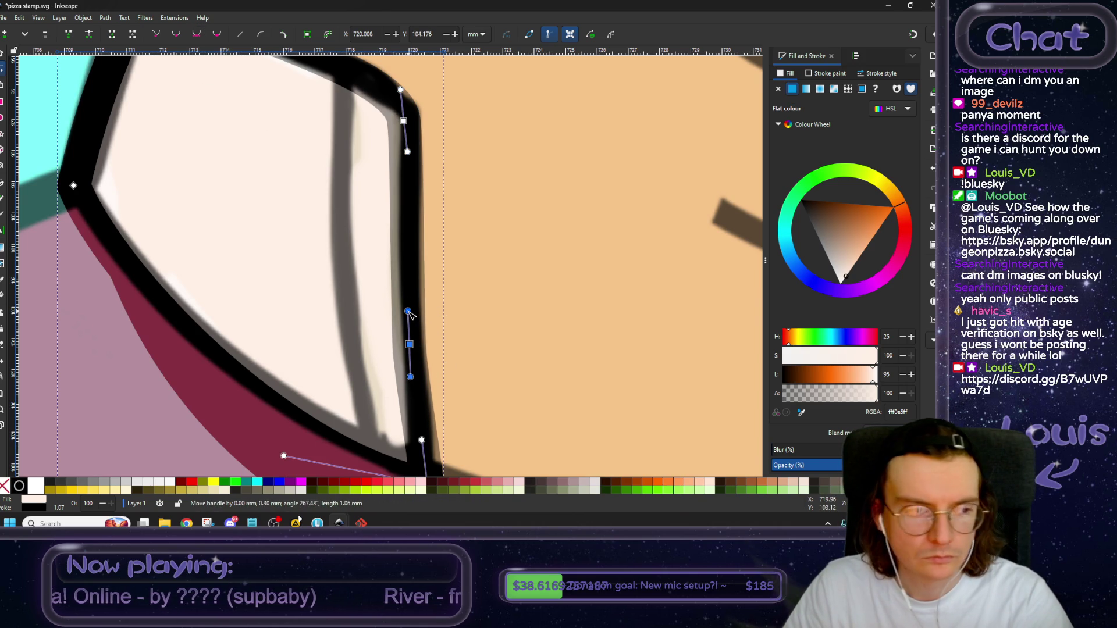
ctrl+scroll(410, 314, down, 1)
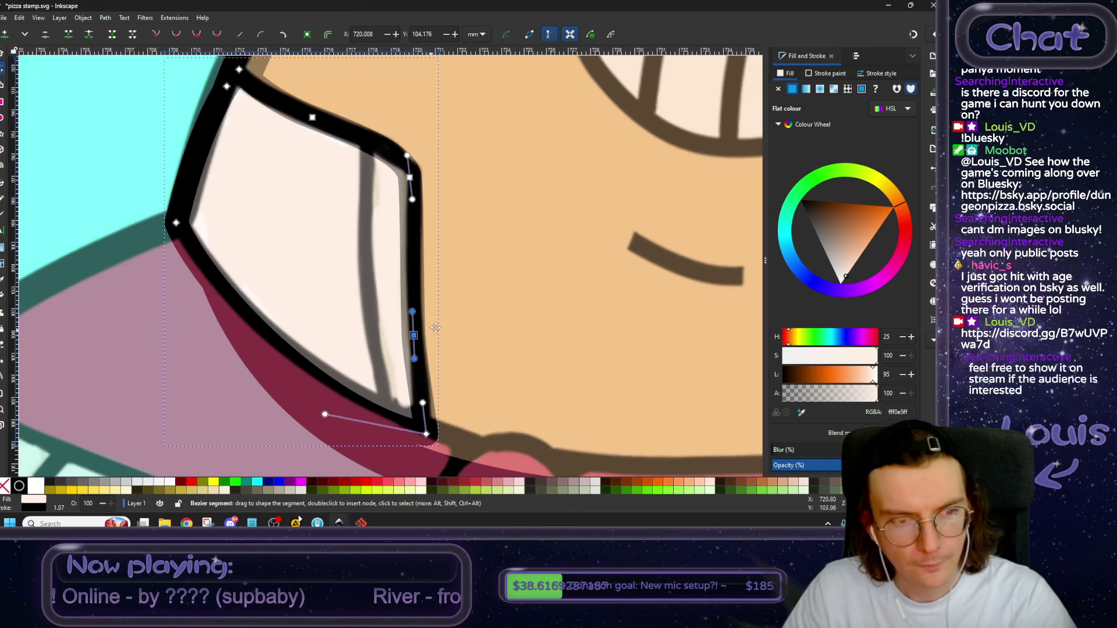
scroll(424, 320, down, 1)
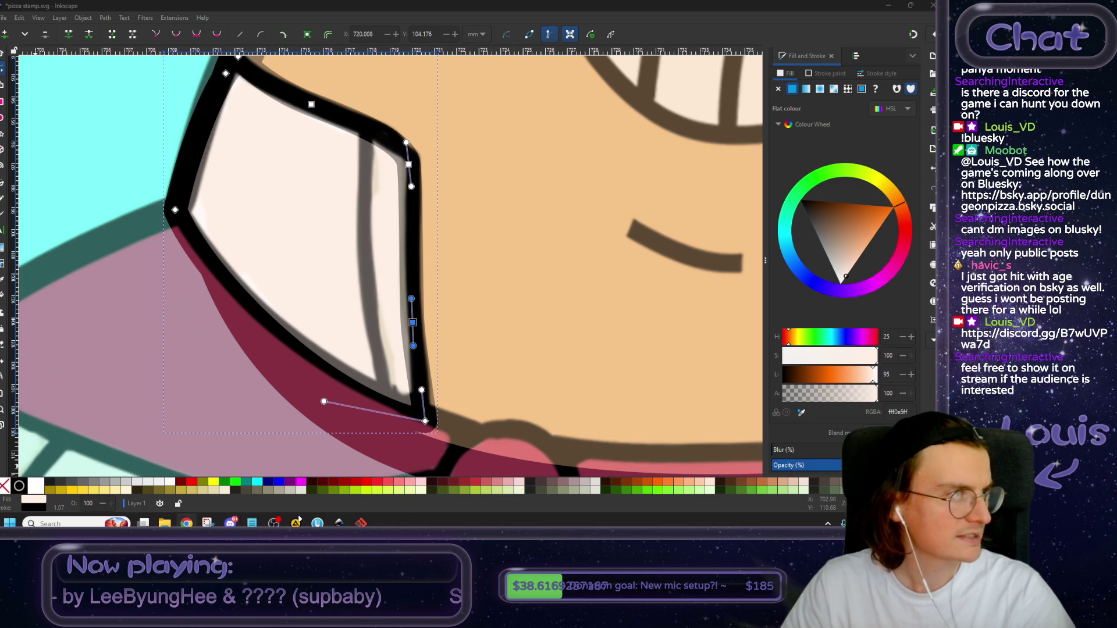
click(297, 522)
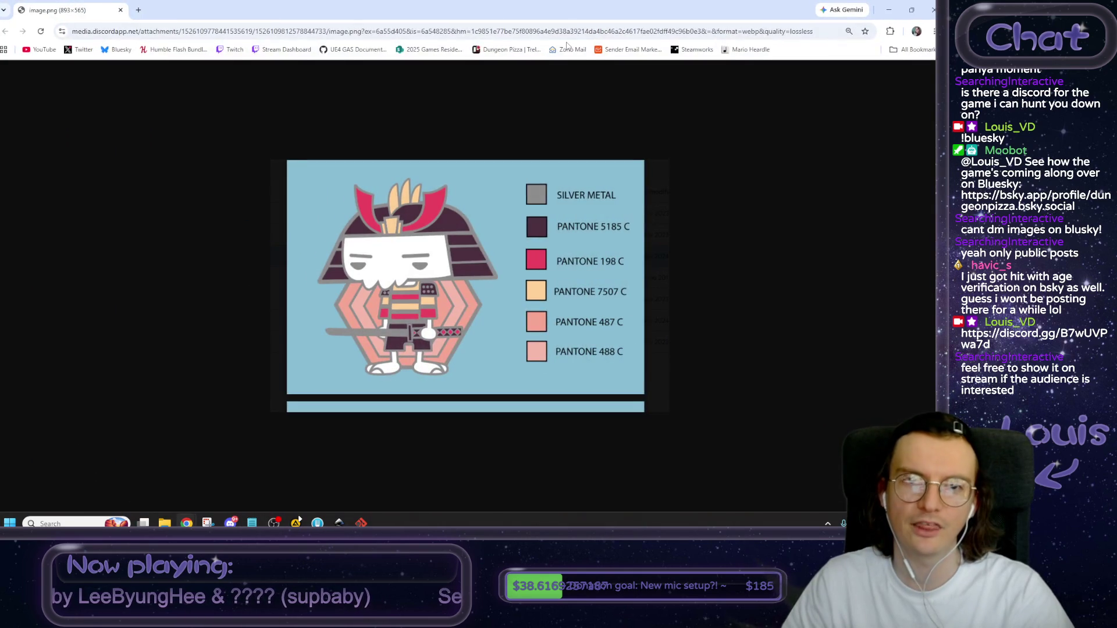
drag(582, 11, 765, 12)
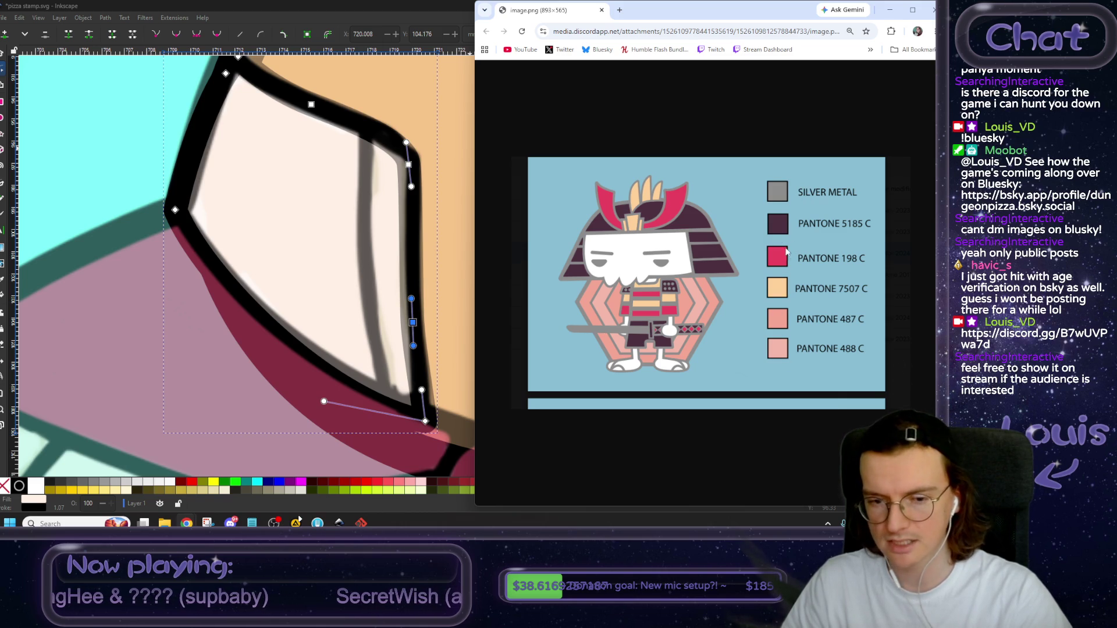
key(minus)
key(minus)
key(minus)
key(minus)
key(minus)
key(minus)
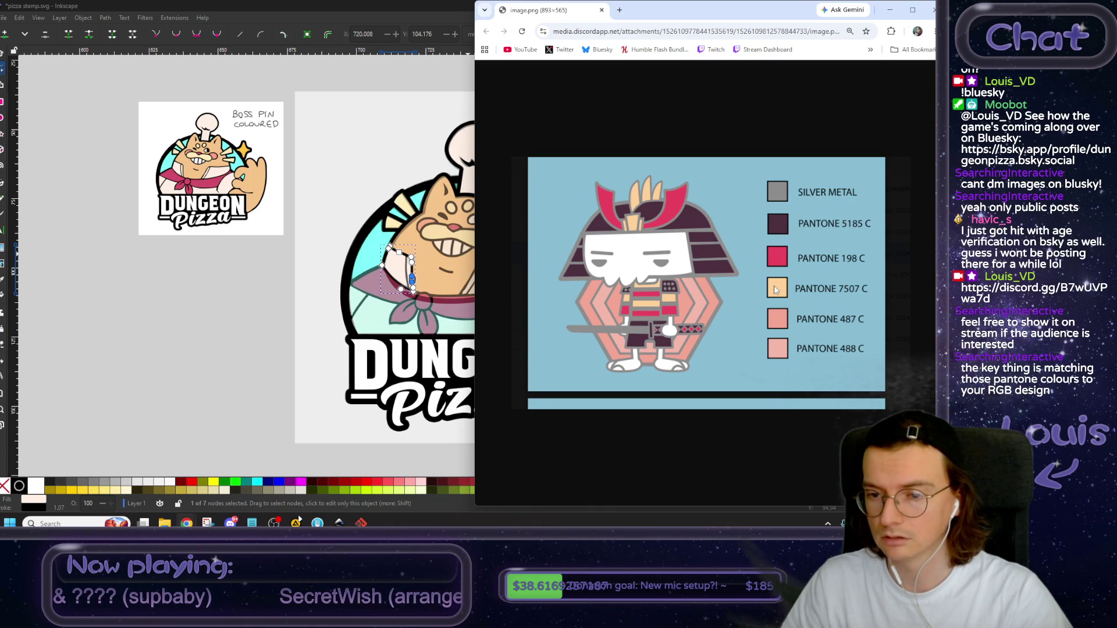
key(super+Down)
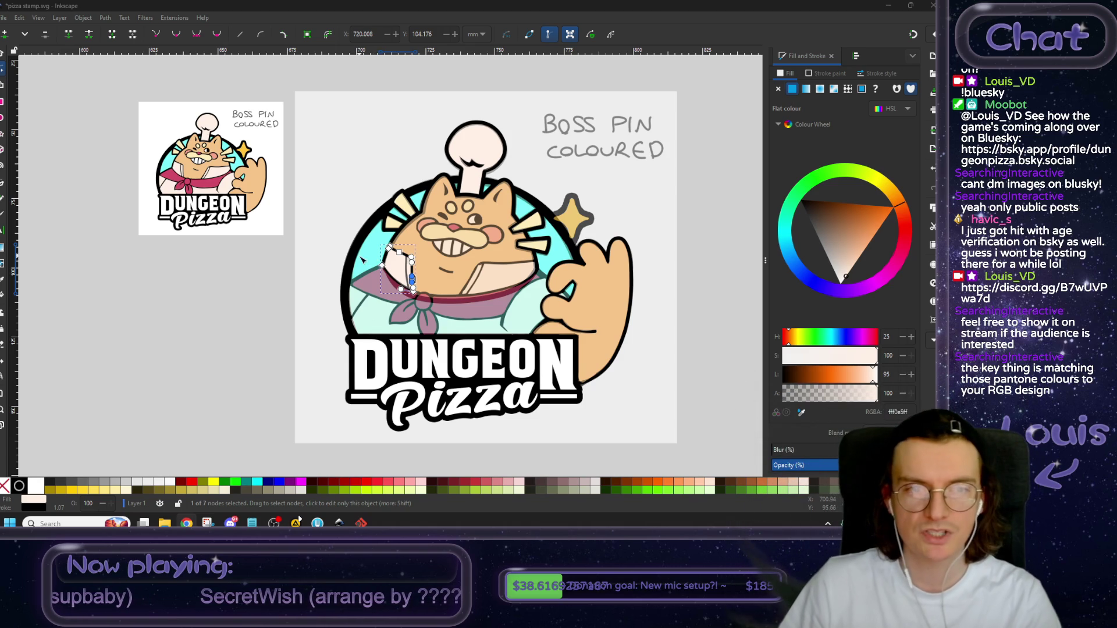
scroll(362, 259, down, 4)
scroll(360, 265, up, 4)
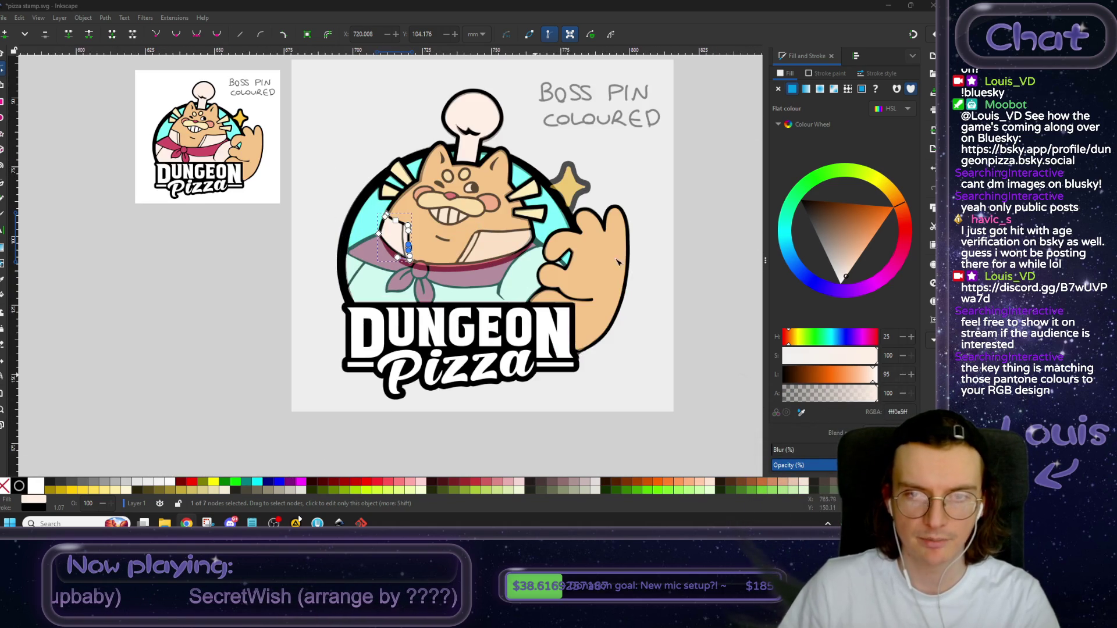
scroll(490, 249, right, 5)
scroll(490, 249, up, 2)
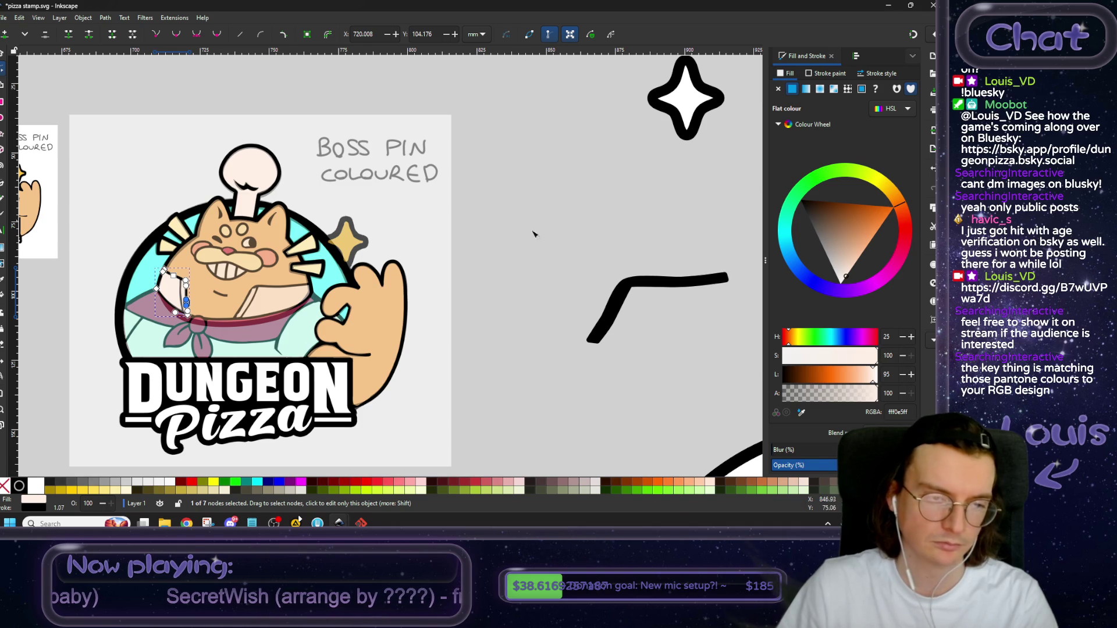
scroll(303, 315, left, 2)
scroll(259, 281, up, 4)
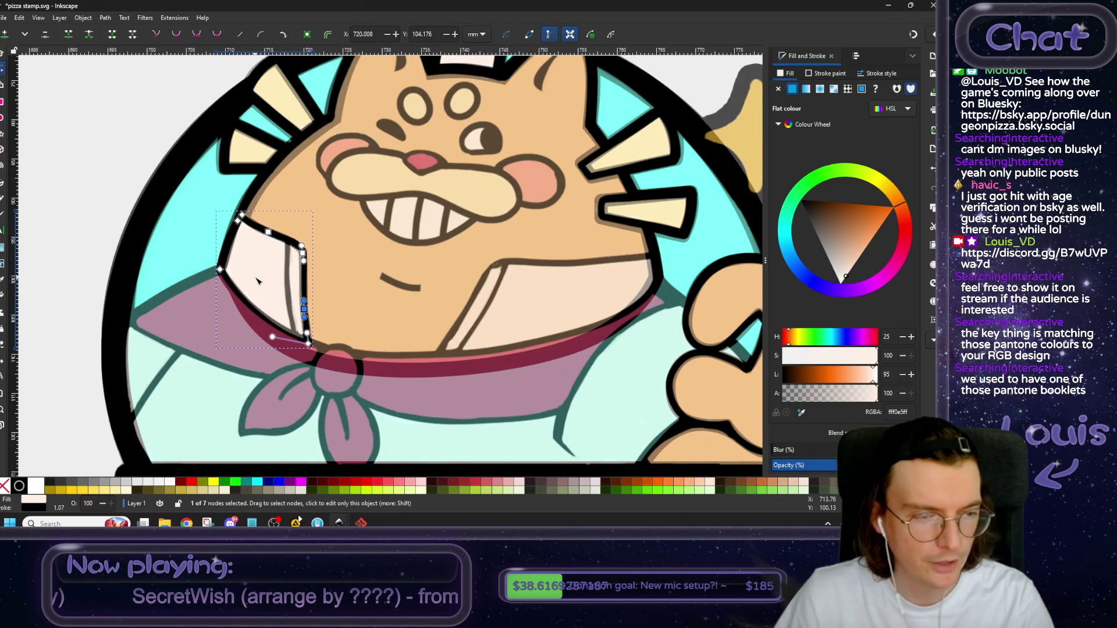
scroll(258, 281, up, 1)
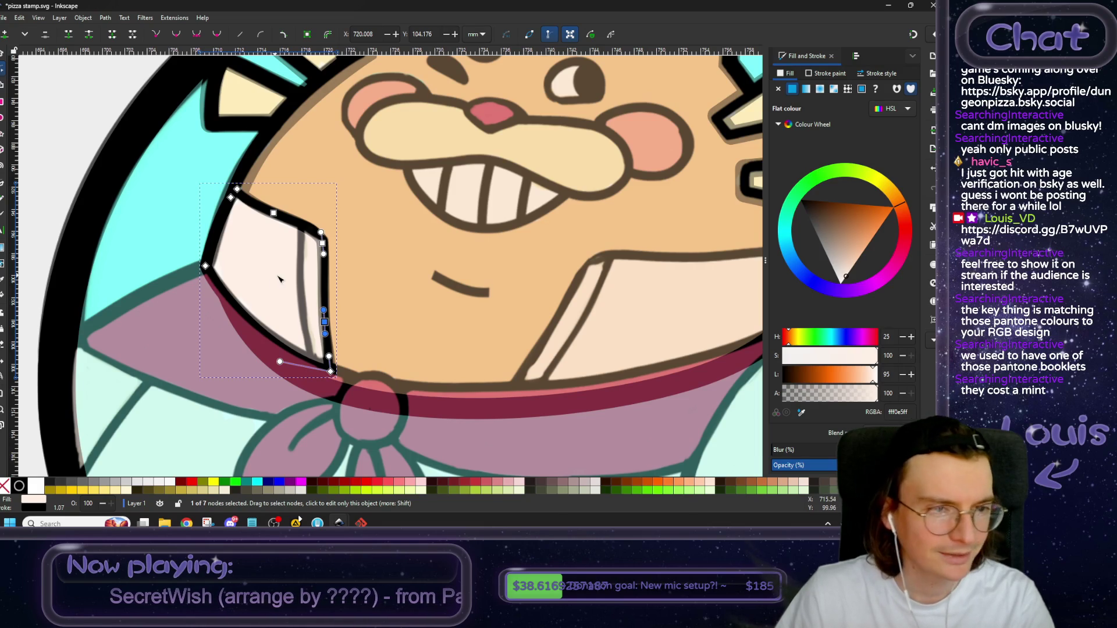
scroll(273, 273, up, 2)
scroll(175, 222, left, 2)
click(125, 183)
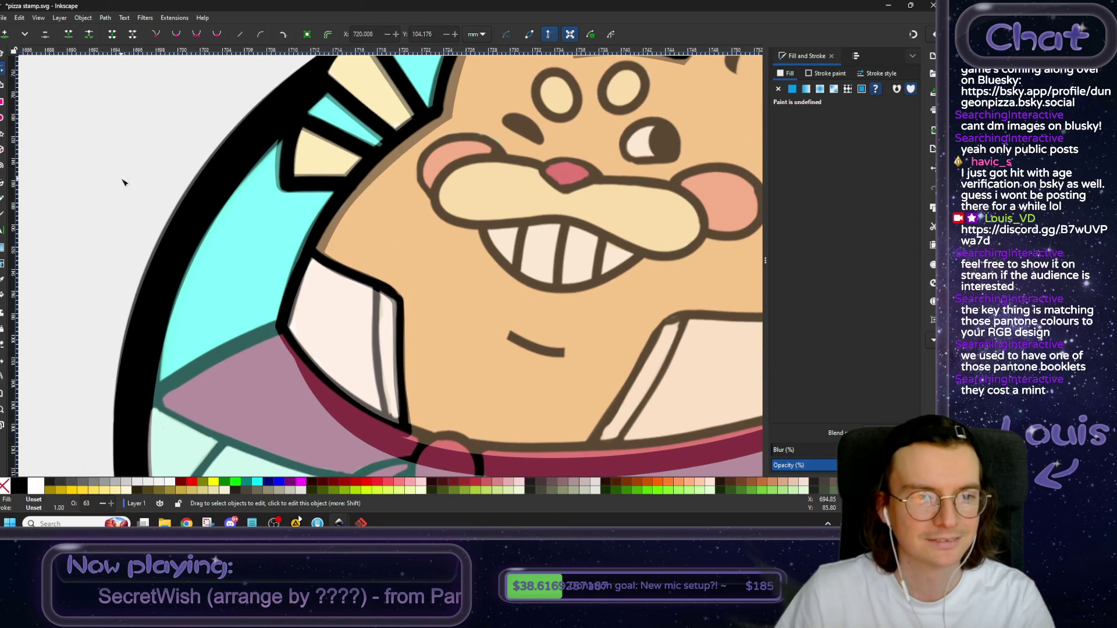
scroll(333, 249, down, 1)
scroll(263, 224, down, 1)
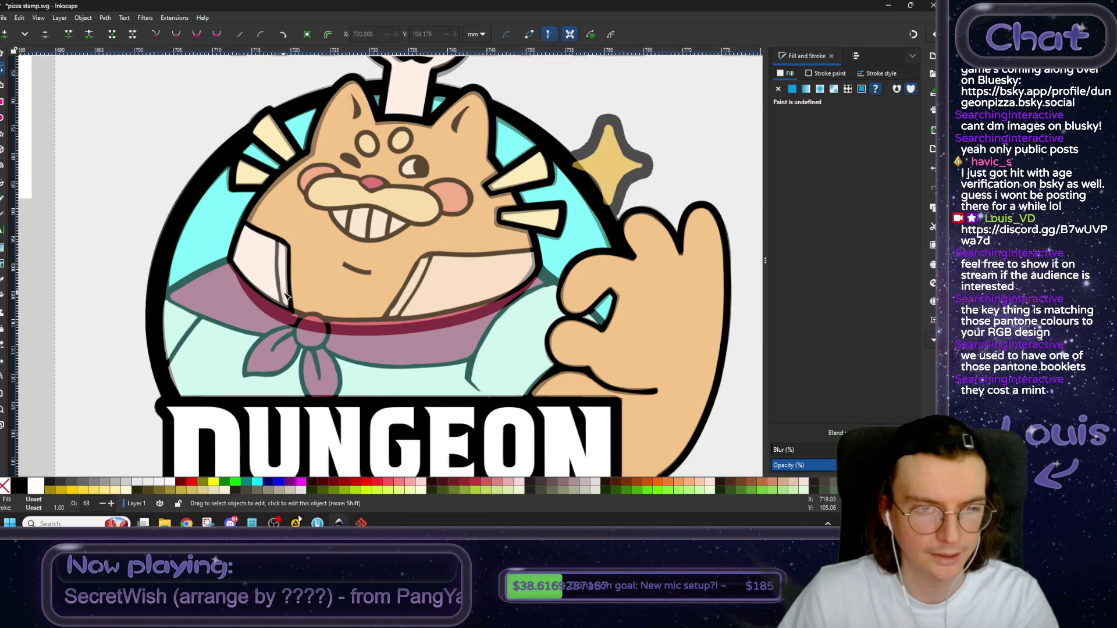
scroll(287, 303, up, 1)
scroll(315, 282, up, 1)
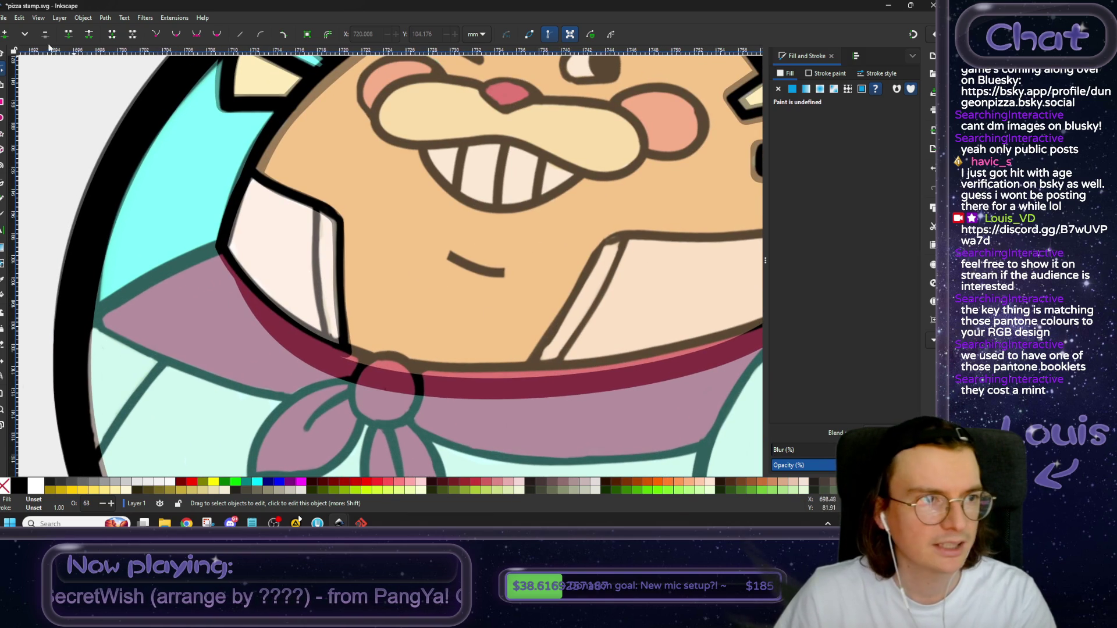
Draw a curved Bezier fold line from the left collar flap's top to its bottom, then select the reference image.
click(3, 184)
click(316, 206)
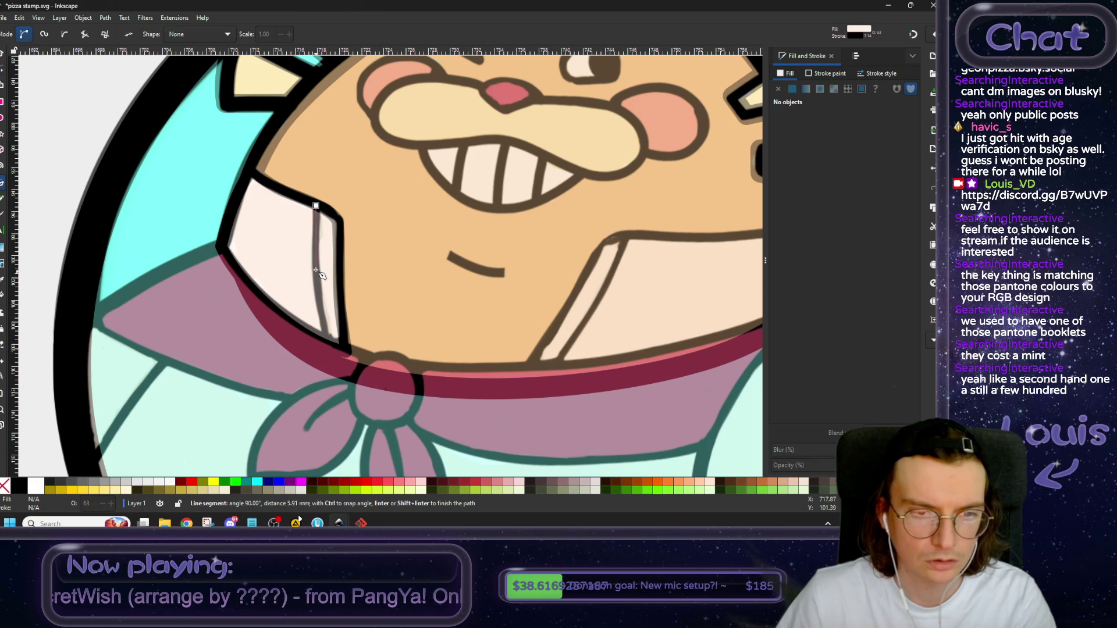
drag(313, 254, 314, 272)
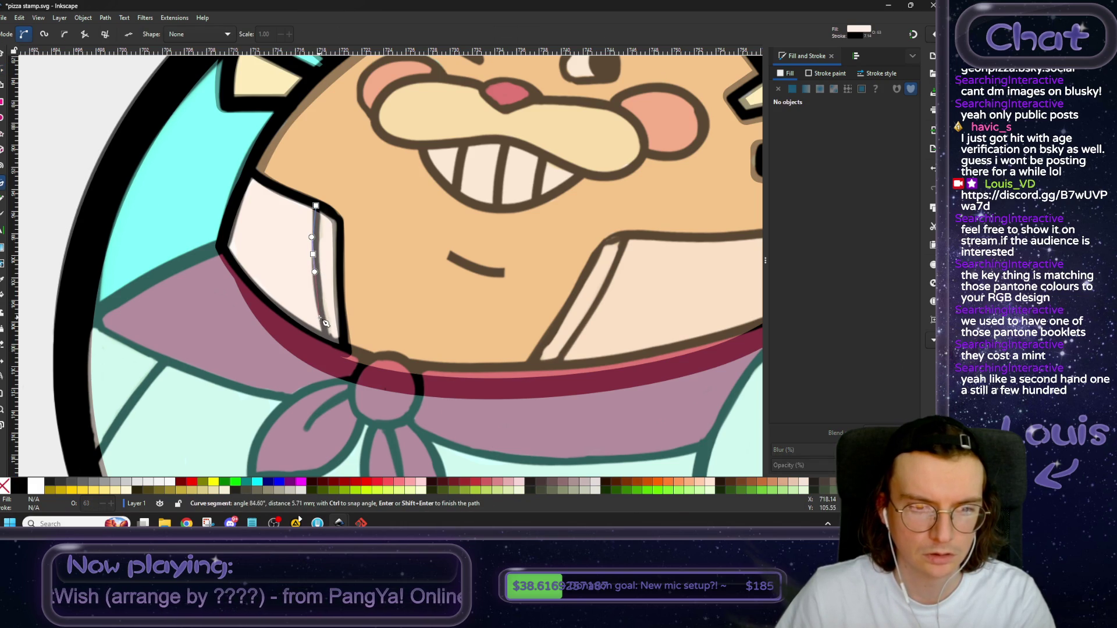
double_click(328, 349)
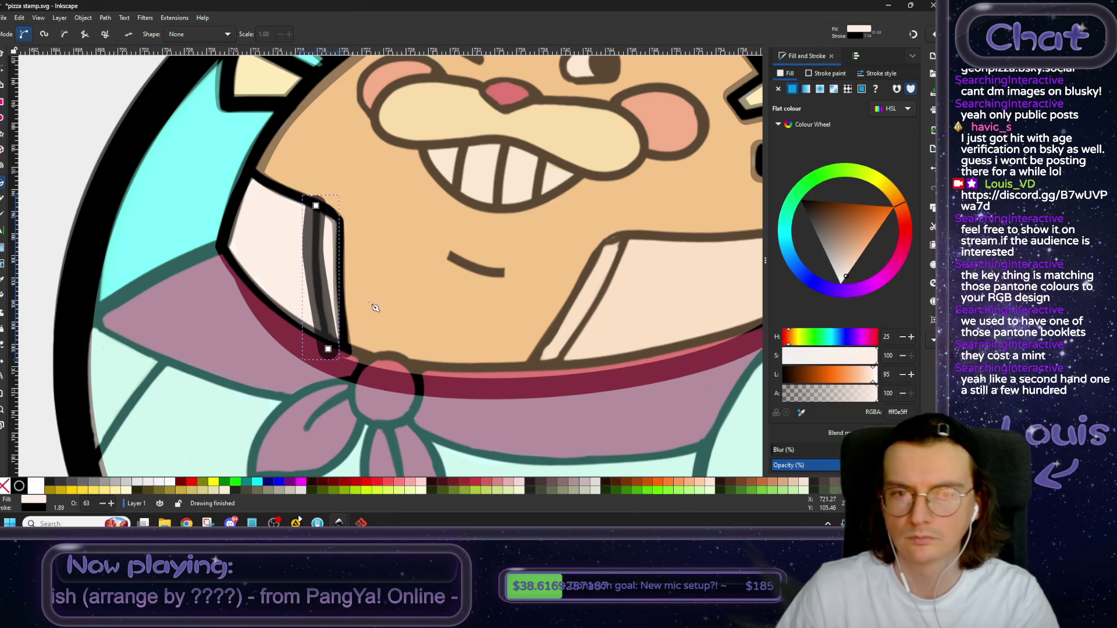
click(2, 53)
click(281, 195)
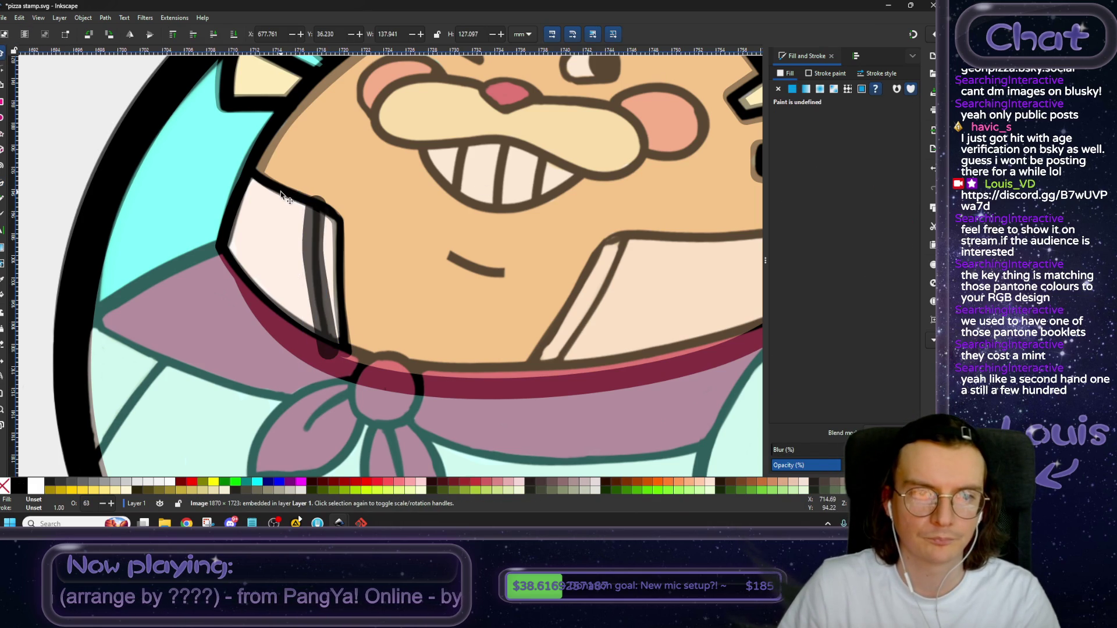
Send the reference image to the bottom and select the new grey fold line.
key(5)
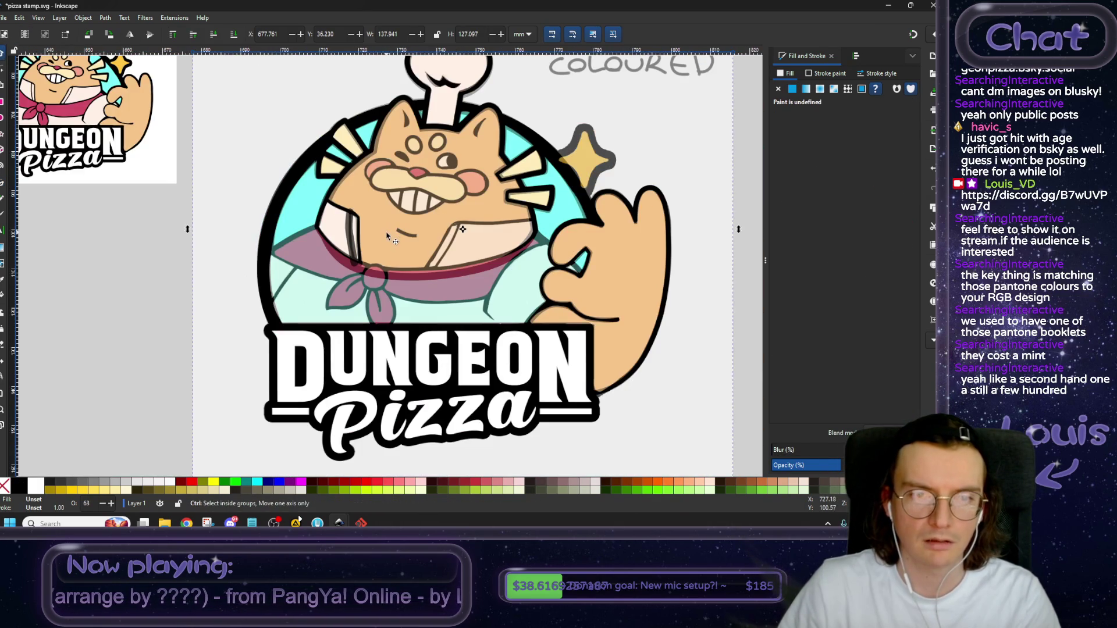
scroll(338, 209, up, 3)
scroll(338, 209, down, 1)
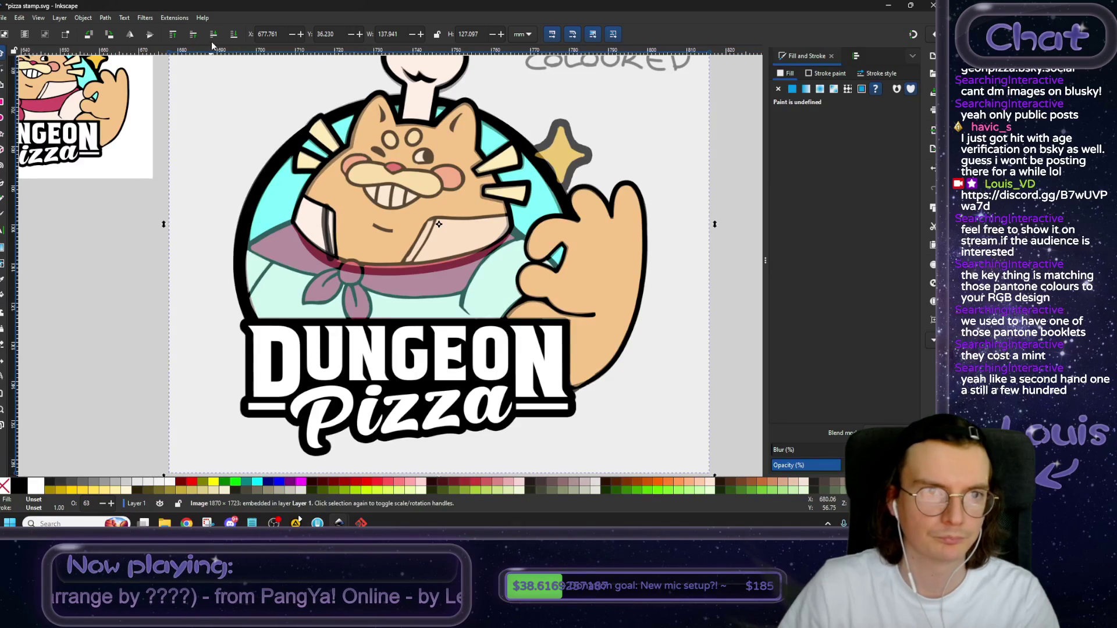
click(235, 36)
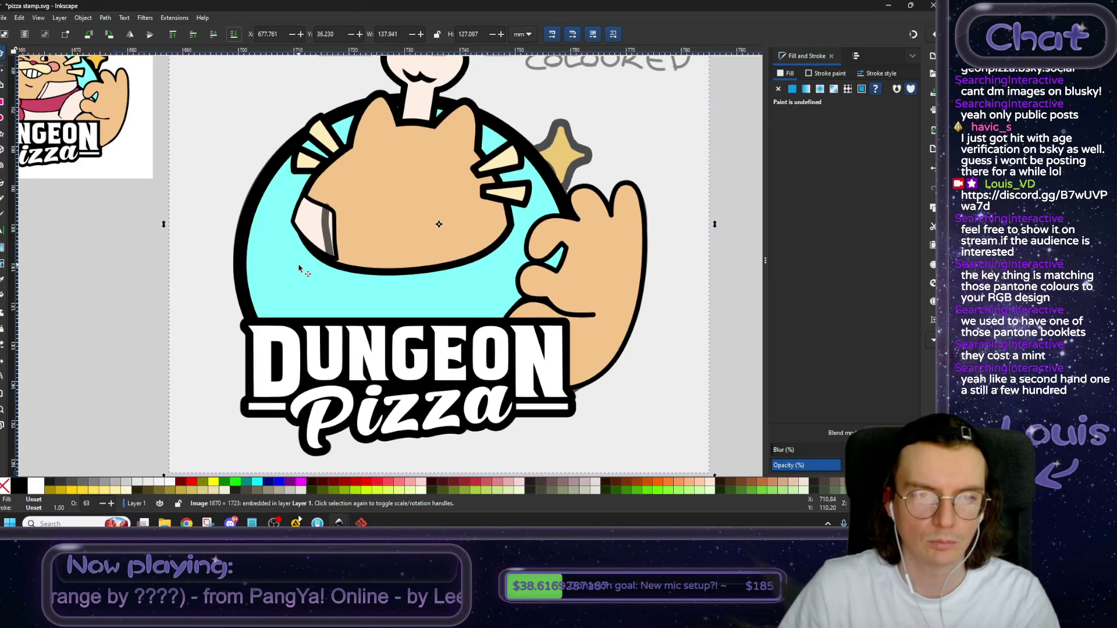
scroll(349, 192, up, 4)
click(382, 178)
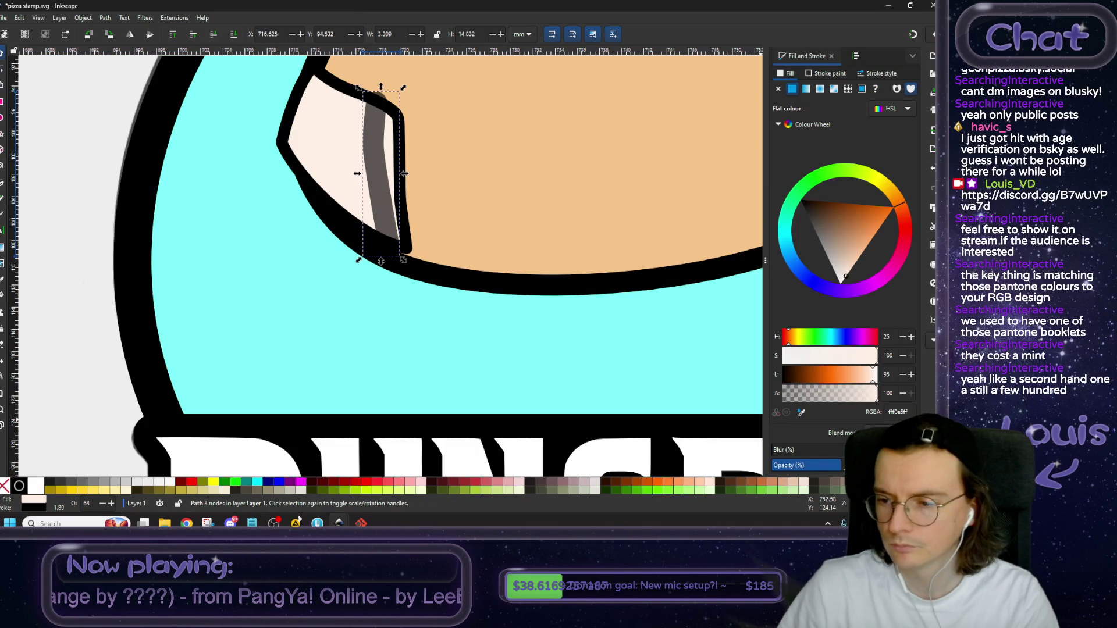
Make the fold line fully opaque black with a 1.071 stroke width and square caps.
key(ctrl+z)
click(374, 183)
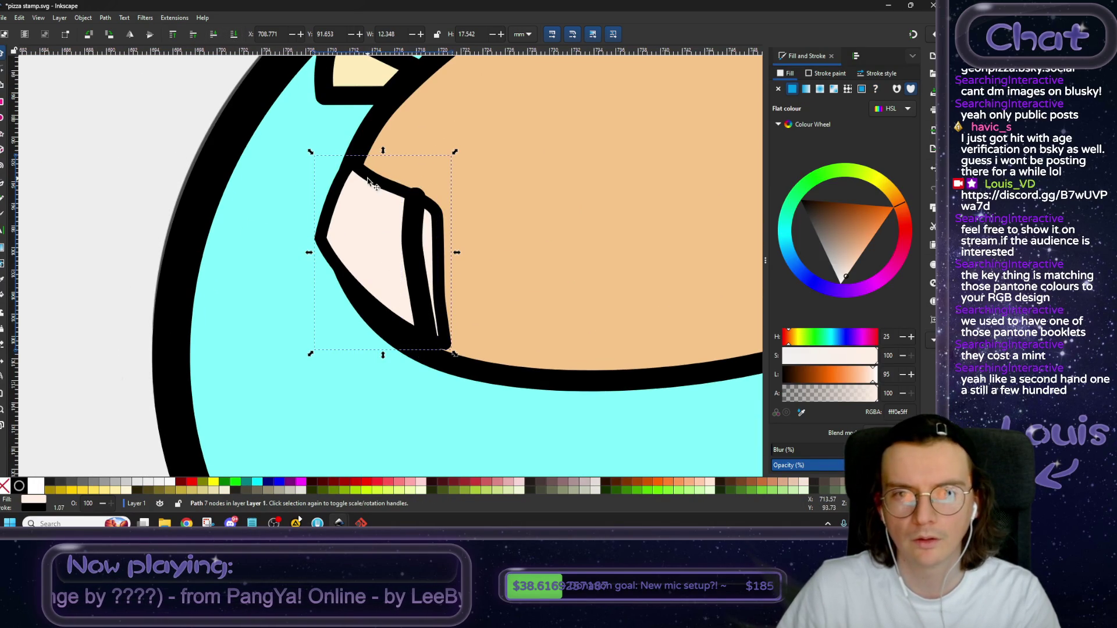
click(882, 74)
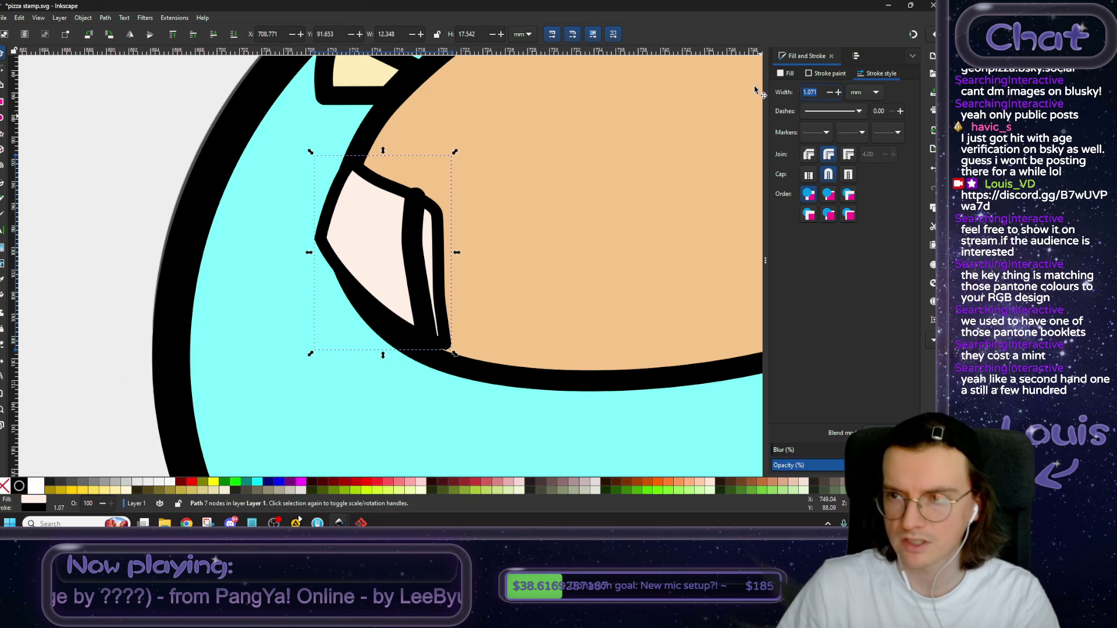
click(415, 248)
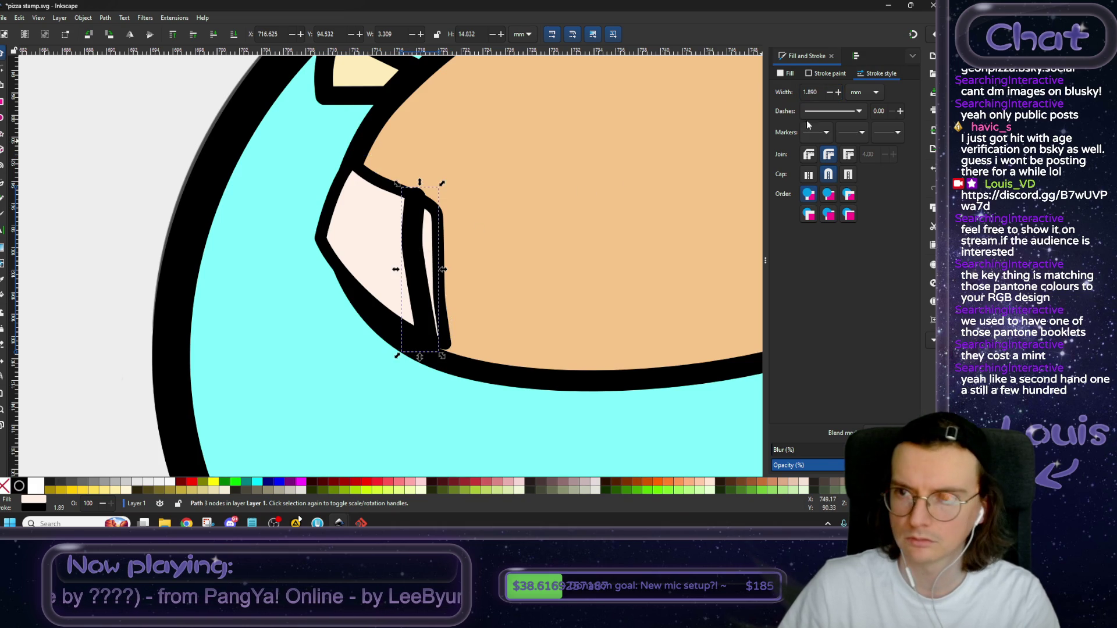
text(1.071)
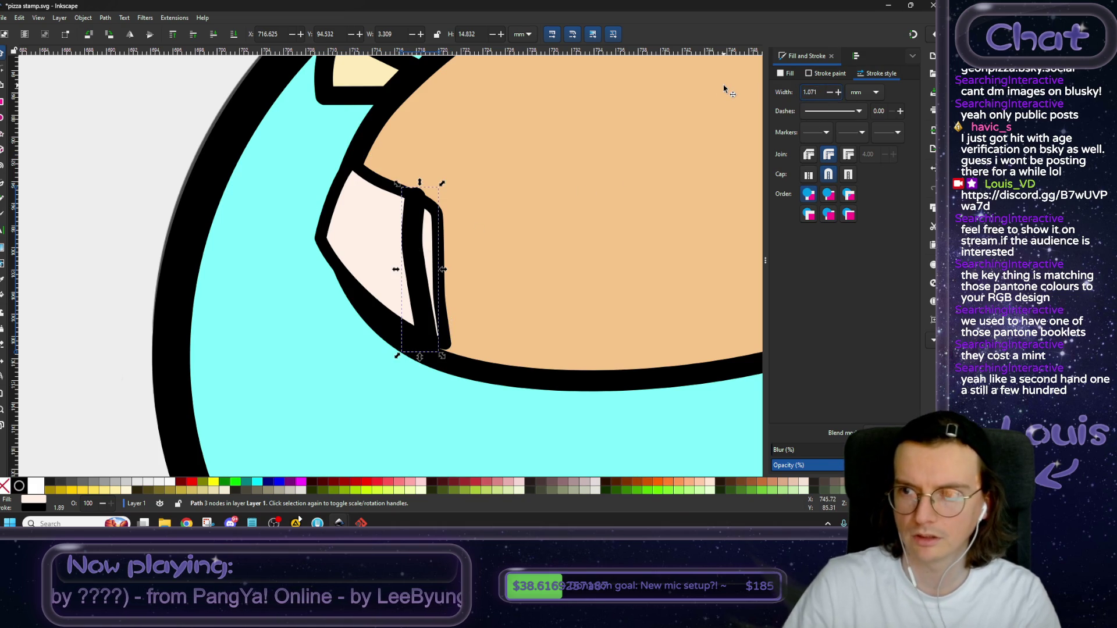
click(847, 176)
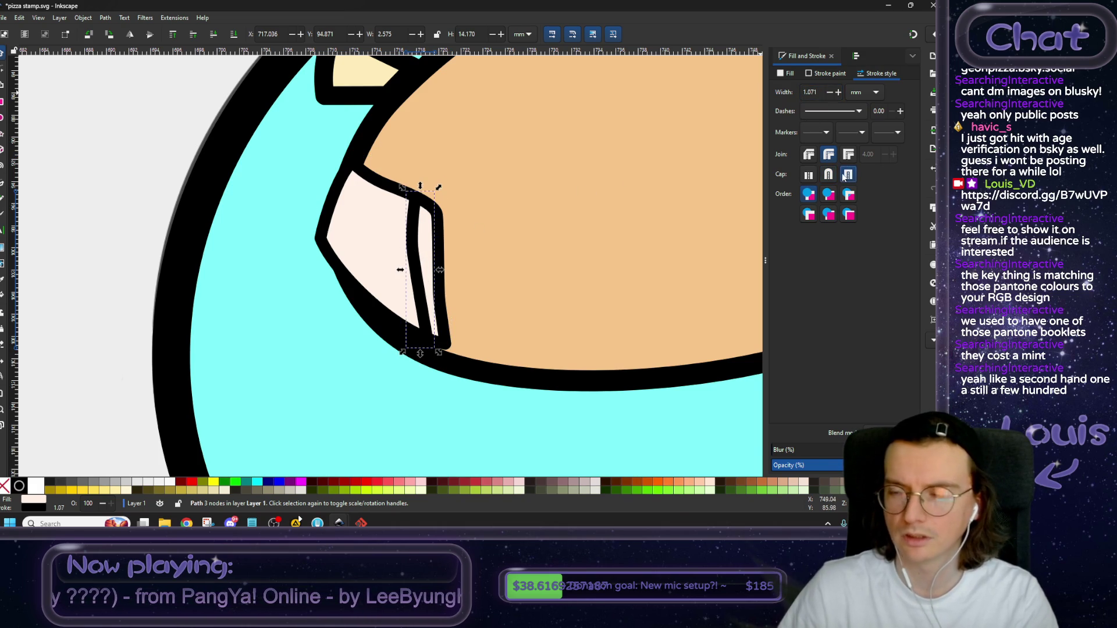
Raise the reference image back to the top of the stack.
key(minus)
key(minus)
key(minus)
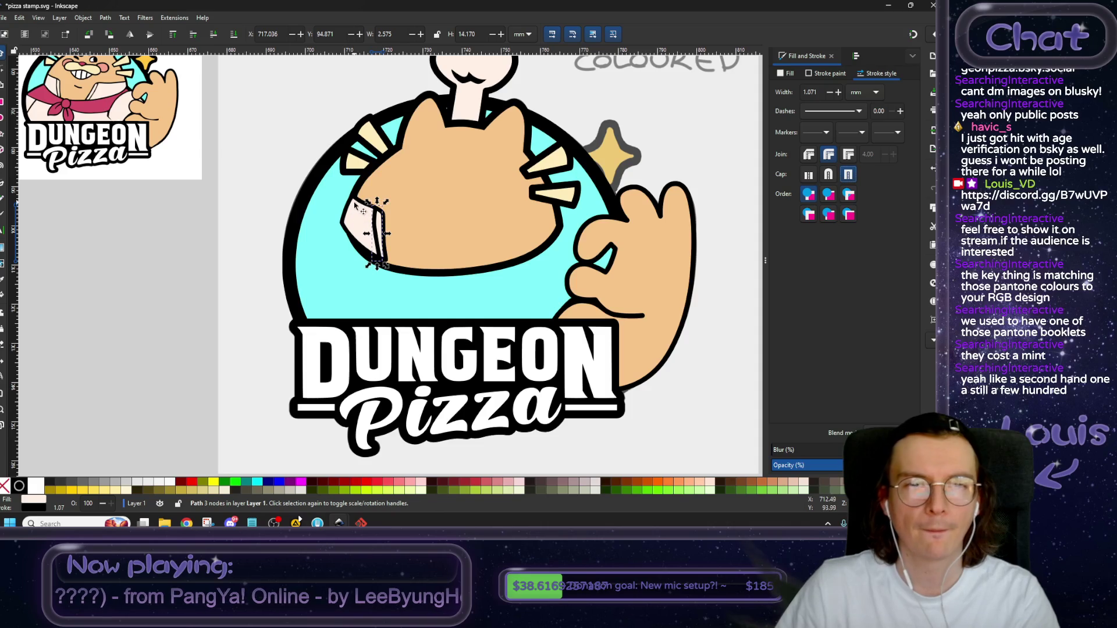
key(Escape)
click(284, 130)
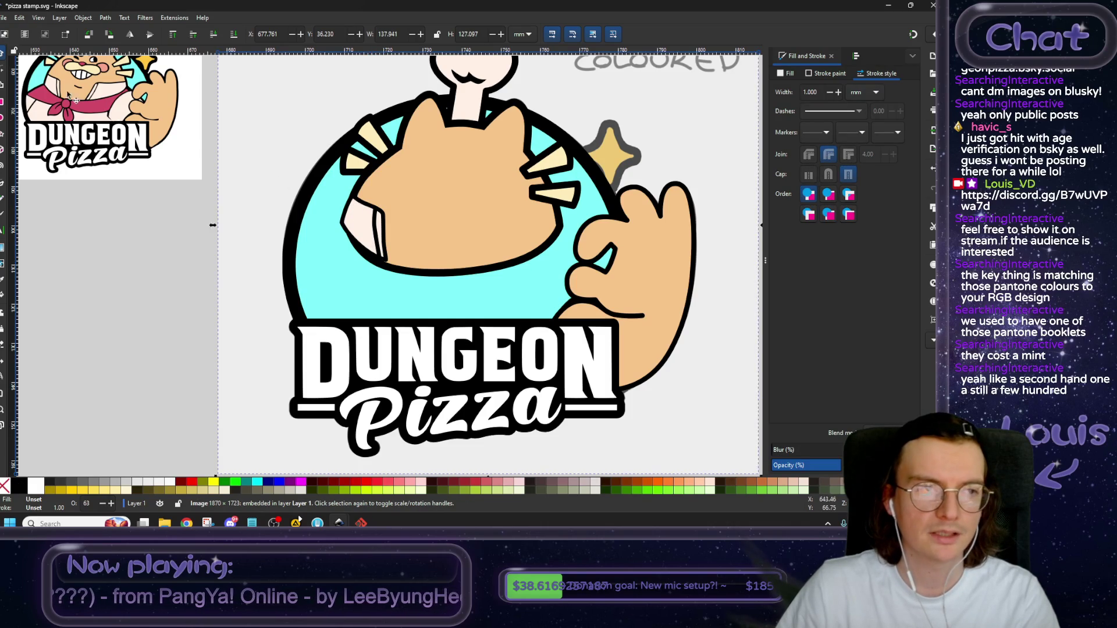
click(173, 35)
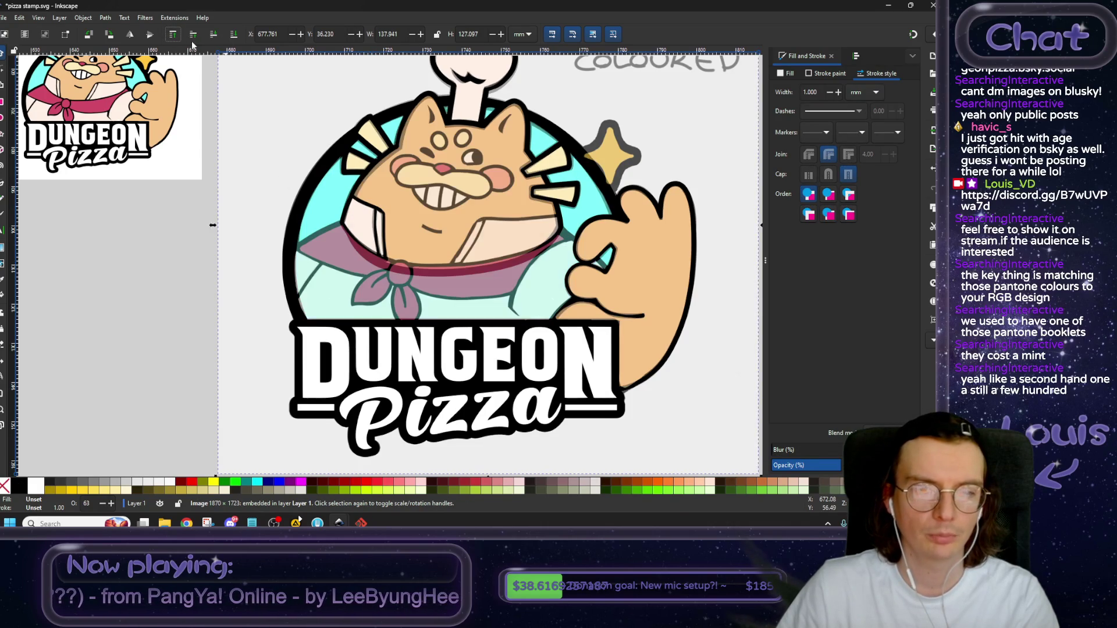
scroll(343, 212, up, 4)
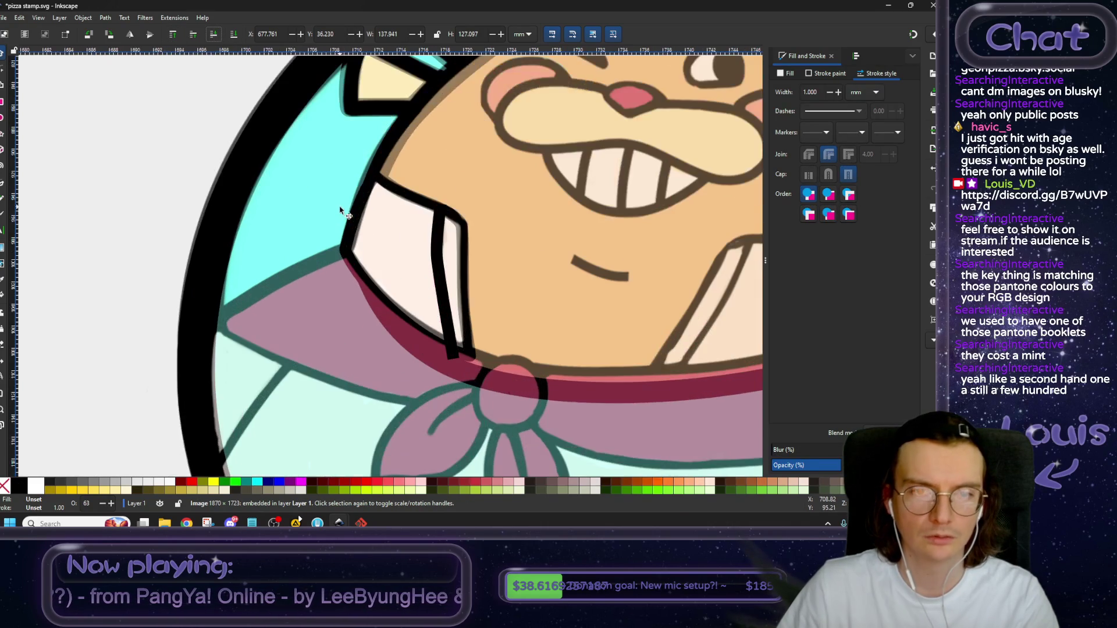
Lower the fold line one step beneath the cream flap fill.
click(439, 257)
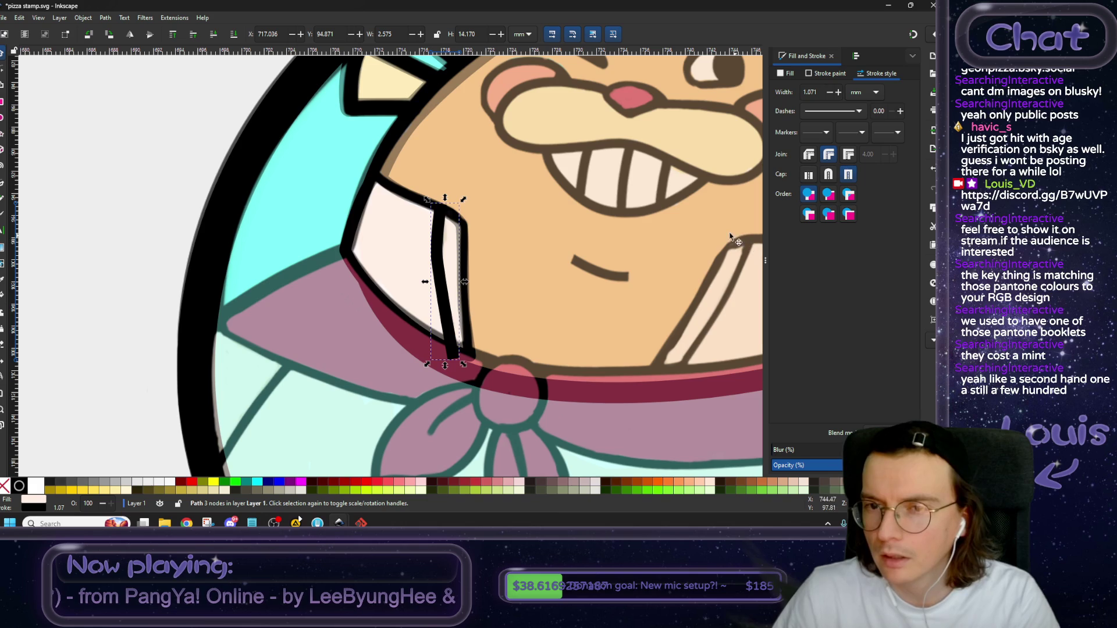
click(214, 35)
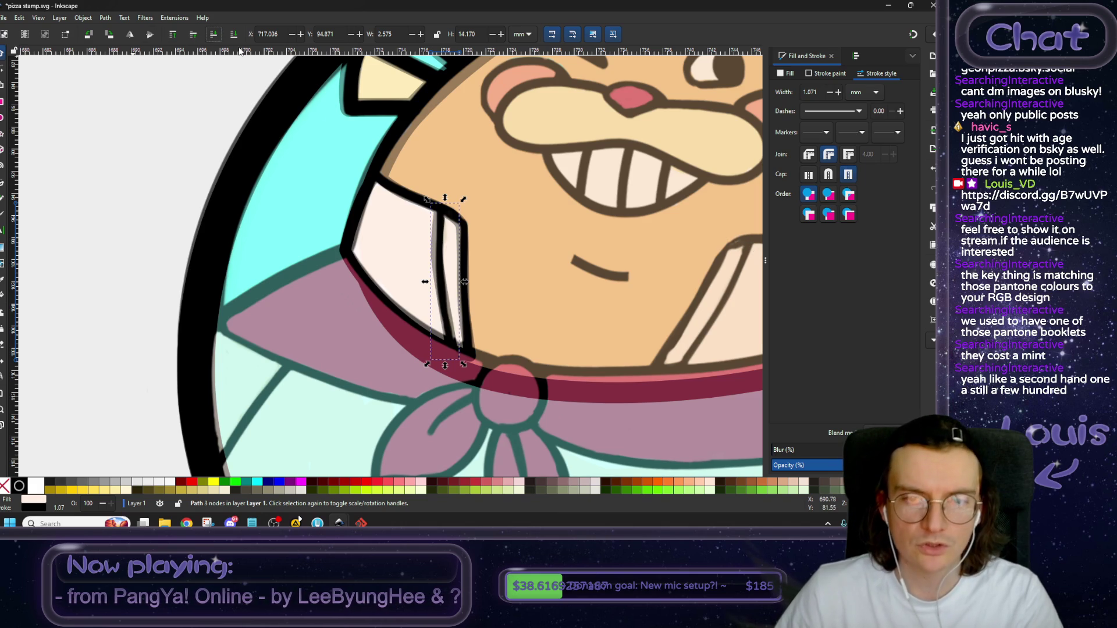
scroll(449, 233, up, 1)
Edit the fold line's nodes, nudging its bottom end up-left and bending its upper curve right.
key(n)
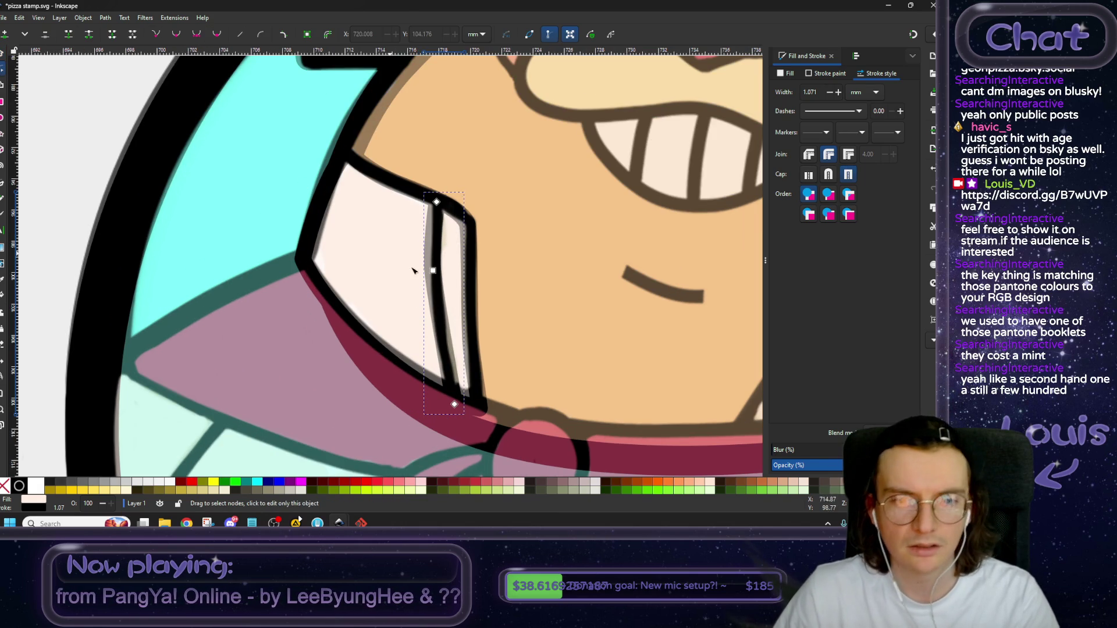
click(433, 270)
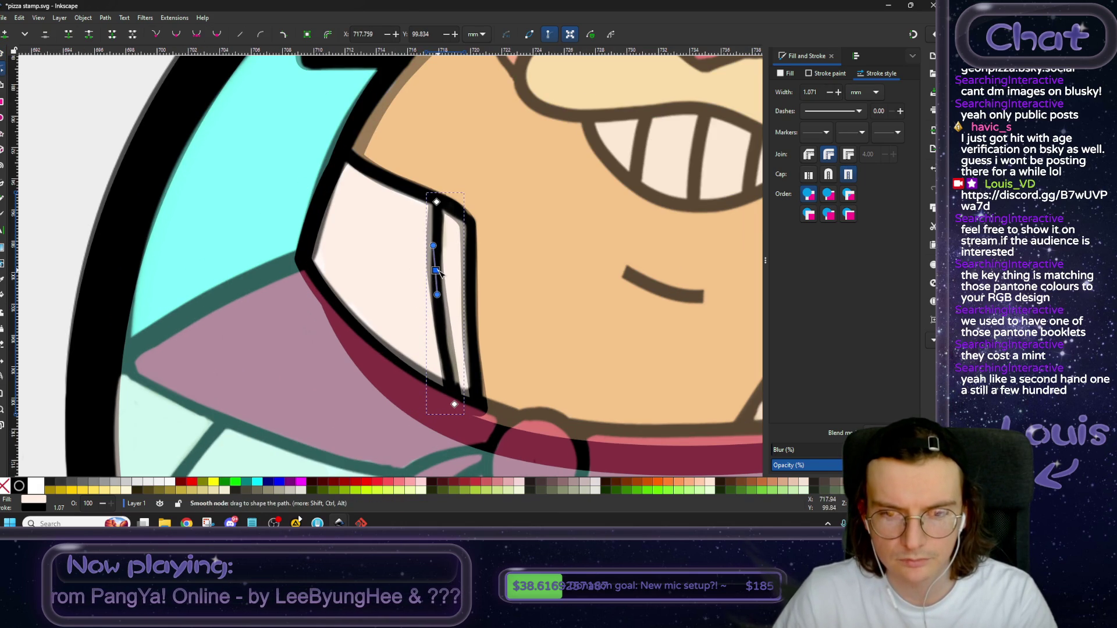
drag(454, 404, 452, 401)
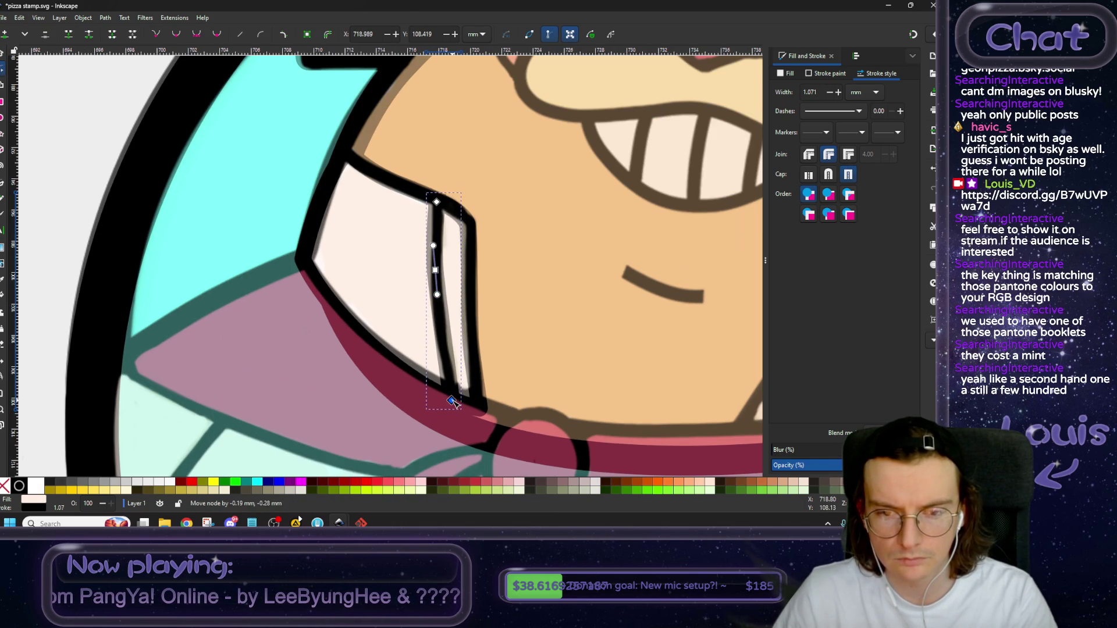
drag(434, 245, 437, 280)
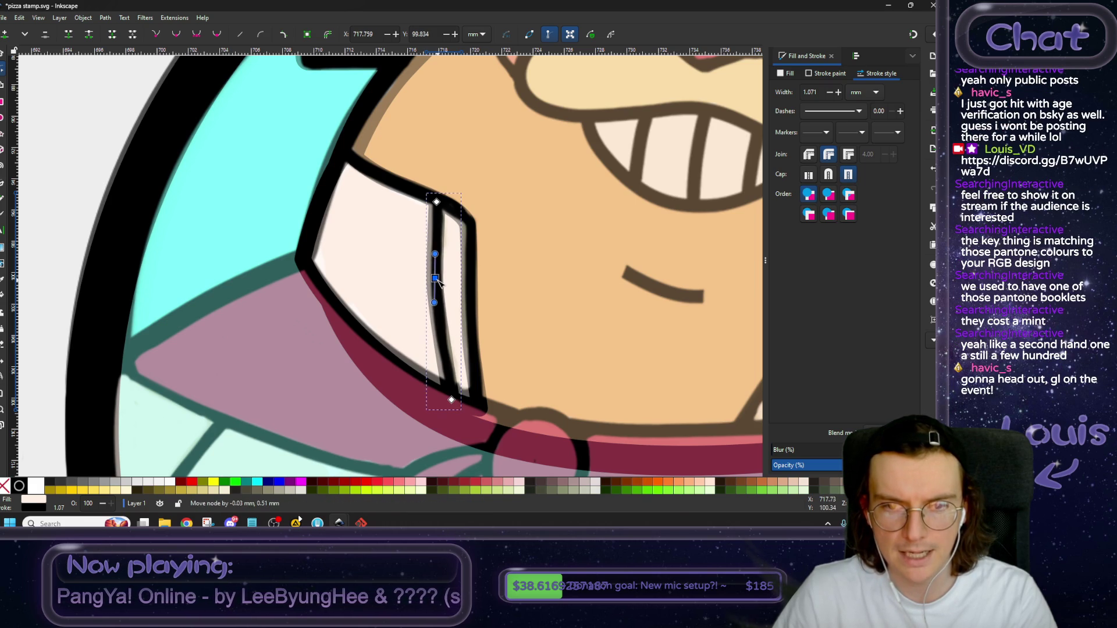
scroll(445, 283, down, 1)
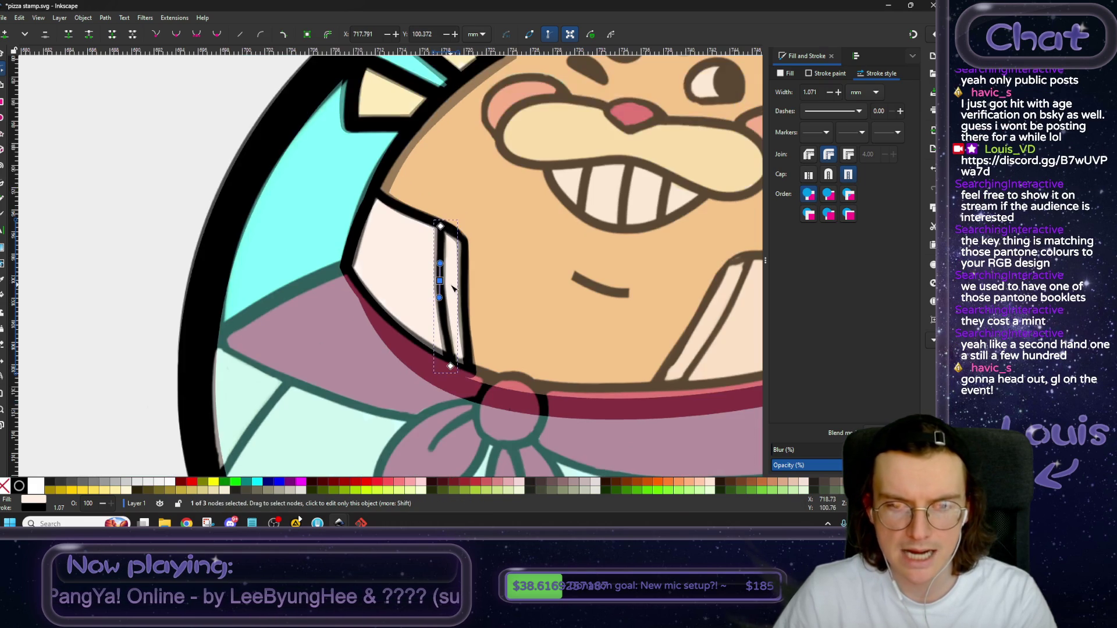
scroll(81, 230, down, 2)
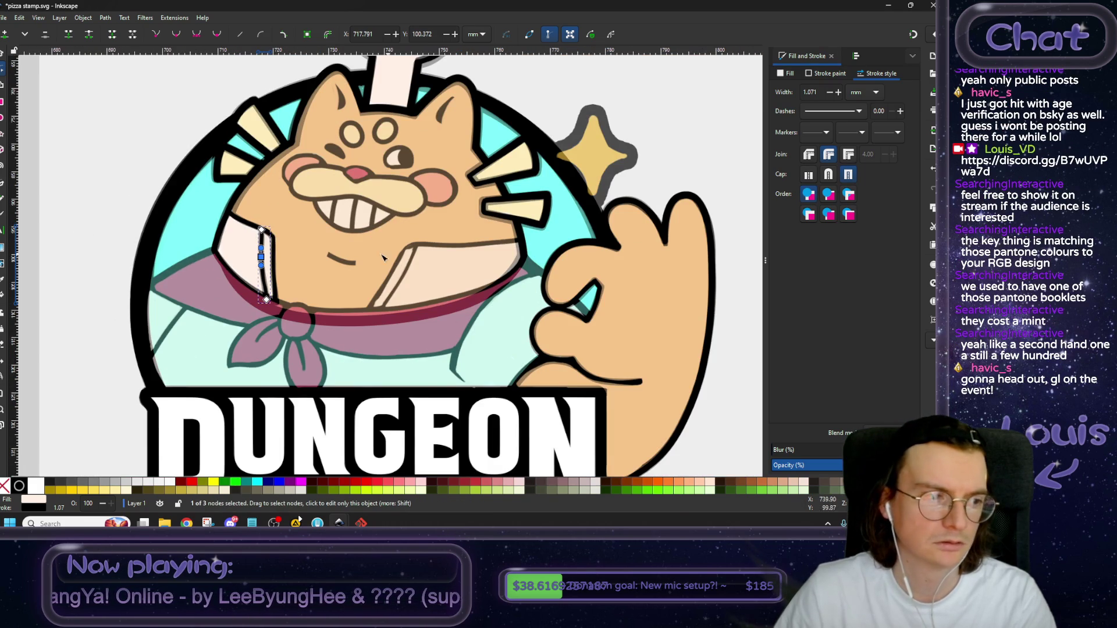
scroll(381, 267, down, 1)
scroll(354, 245, left, 2)
scroll(353, 246, down, 1)
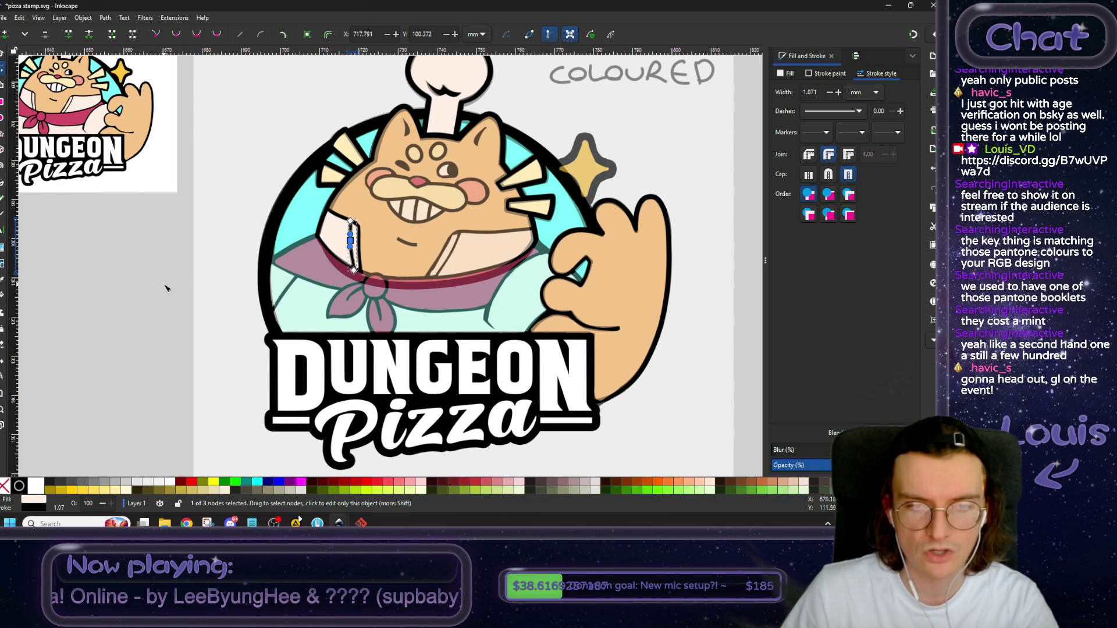
scroll(333, 254, up, 4)
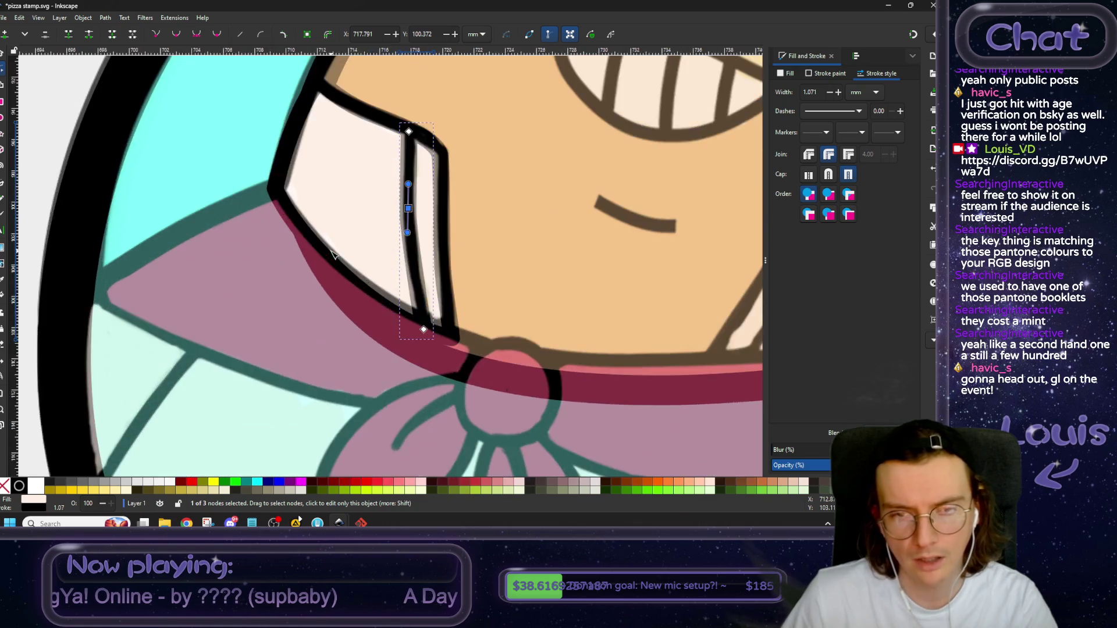
scroll(334, 258, down, 2)
key(Escape)
scroll(40, 294, down, 2)
scroll(40, 294, down, 3)
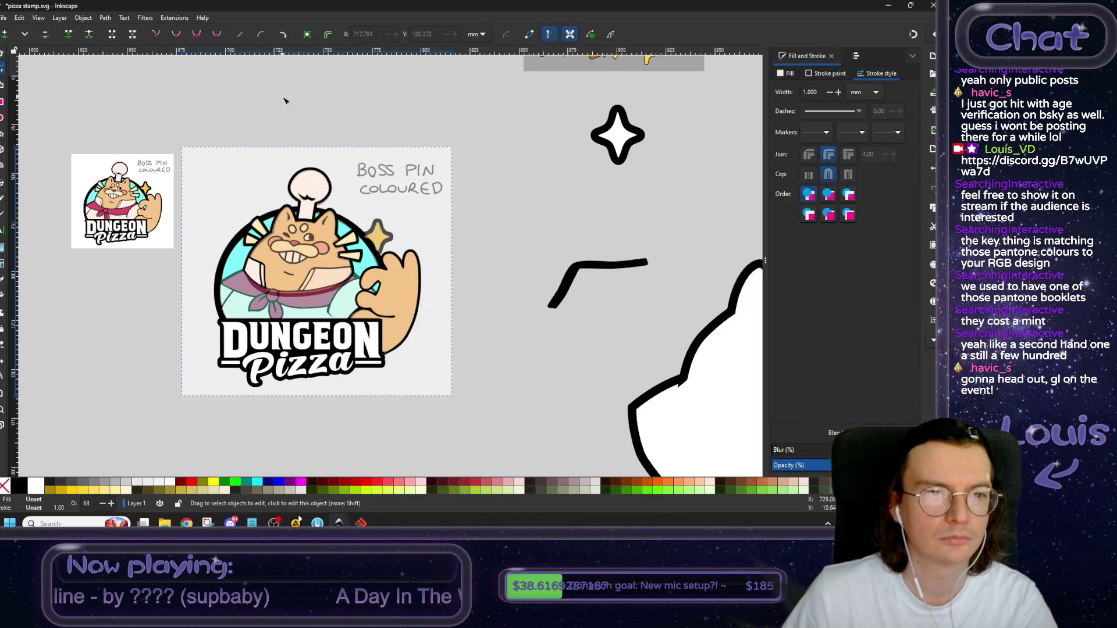
Move the loose black outline stroke onto the stamp.
click(277, 101)
click(3, 56)
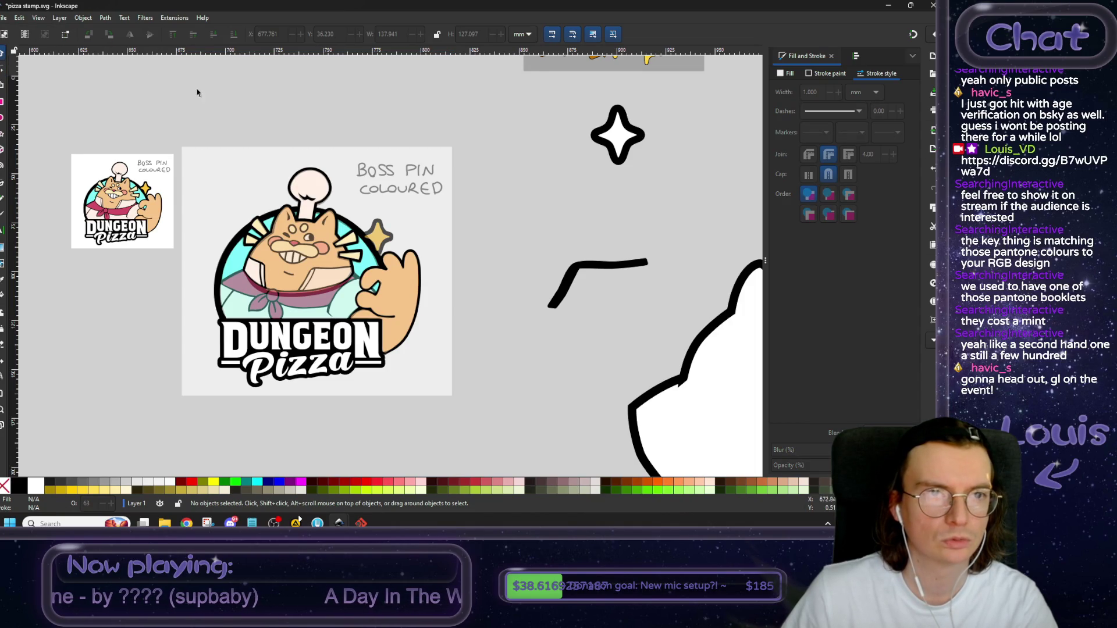
click(247, 167)
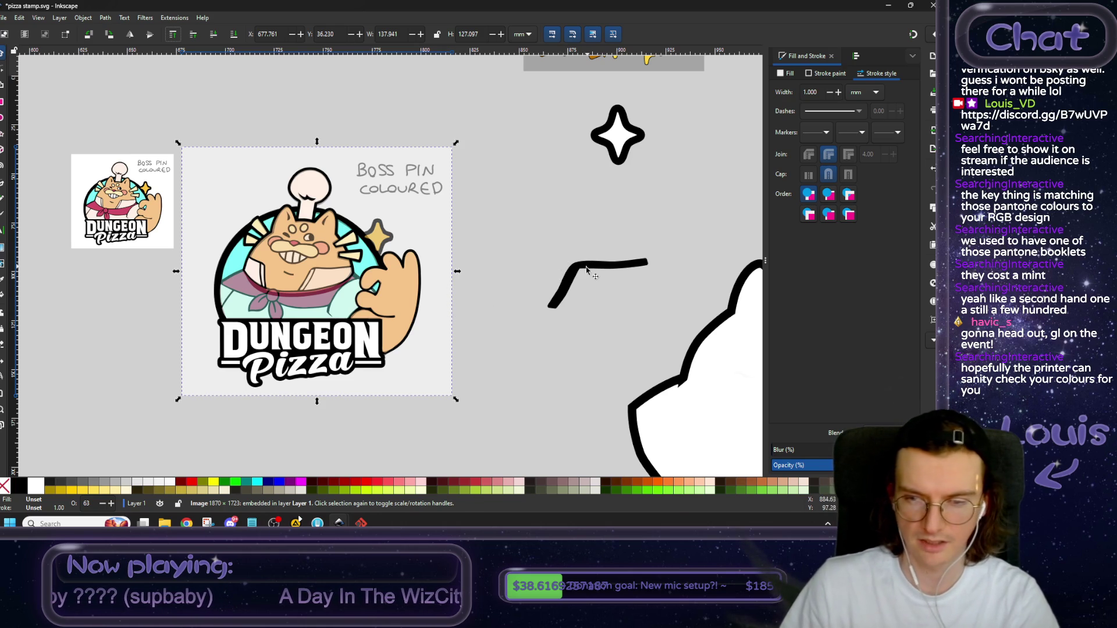
drag(587, 269, 317, 277)
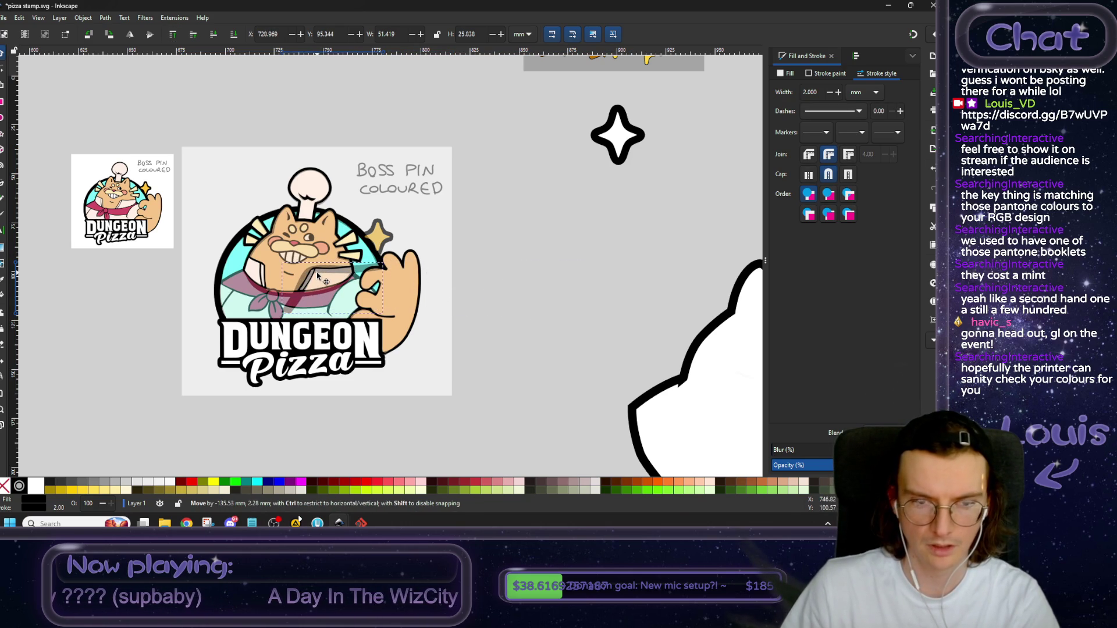
drag(317, 277, 317, 276)
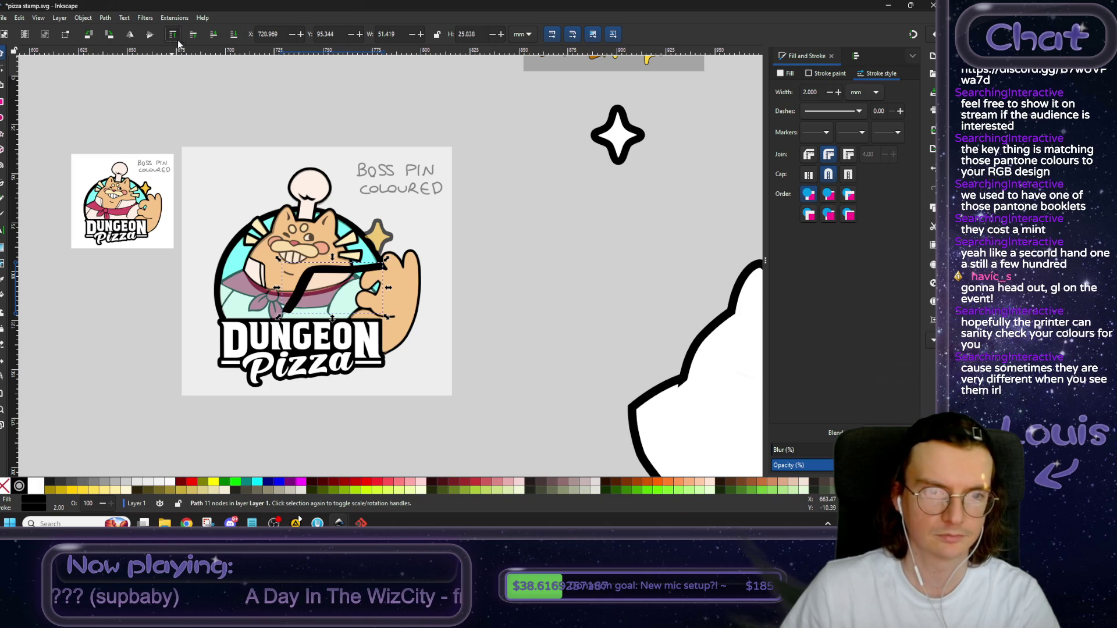
Scale and position the stroke over the right collar flap, then lower it one step.
ctrl+scroll(302, 283, up, 4)
drag(628, 191, 419, 308)
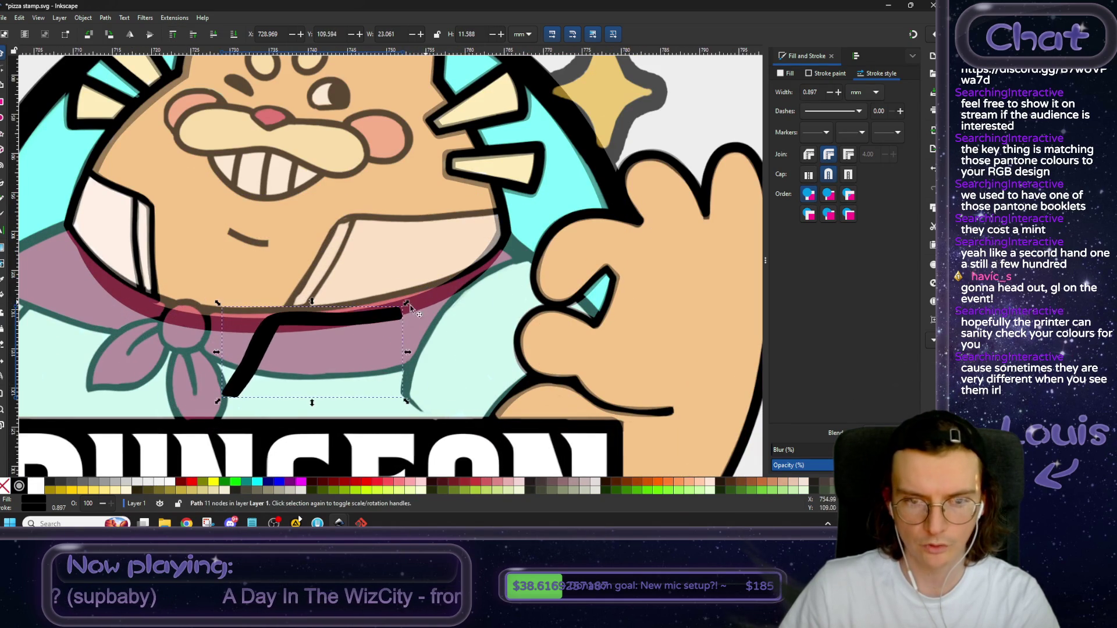
drag(347, 327, 420, 230)
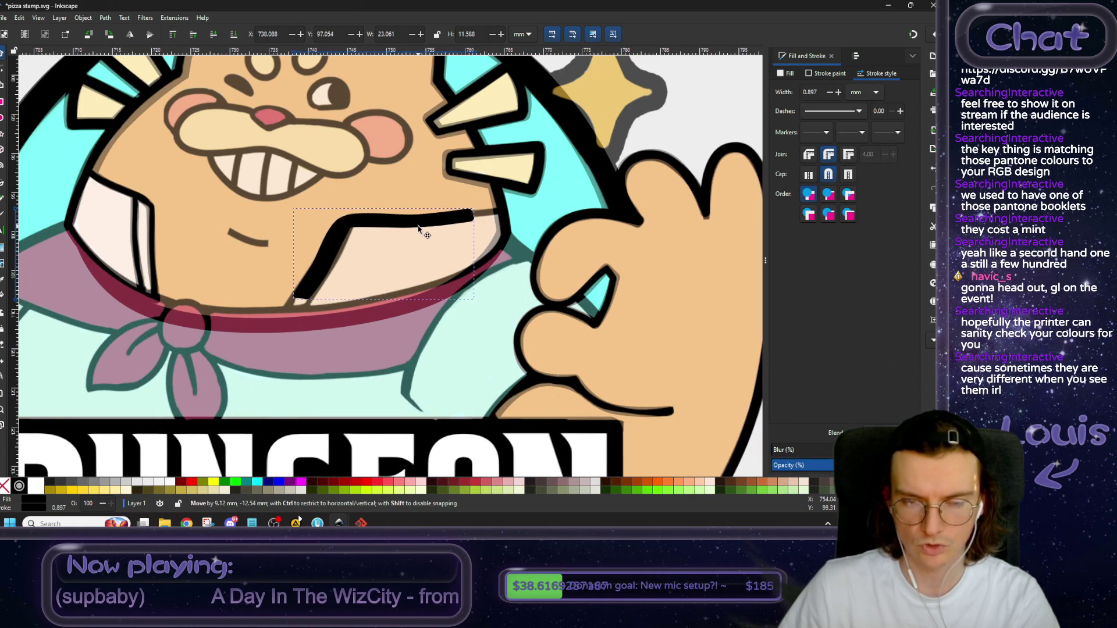
drag(477, 303, 523, 325)
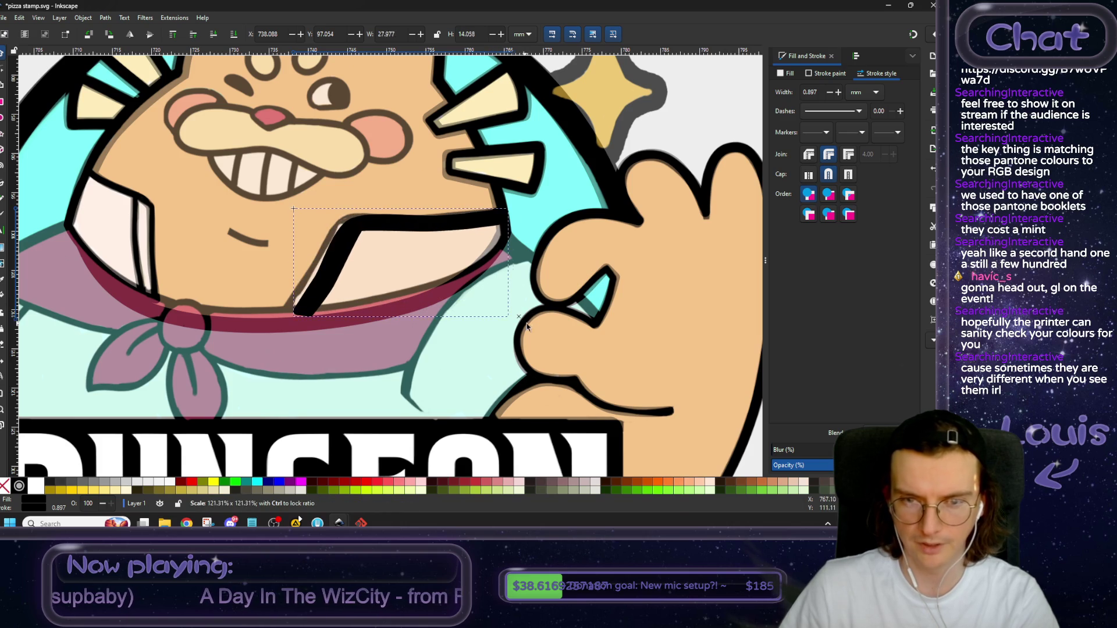
drag(348, 247, 336, 243)
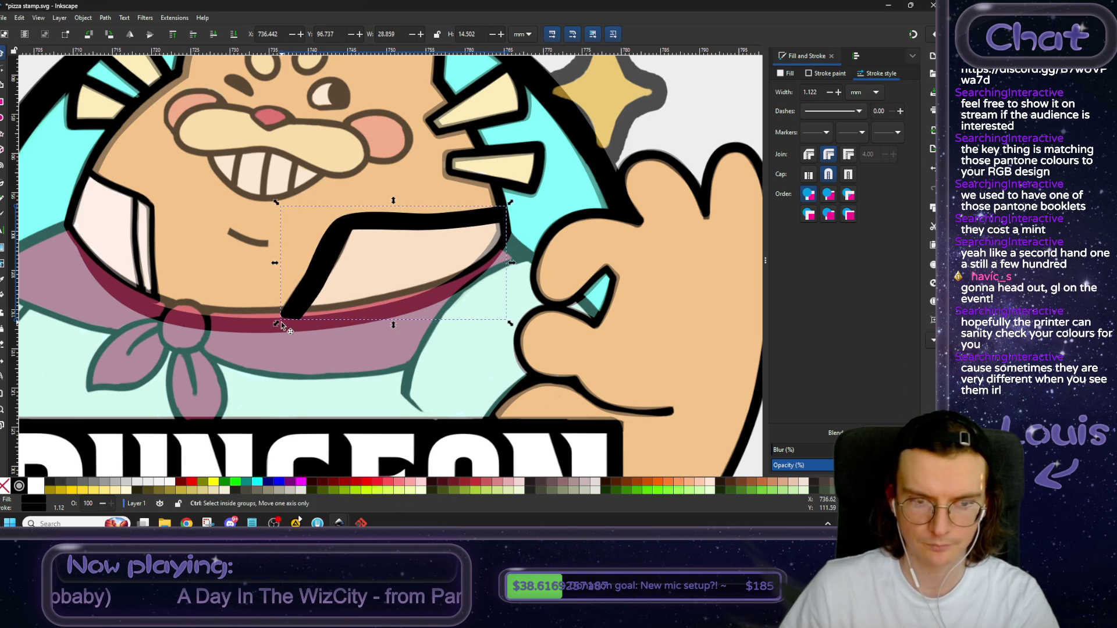
drag(282, 317, 312, 293)
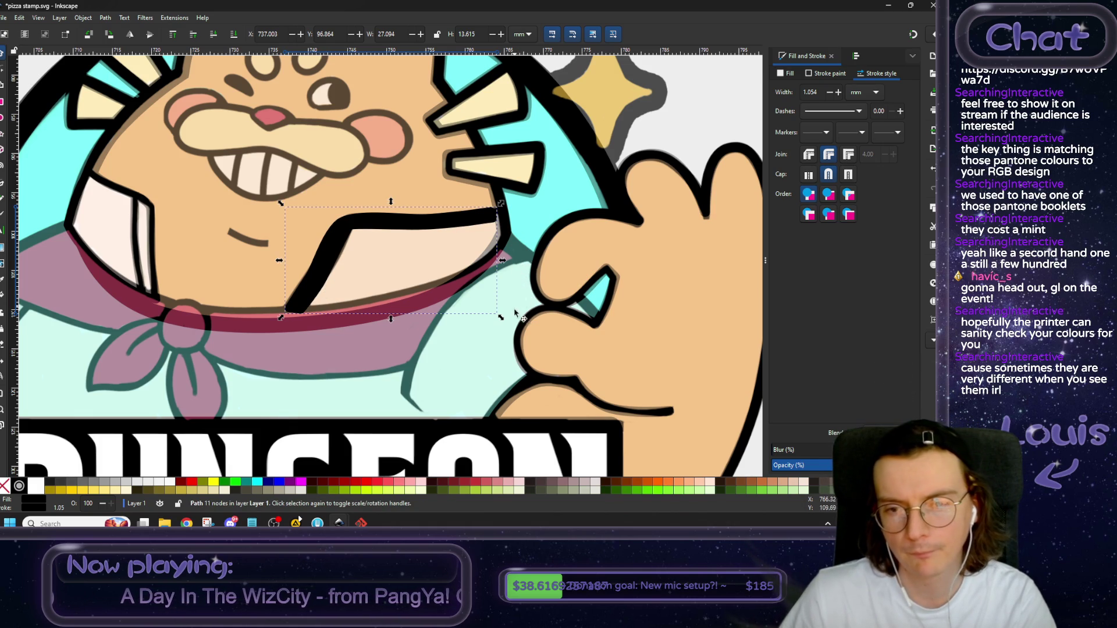
drag(504, 262, 509, 261)
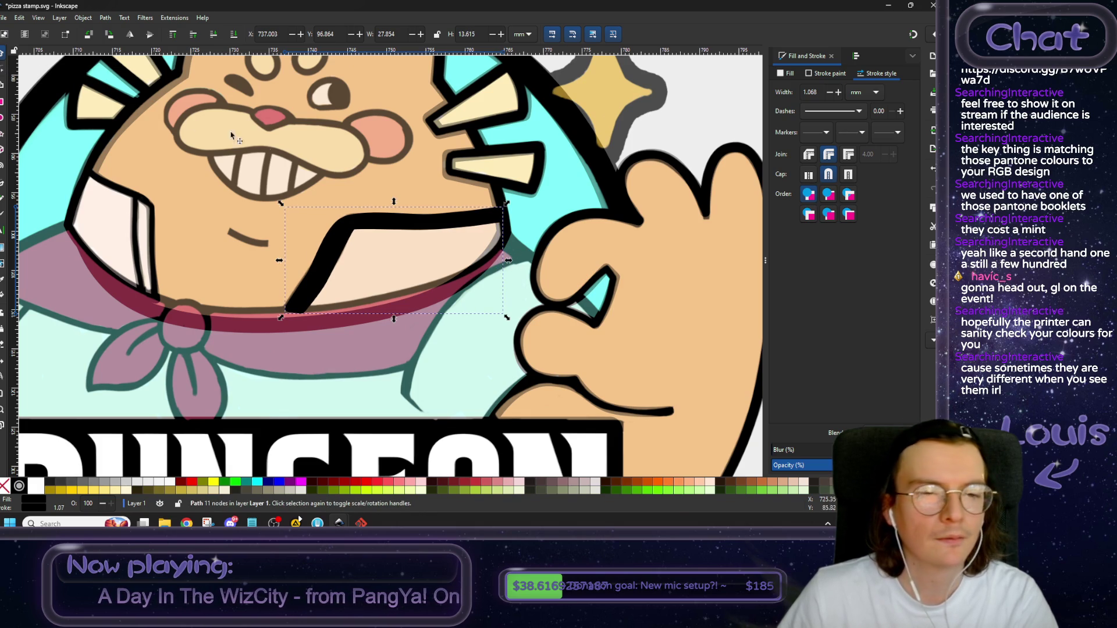
scroll(231, 135, up, 3)
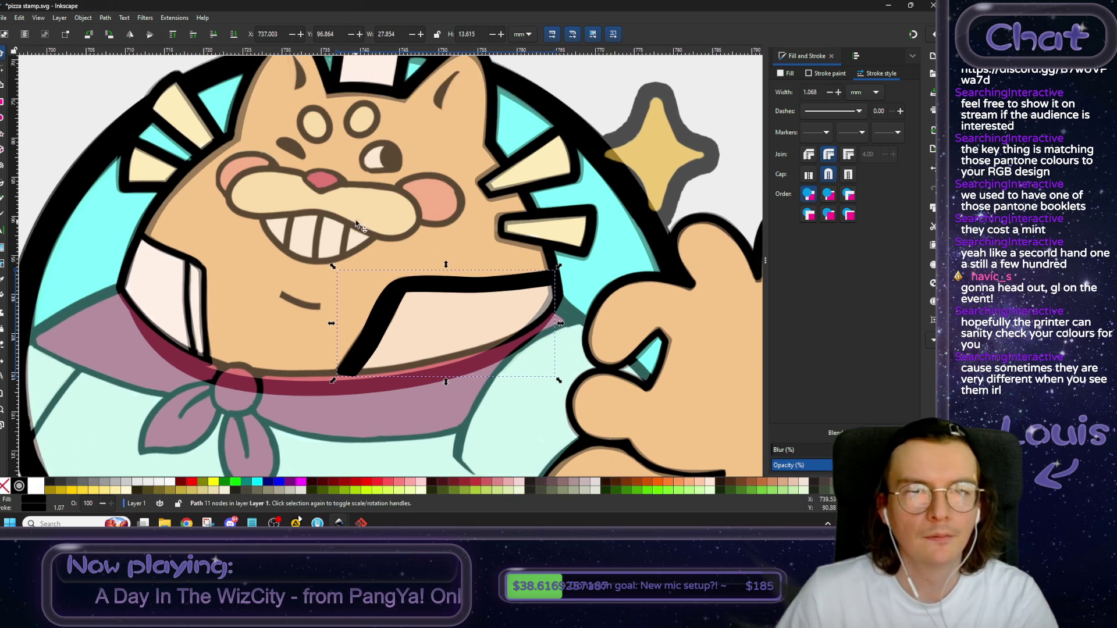
click(214, 36)
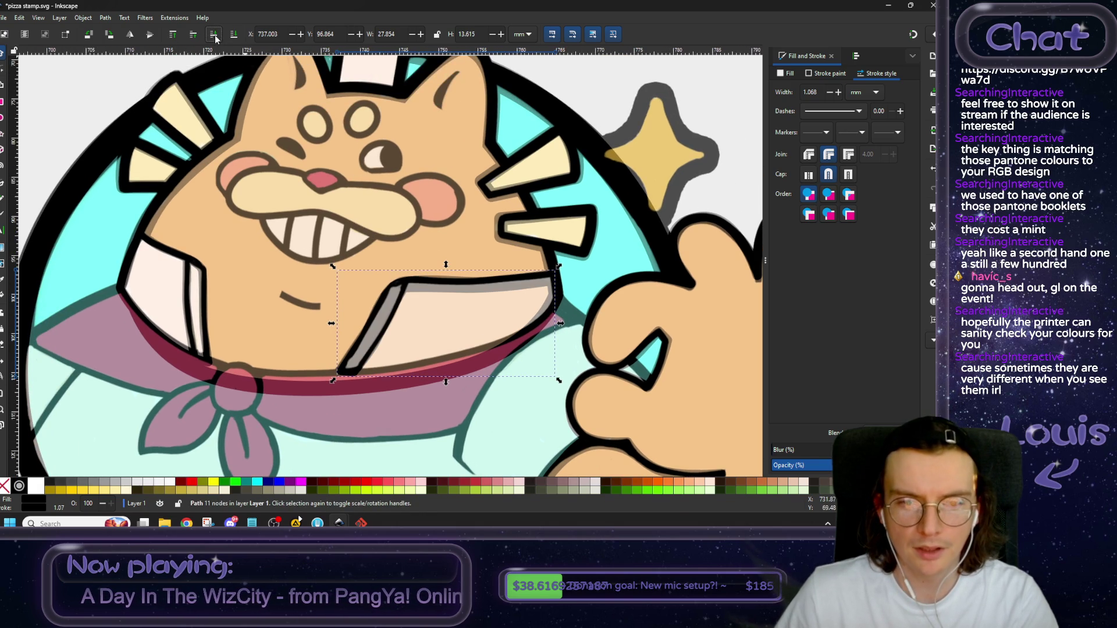
click(4, 73)
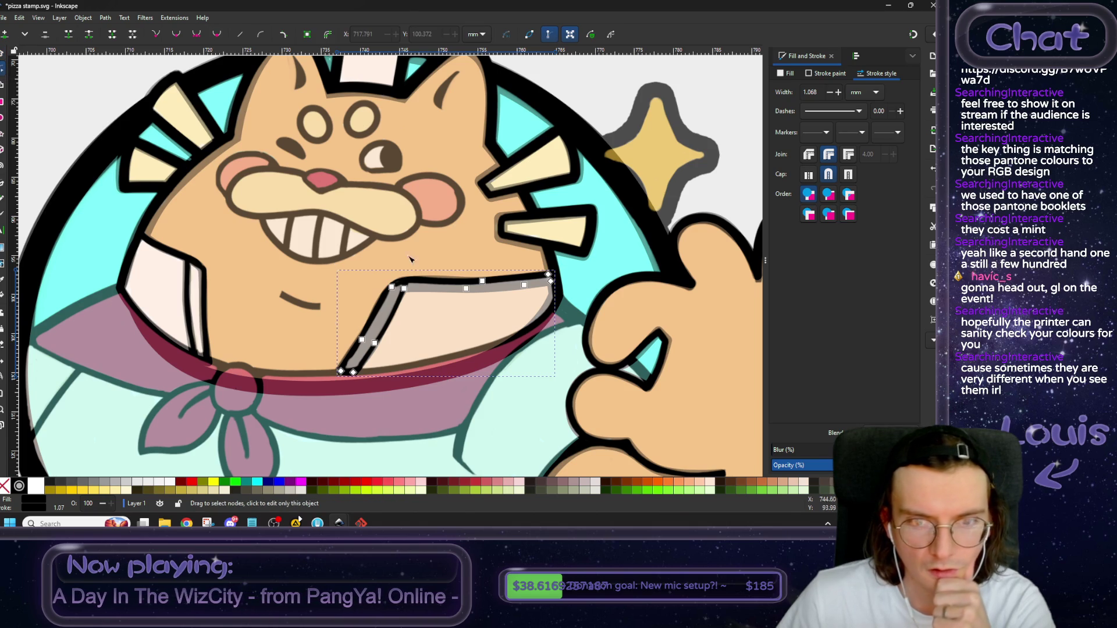
Reshape the curve at the flap's right corner by pulling the corner node's handles.
drag(381, 328, 526, 293)
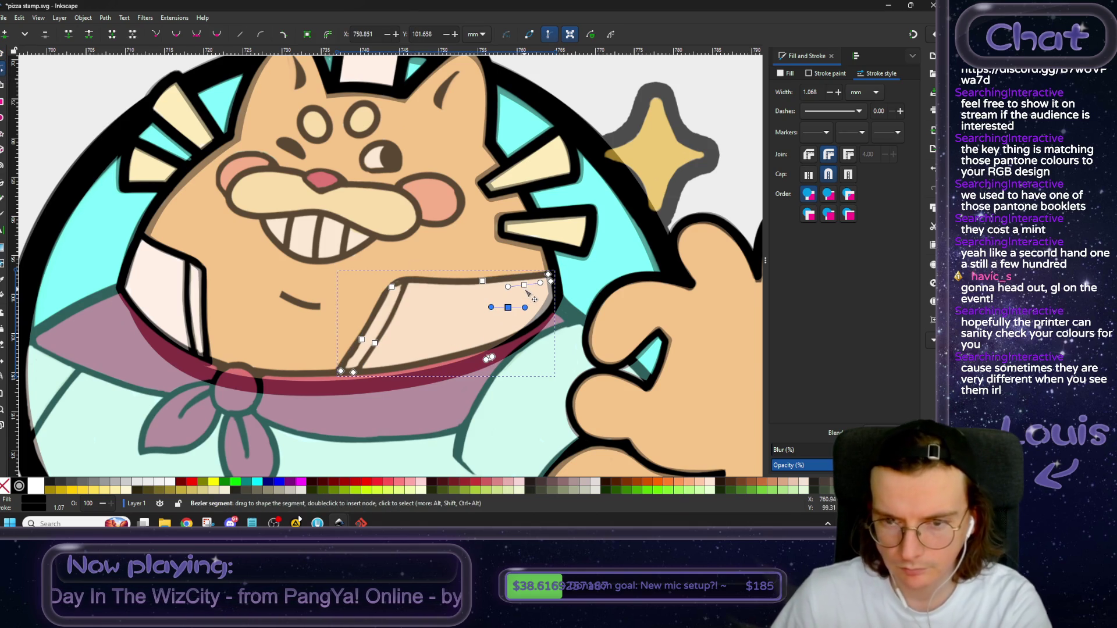
key(ctrl+z)
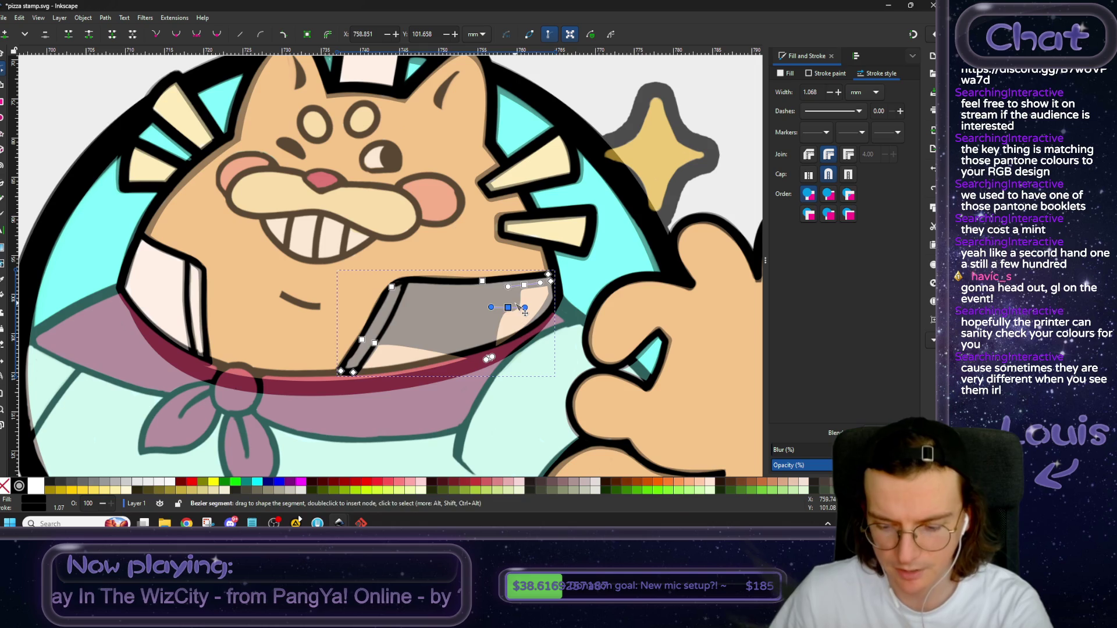
drag(525, 286, 550, 282)
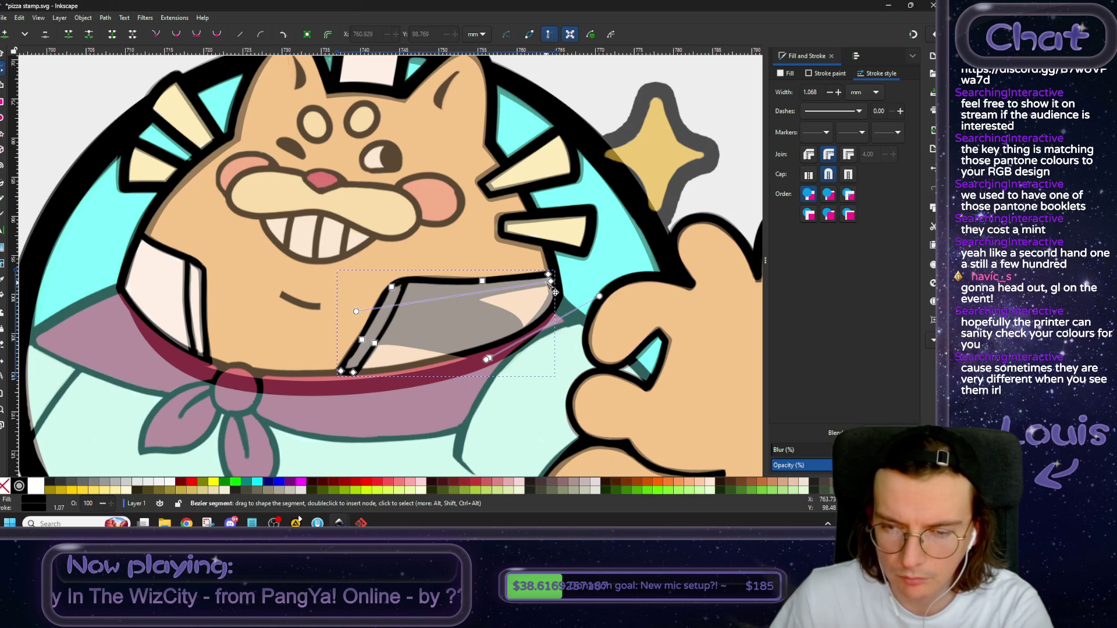
drag(357, 312, 530, 299)
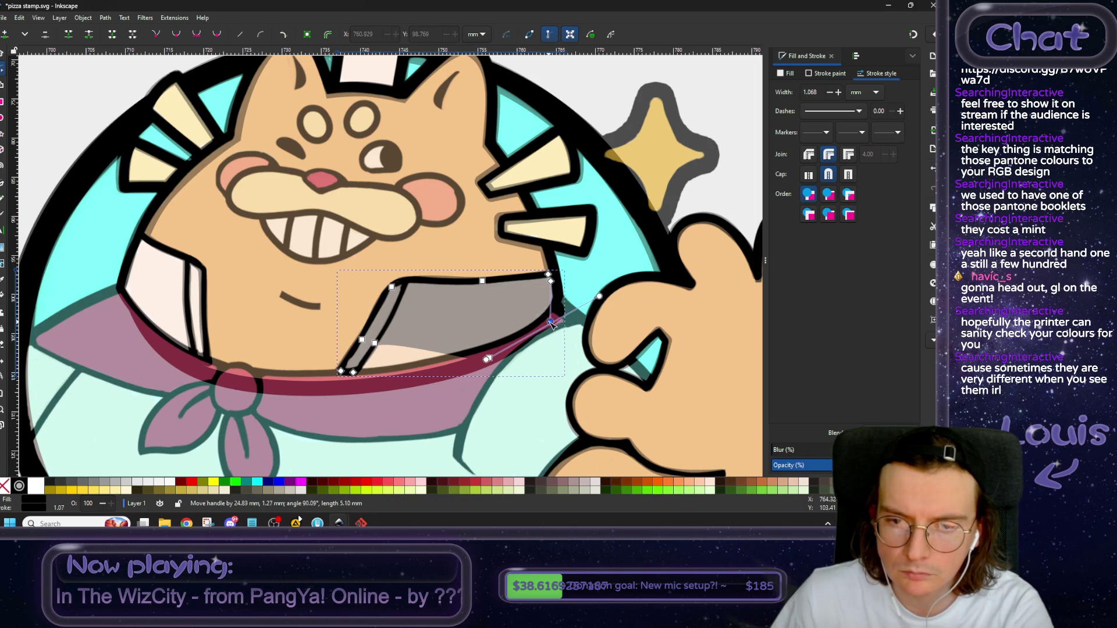
drag(530, 300, 523, 298)
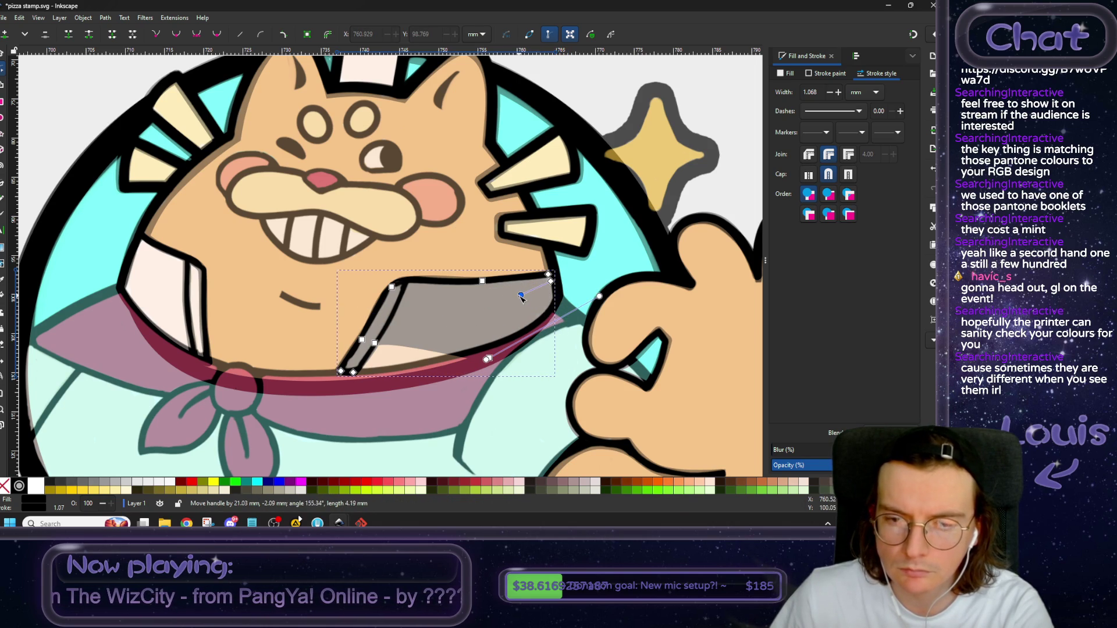
Delete a lower-edge node and curve the lower edge to follow the collar.
click(375, 344)
key(Delete)
mouse_move(423, 296)
mouse_down()
mouse_move(434, 375)
mouse_move(516, 337)
mouse_up()
scroll(543, 320, up, 2)
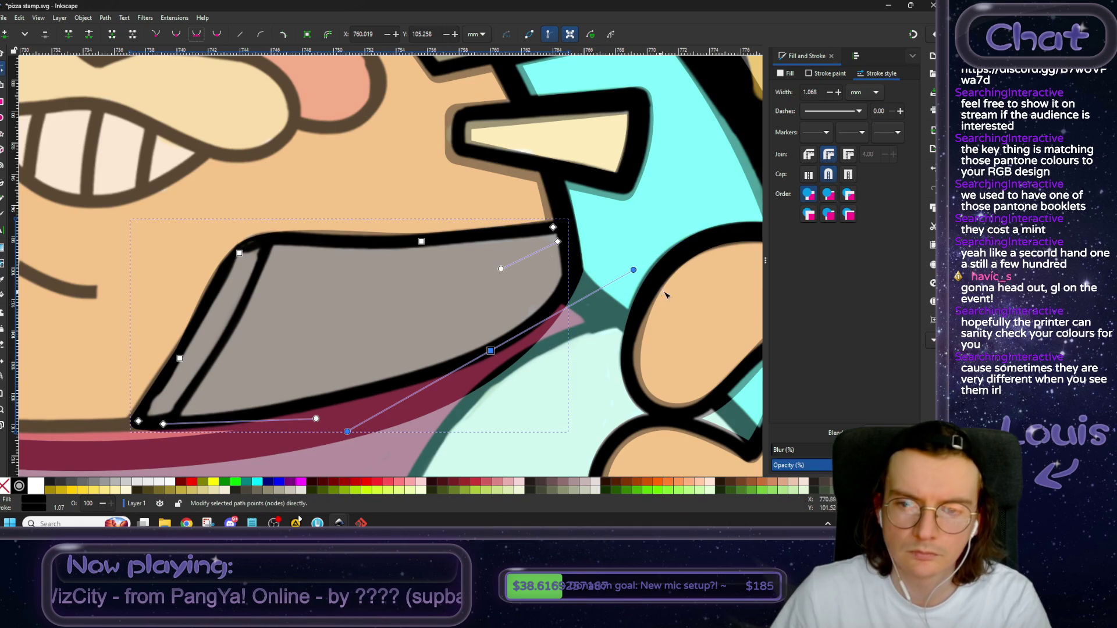
drag(711, 227, 528, 337)
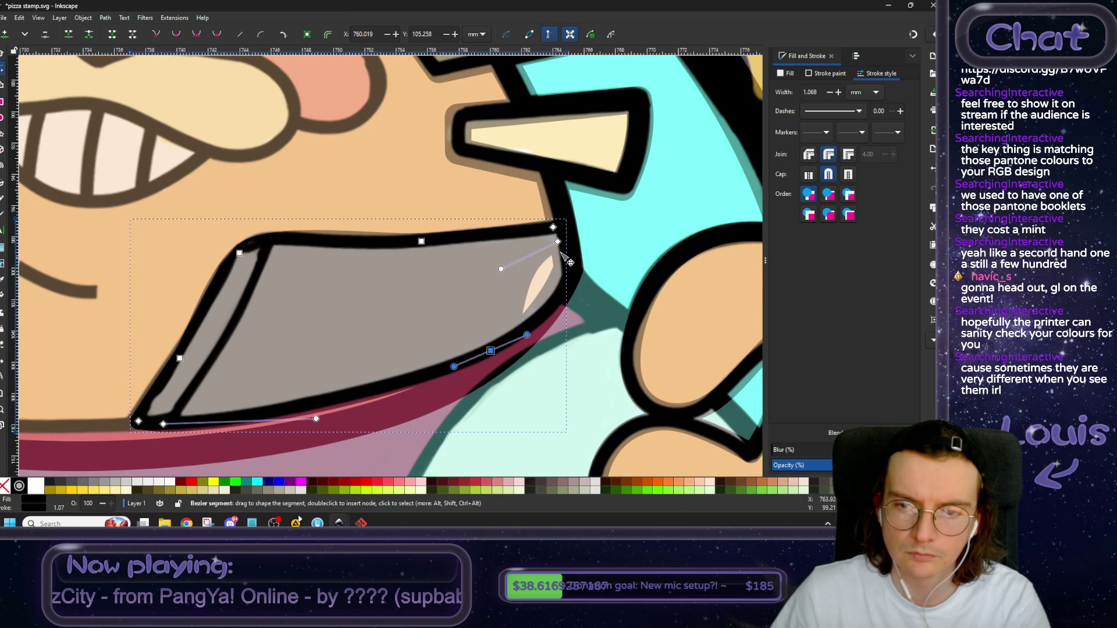
Lower the right corner node, make it a cusp, and fine-tune its handle and lower-edge node.
drag(557, 241, 574, 277)
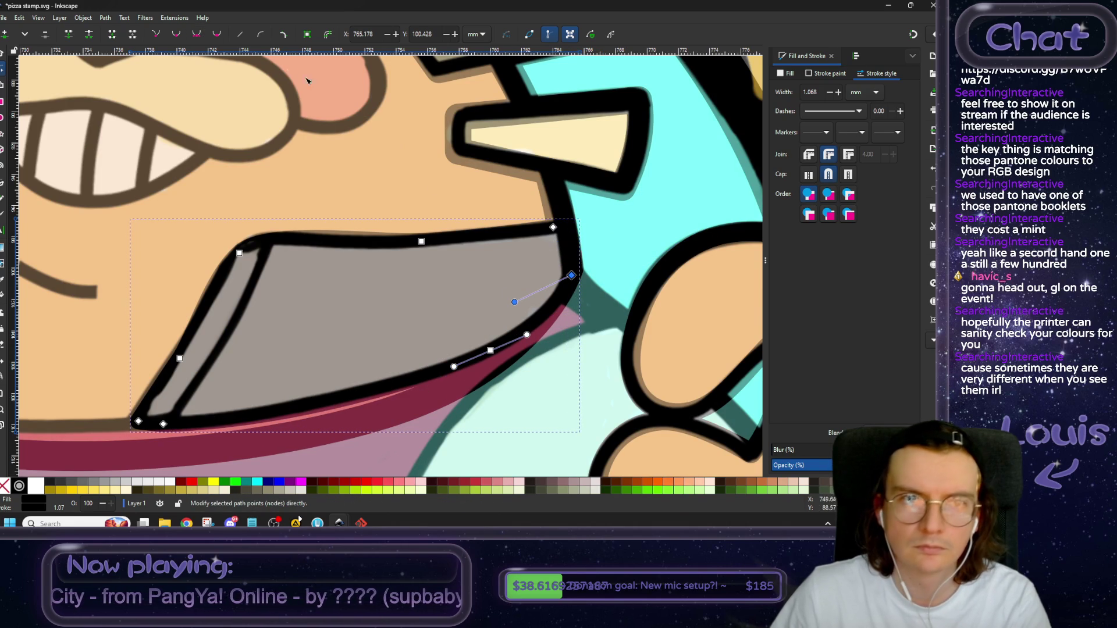
click(176, 36)
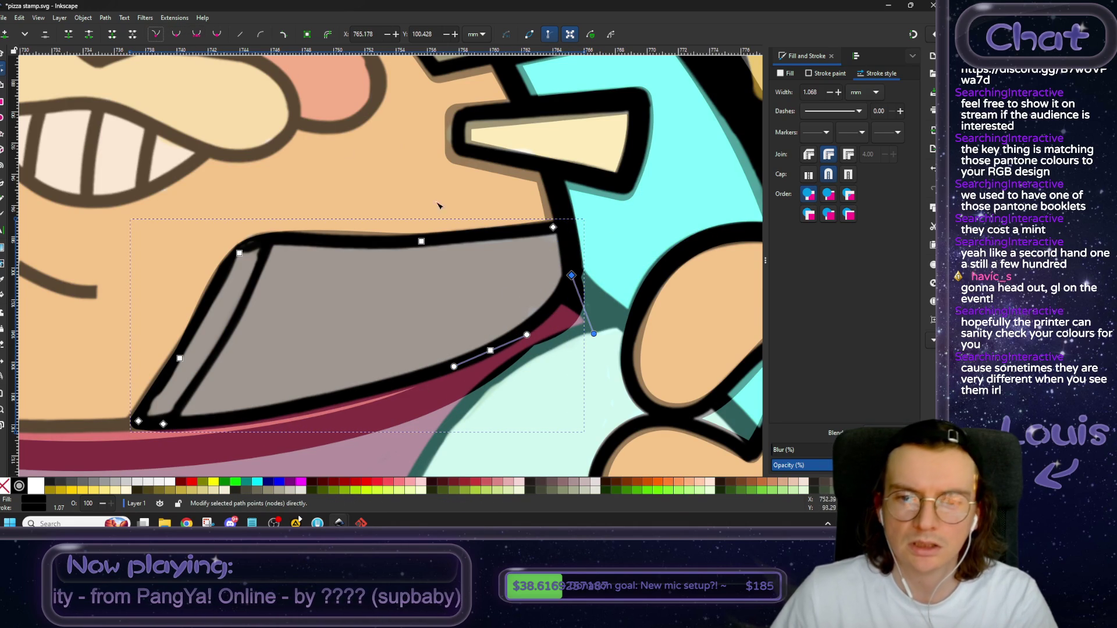
click(197, 35)
click(157, 35)
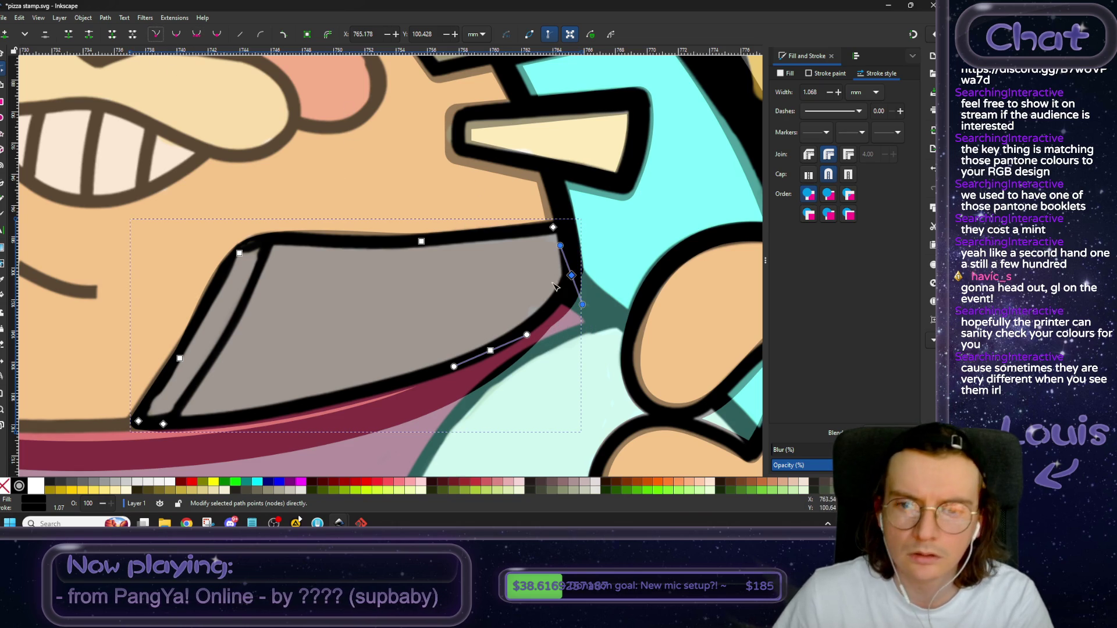
mouse_move(582, 304)
mouse_down()
mouse_move(548, 311)
mouse_move(575, 282)
mouse_up()
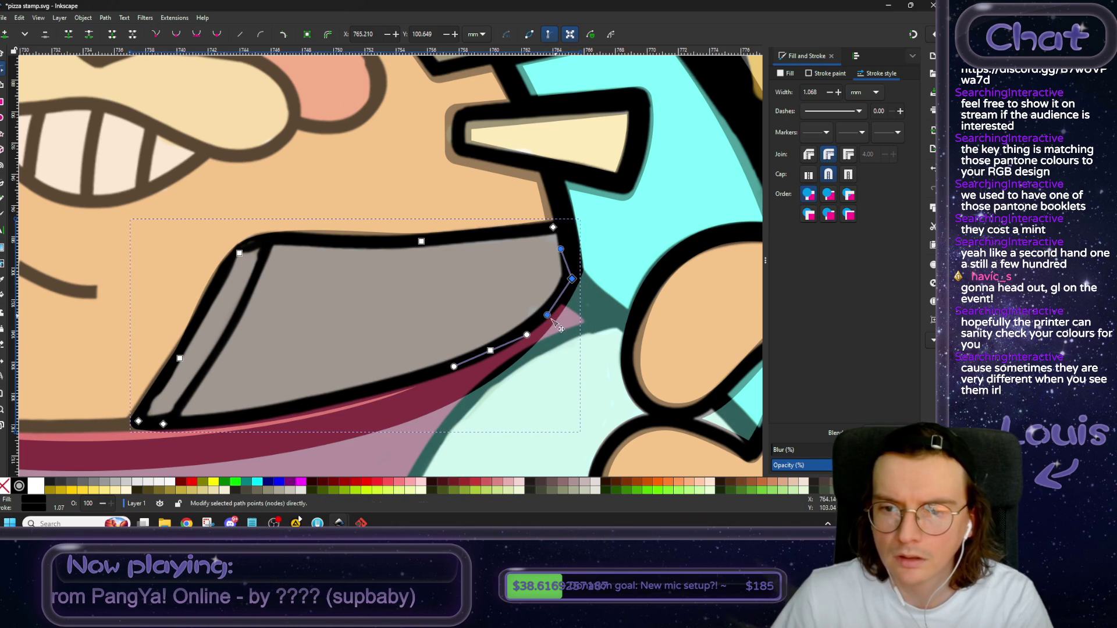
drag(490, 350, 482, 355)
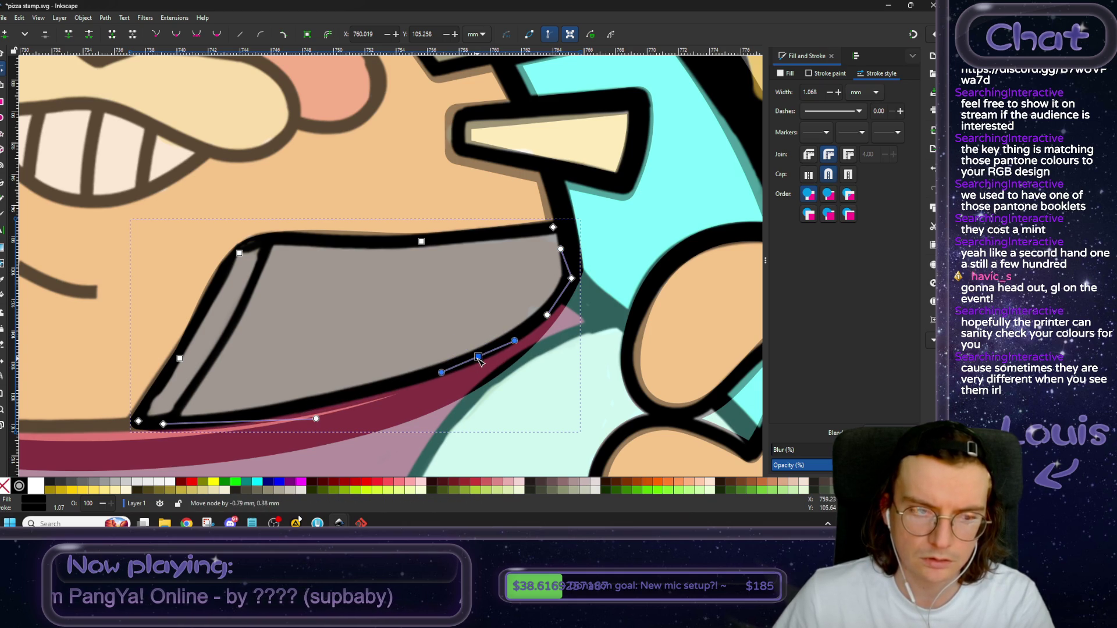
drag(255, 356, 315, 335)
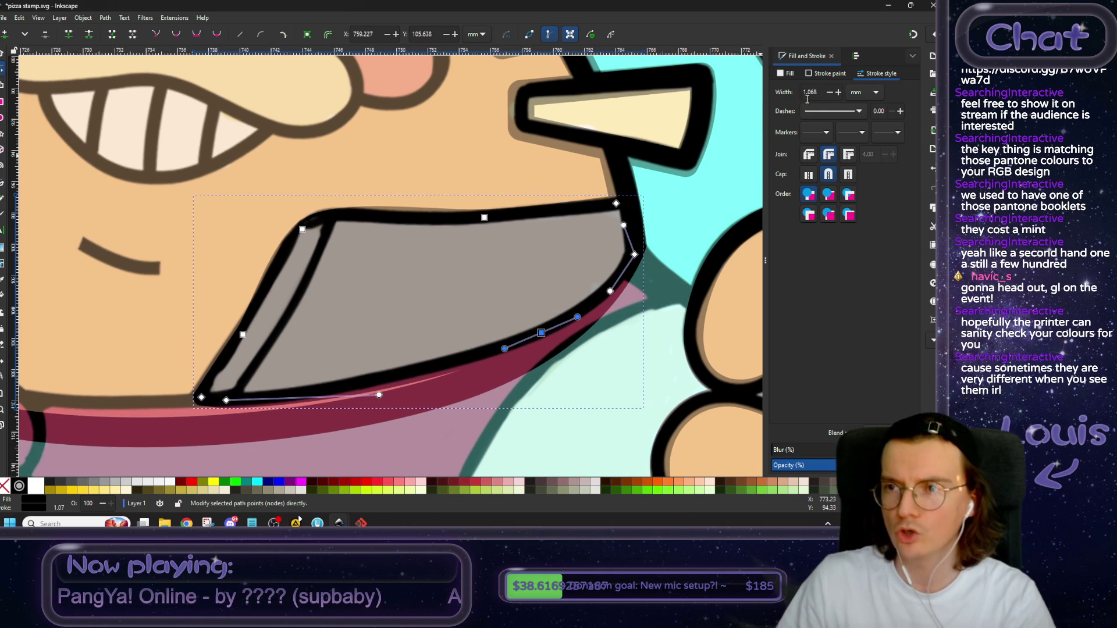
Fill the right collar flap with the pale cream (HSL 25/100/95) sampled from the reference collar.
key(5)
scroll(602, 238, up, 3)
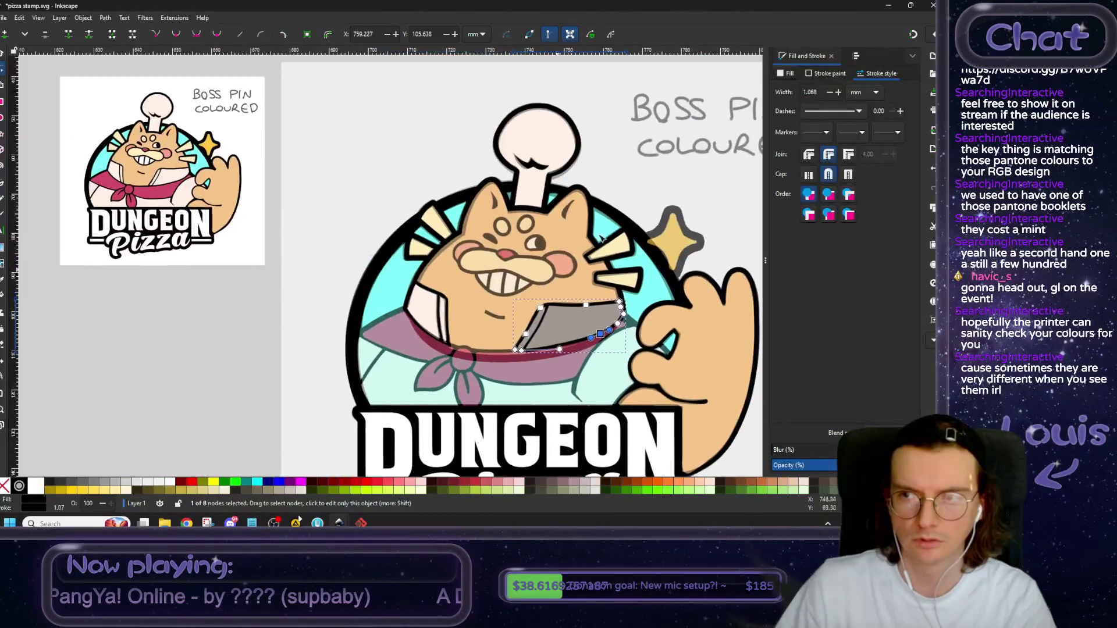
click(820, 75)
click(886, 74)
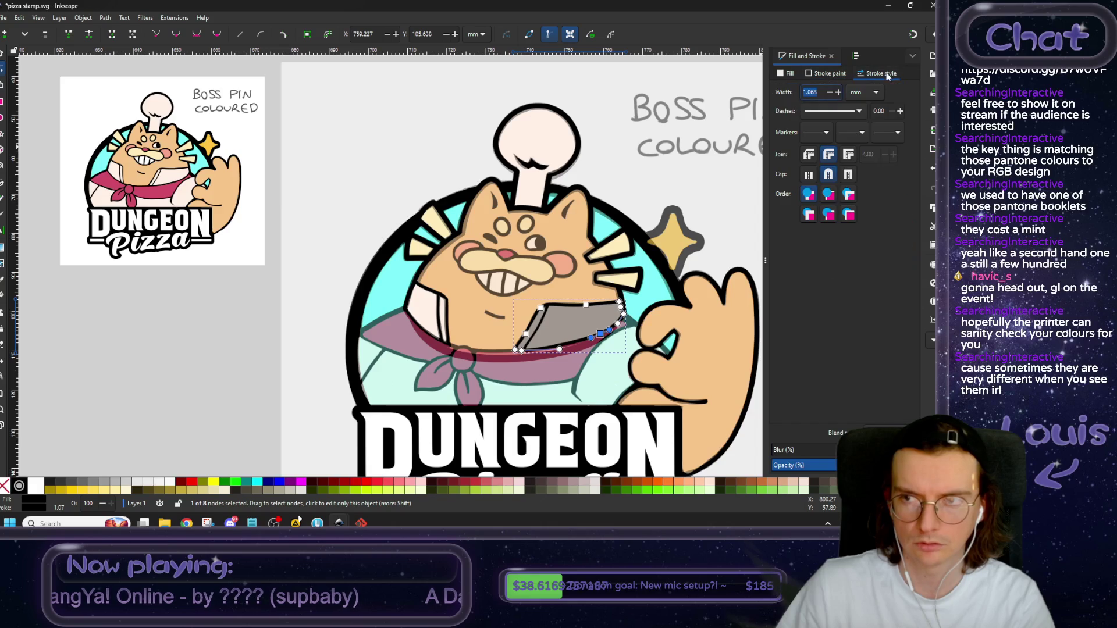
click(826, 74)
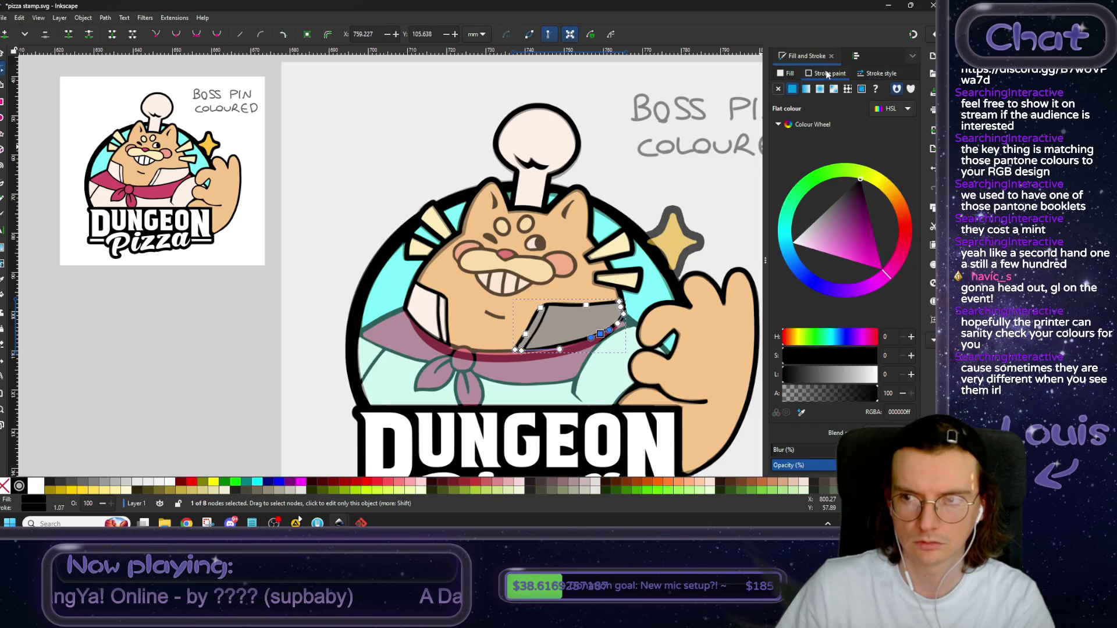
click(784, 74)
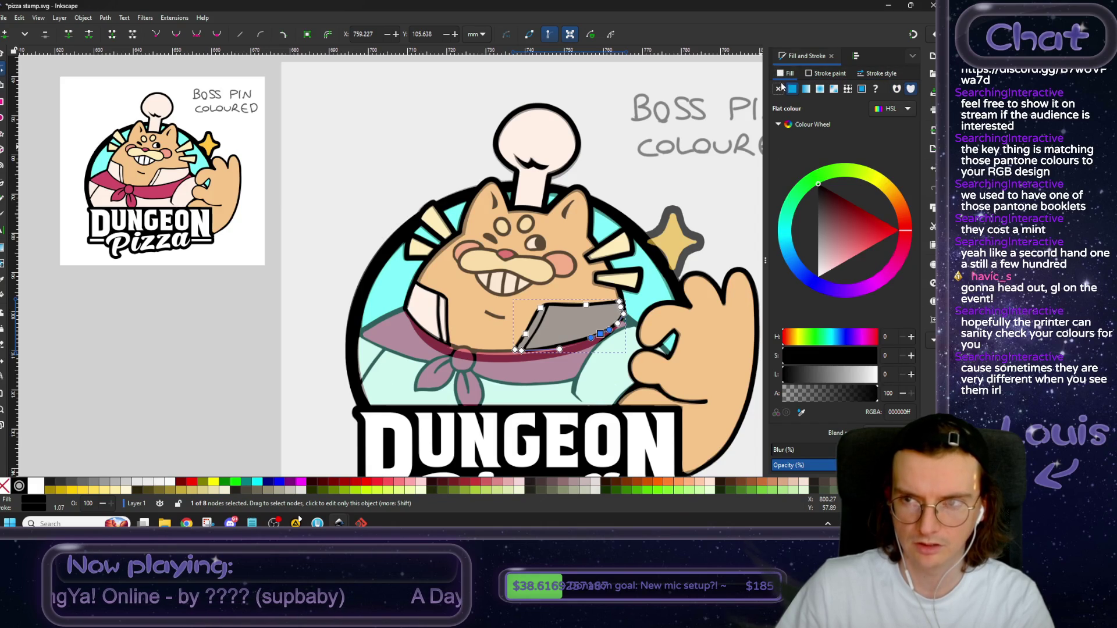
click(802, 412)
click(173, 182)
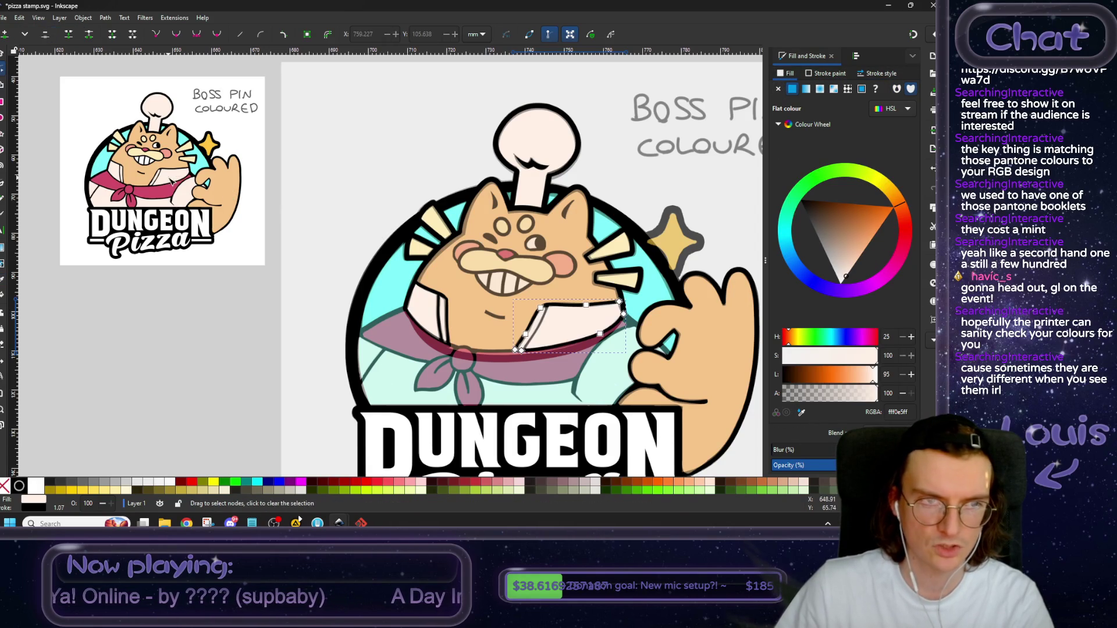
scroll(599, 333, right, 5)
ctrl+scroll(482, 332, up, 1)
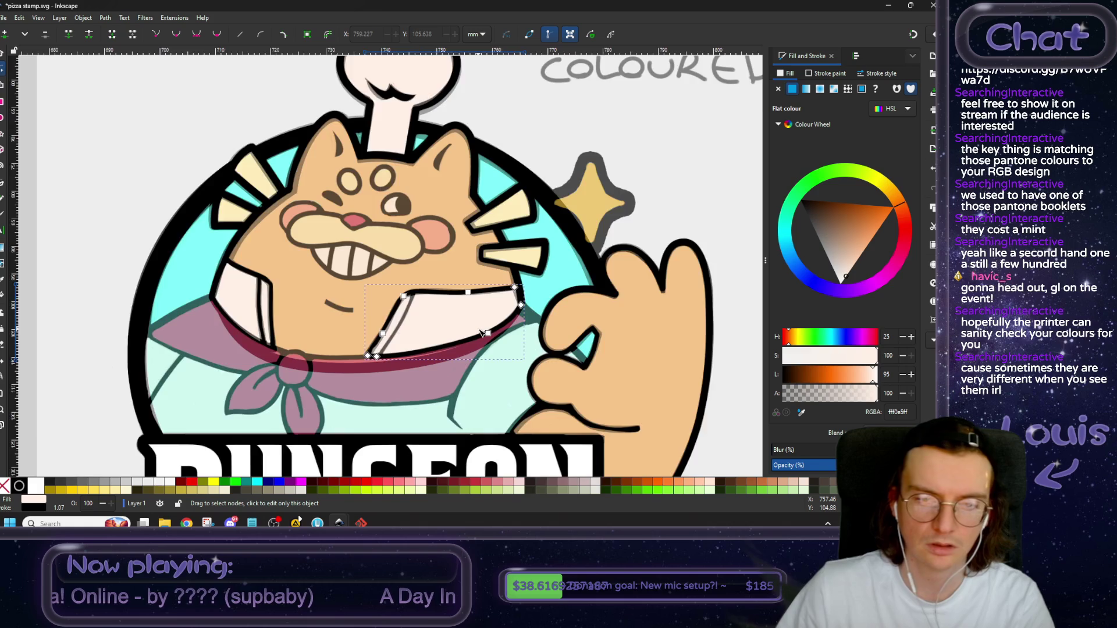
ctrl+scroll(481, 332, up, 1)
ctrl+scroll(482, 333, up, 2)
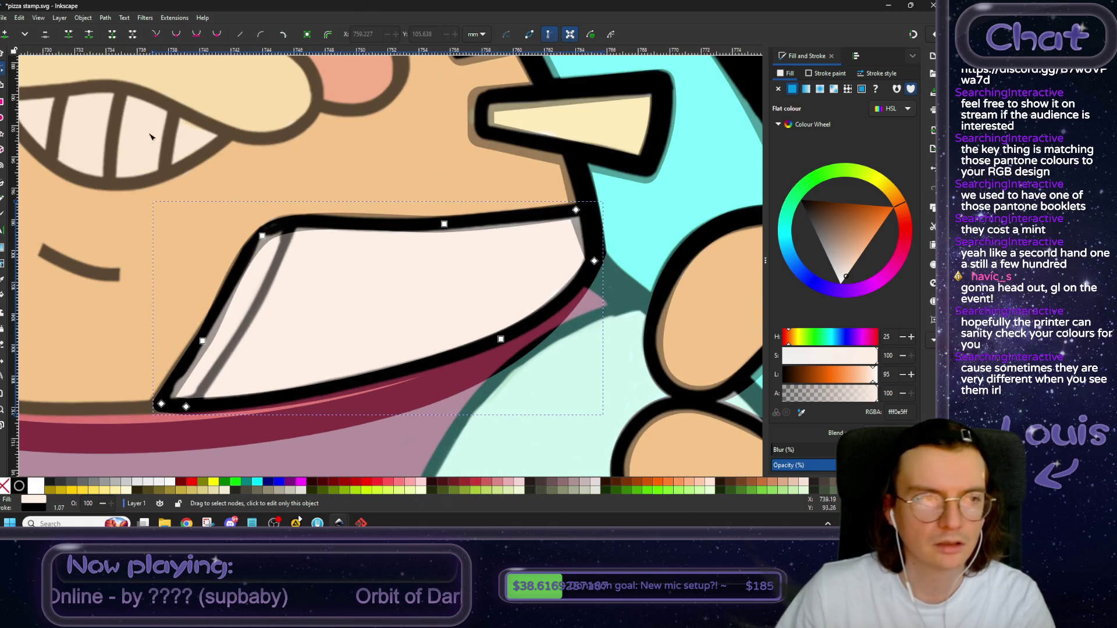
Drag the right flap's top-right corner outward and curve its left edge down to the lower-left corner.
click(575, 210)
mouse_move(578, 211)
mouse_down()
mouse_move(588, 212)
mouse_move(592, 247)
mouse_up()
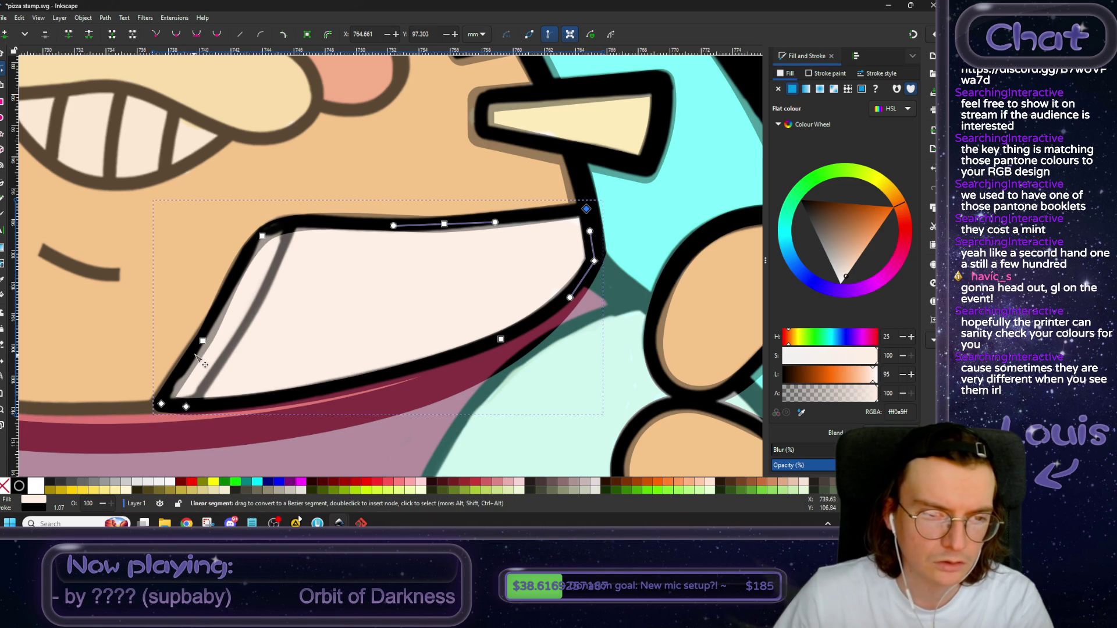
drag(202, 342, 200, 343)
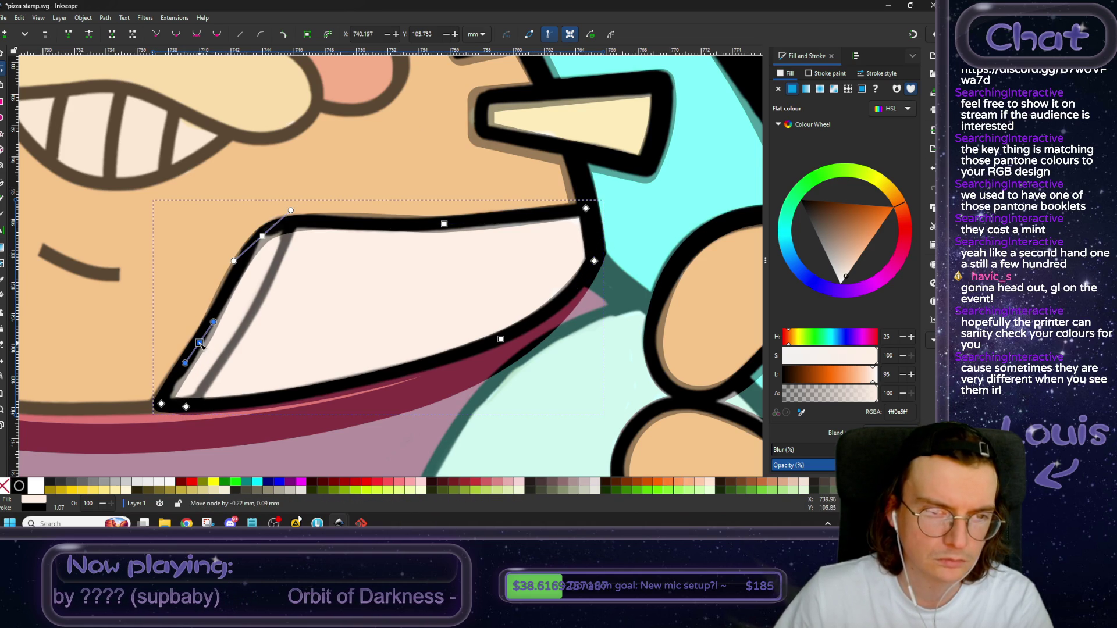
drag(161, 405, 317, 387)
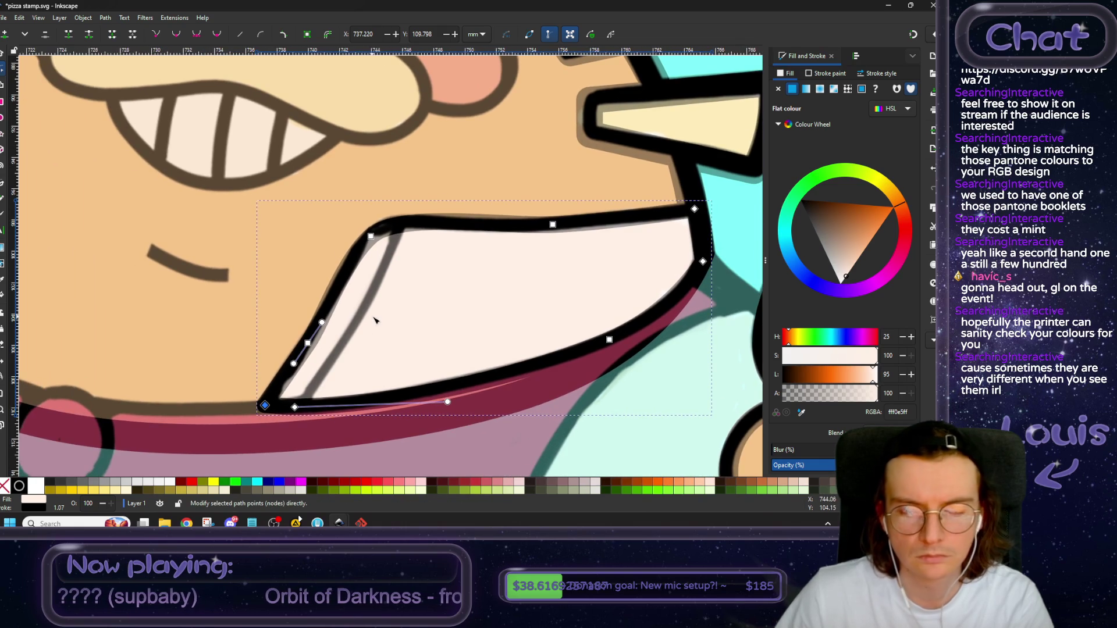
ctrl+scroll(400, 322, down, 1)
drag(395, 324, 527, 315)
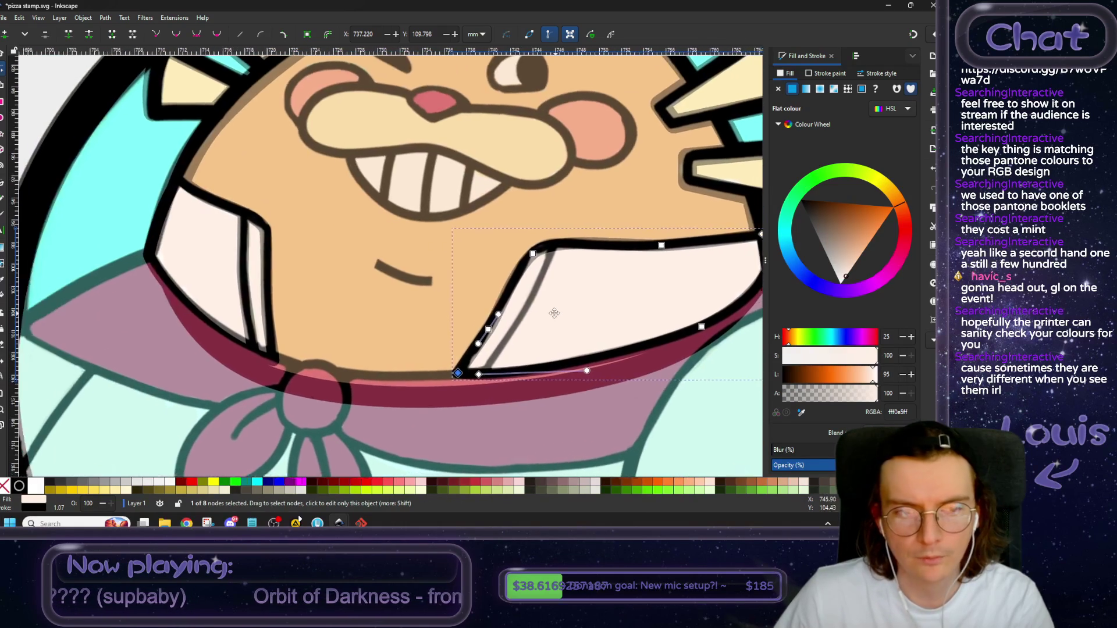
Send the reference image below the drawn outlines.
key(s)
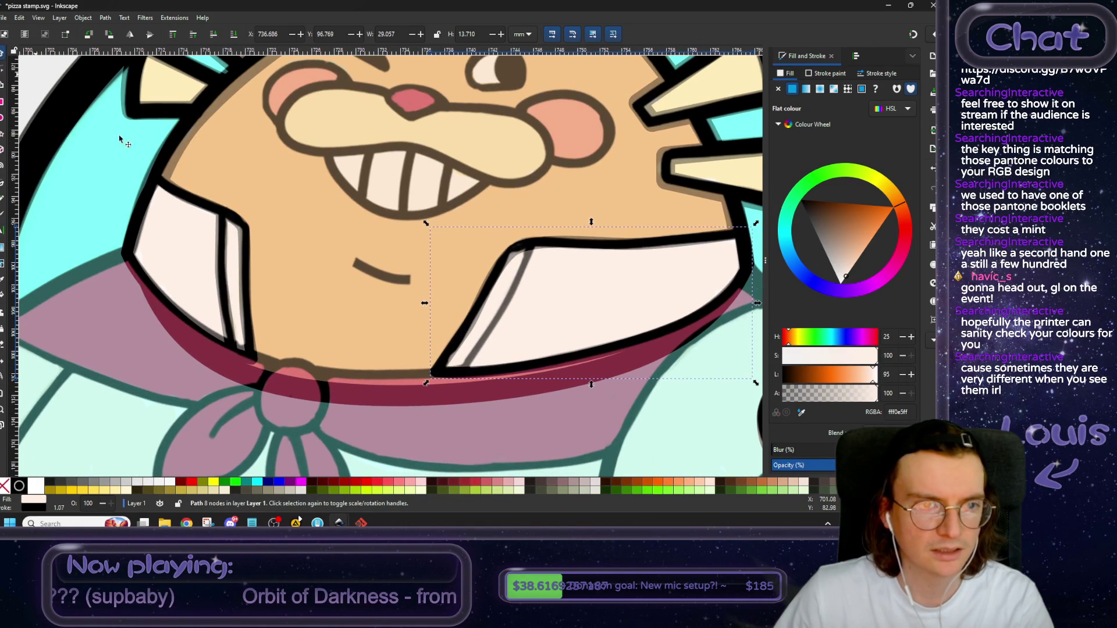
click(223, 252)
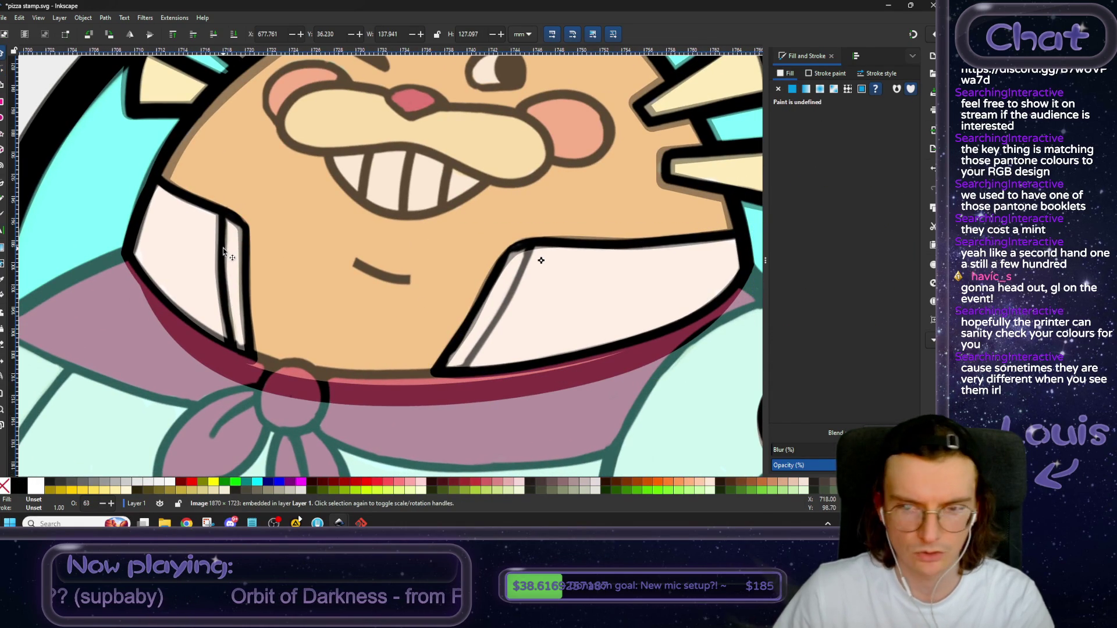
click(214, 34)
click(214, 34)
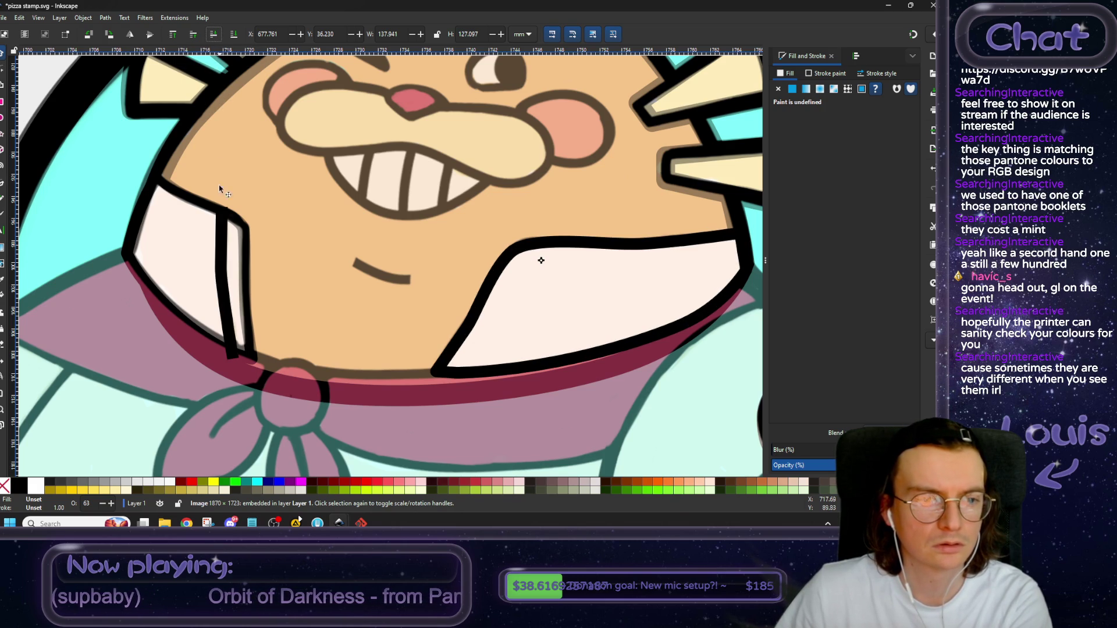
Duplicate the left fold line, move it onto the right flap, raise it to top and flip it horizontally.
click(223, 280)
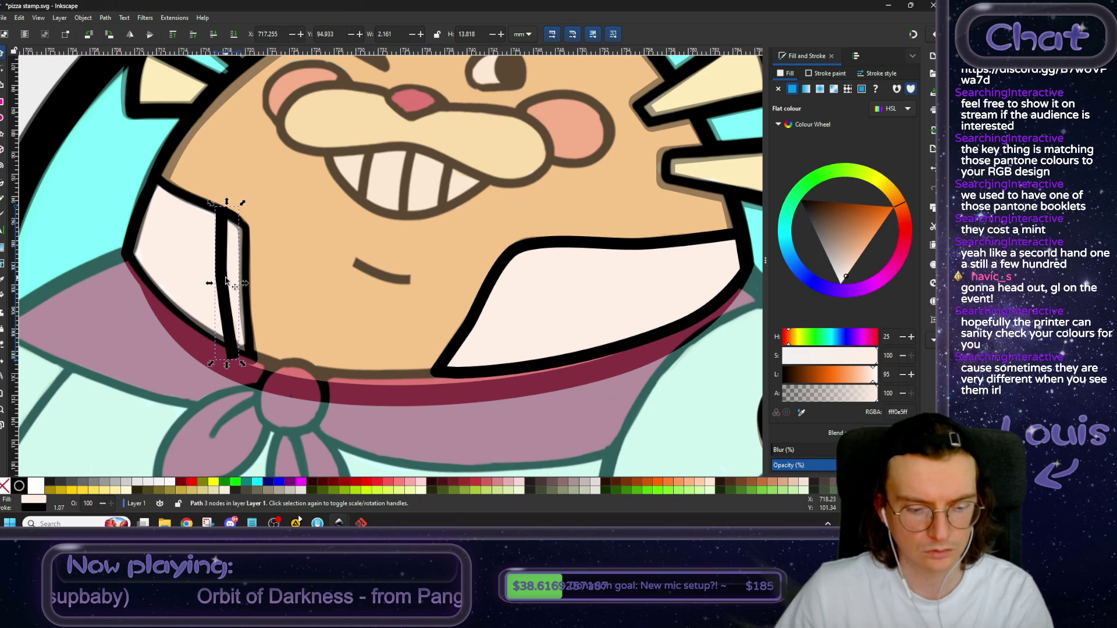
key(ctrl+d)
mouse_move(228, 280)
mouse_down()
mouse_move(484, 325)
mouse_move(454, 324)
mouse_up()
click(174, 35)
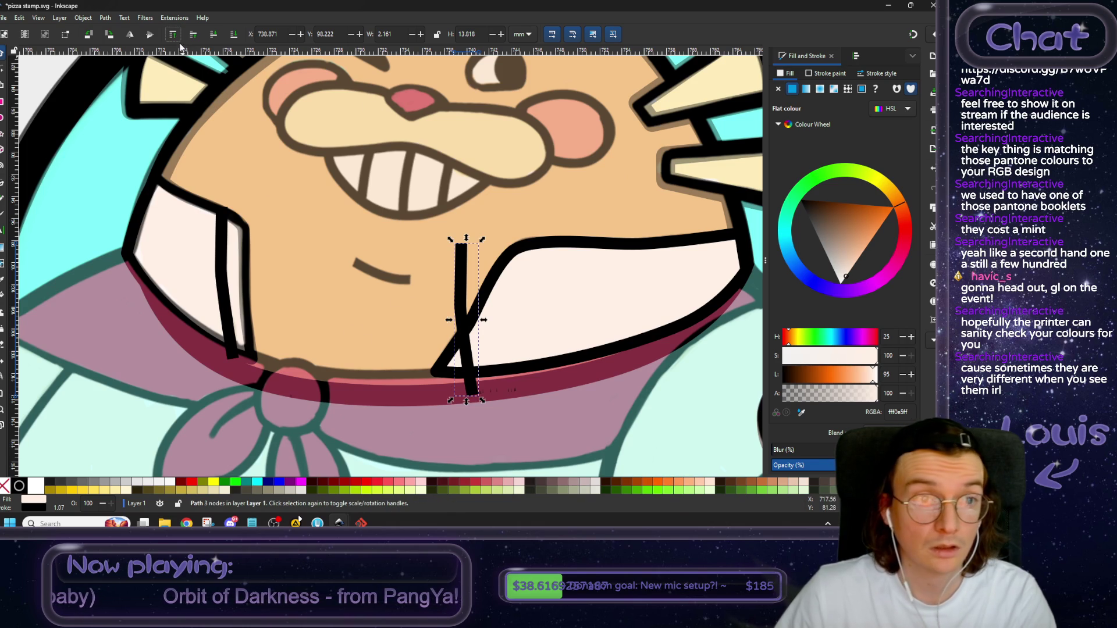
click(130, 36)
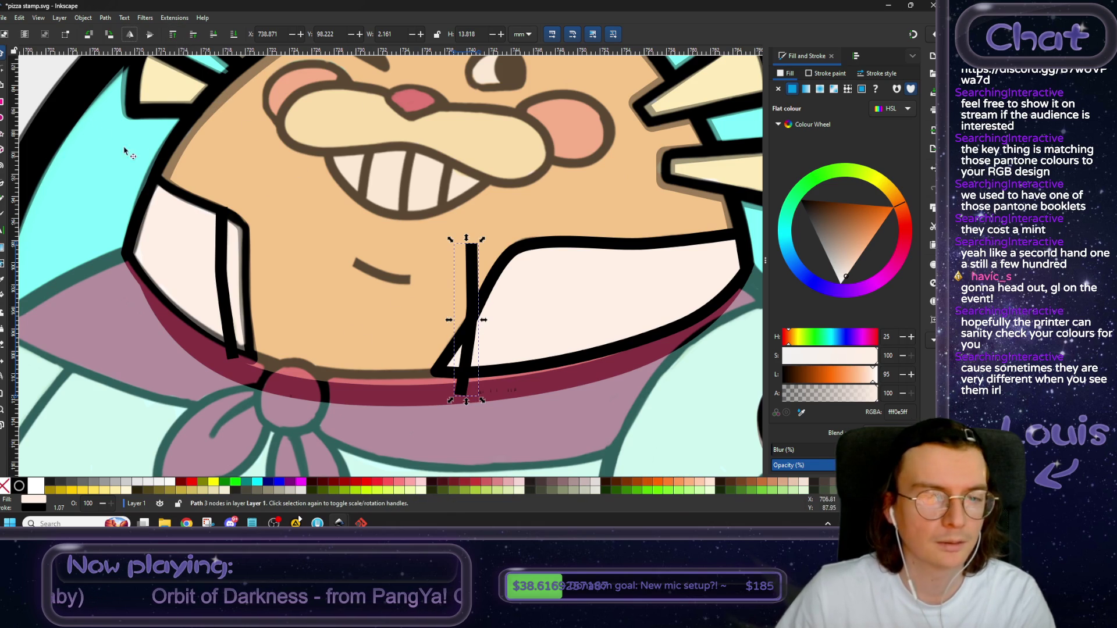
drag(475, 331, 541, 324)
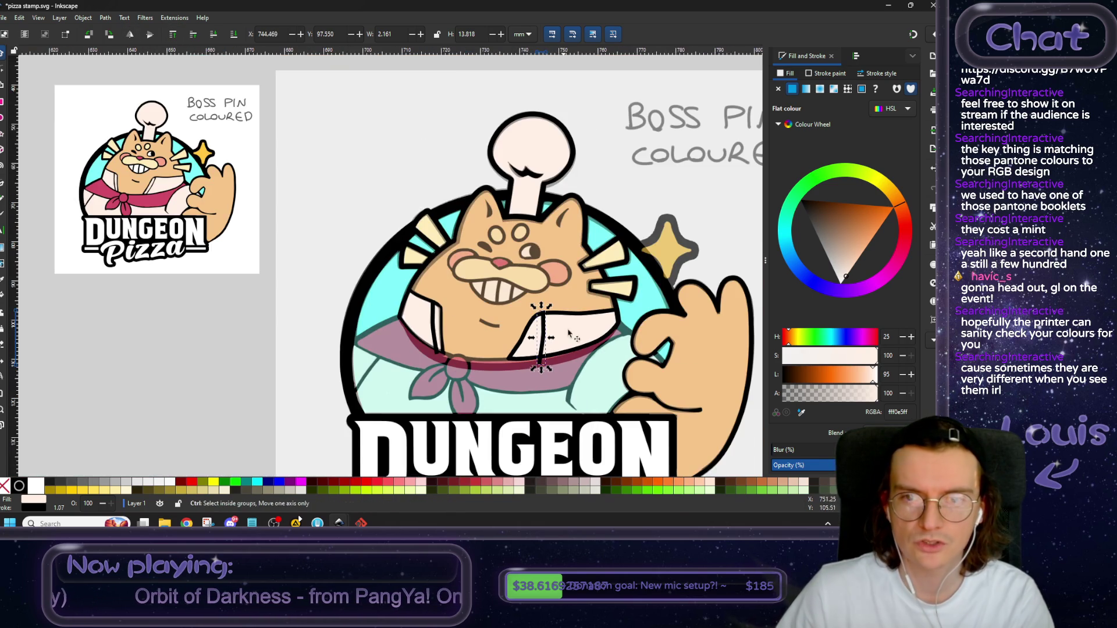
Briefly raise the reference image to compare, send it back beneath, and select the new fold line.
scroll(541, 325, down, 3)
click(355, 143)
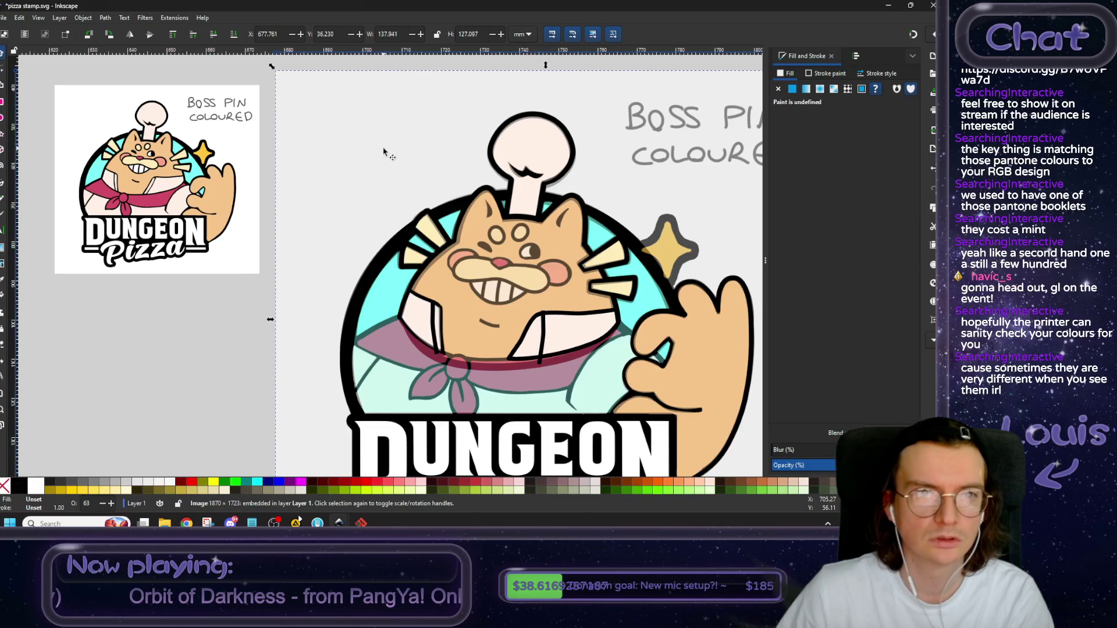
click(172, 37)
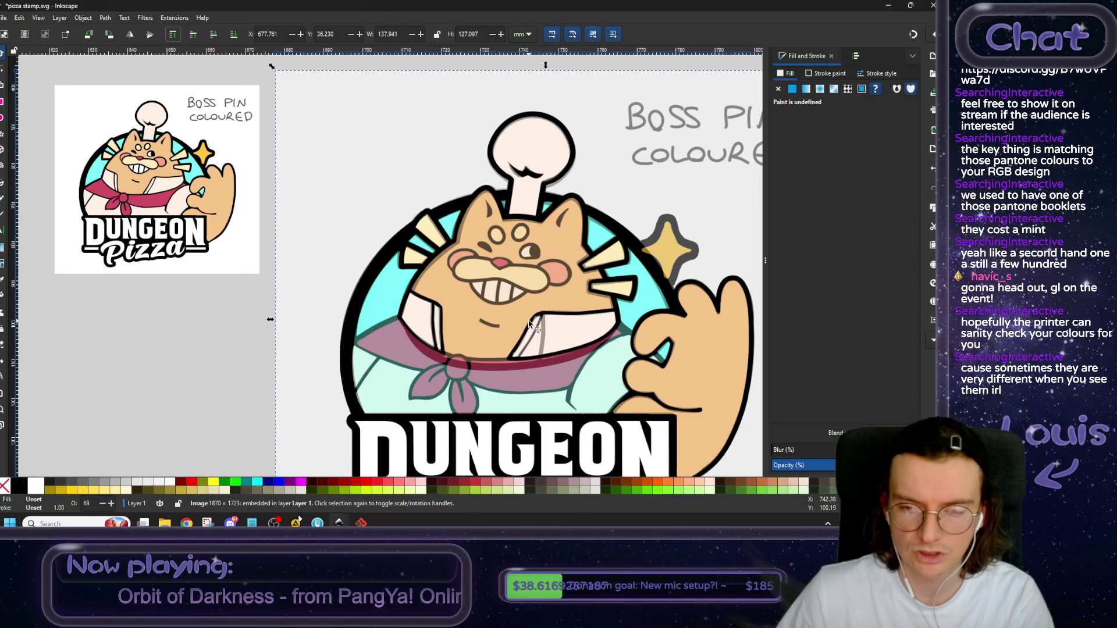
click(214, 35)
scroll(499, 317, up, 3)
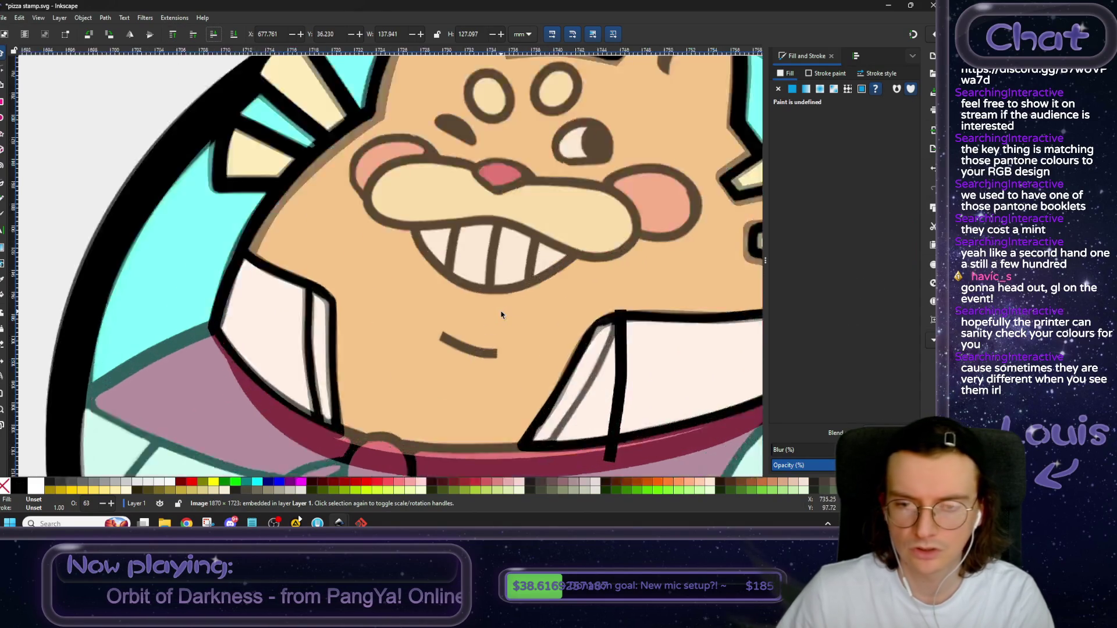
scroll(611, 324, up, 2)
scroll(443, 260, up, 2)
click(473, 274)
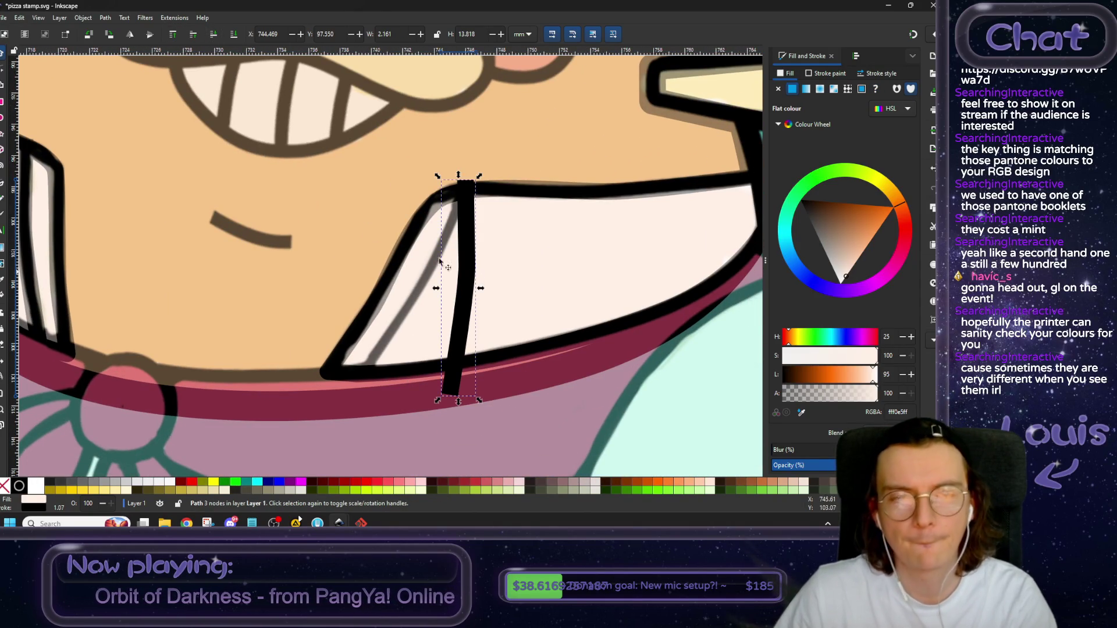
Drag the copied fold line's nodes so it runs along the right flap's left edge.
key(n)
drag(465, 187, 463, 195)
drag(467, 265, 433, 266)
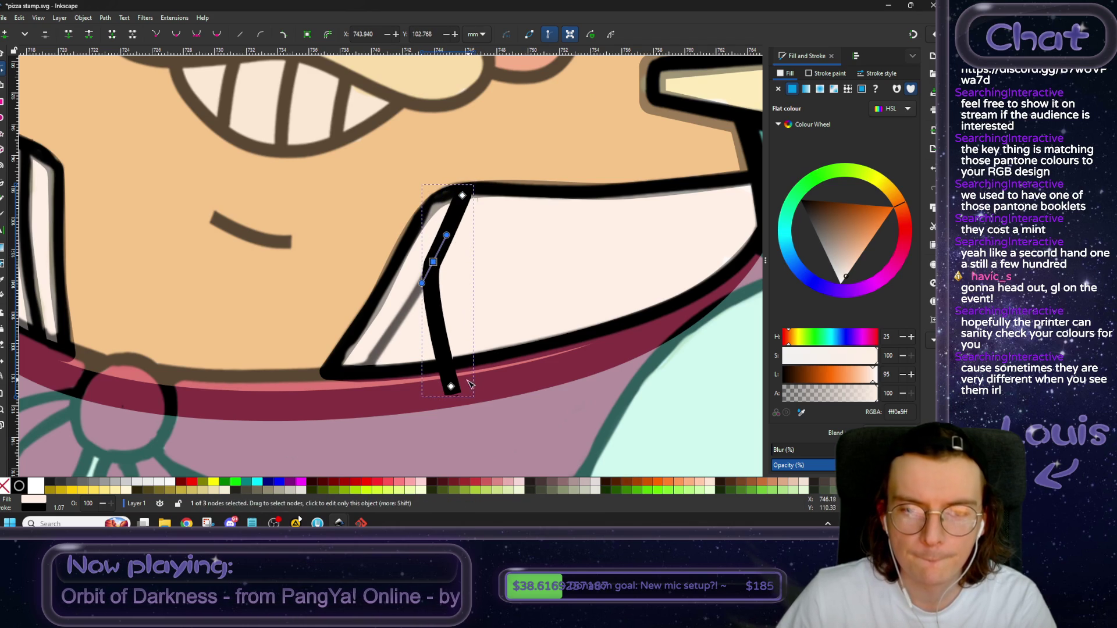
drag(451, 386, 360, 373)
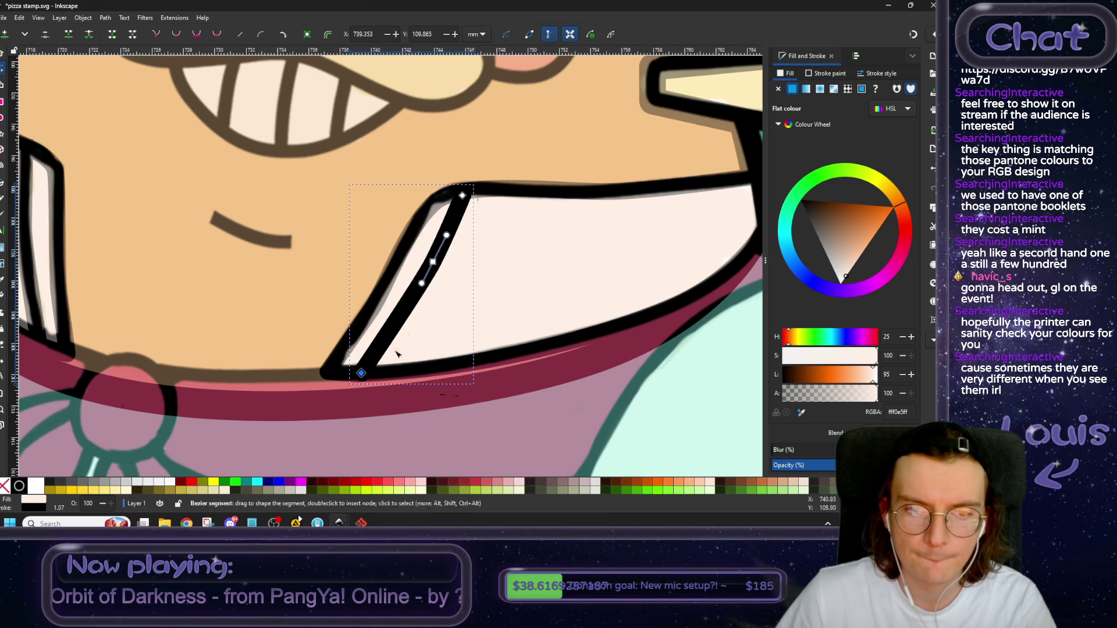
mouse_move(446, 235)
mouse_down()
mouse_move(452, 274)
mouse_move(585, 288)
mouse_up()
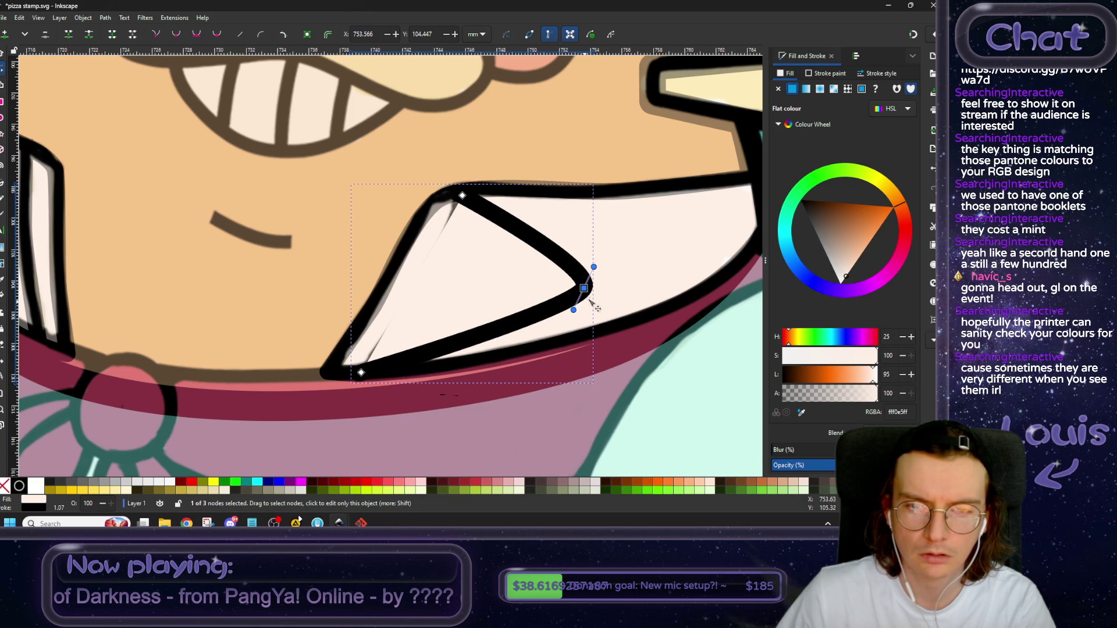
mouse_move(589, 299)
mouse_down()
mouse_move(230, 267)
mouse_move(174, 107)
mouse_up()
Remove the fold line's fill and move a stray point back onto the line.
click(776, 91)
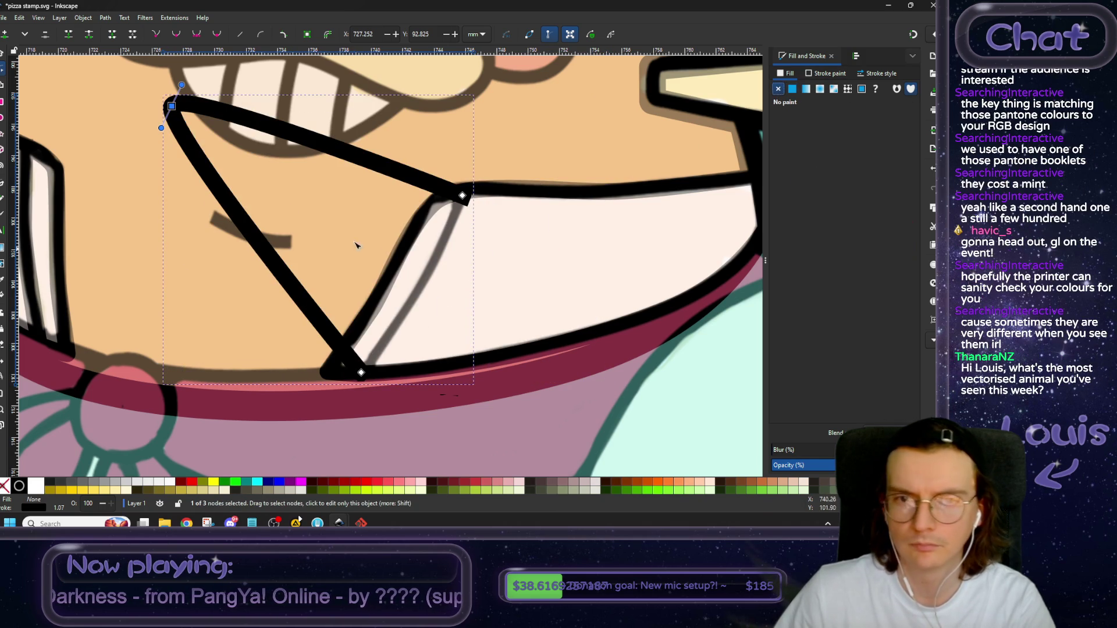
drag(174, 108, 437, 285)
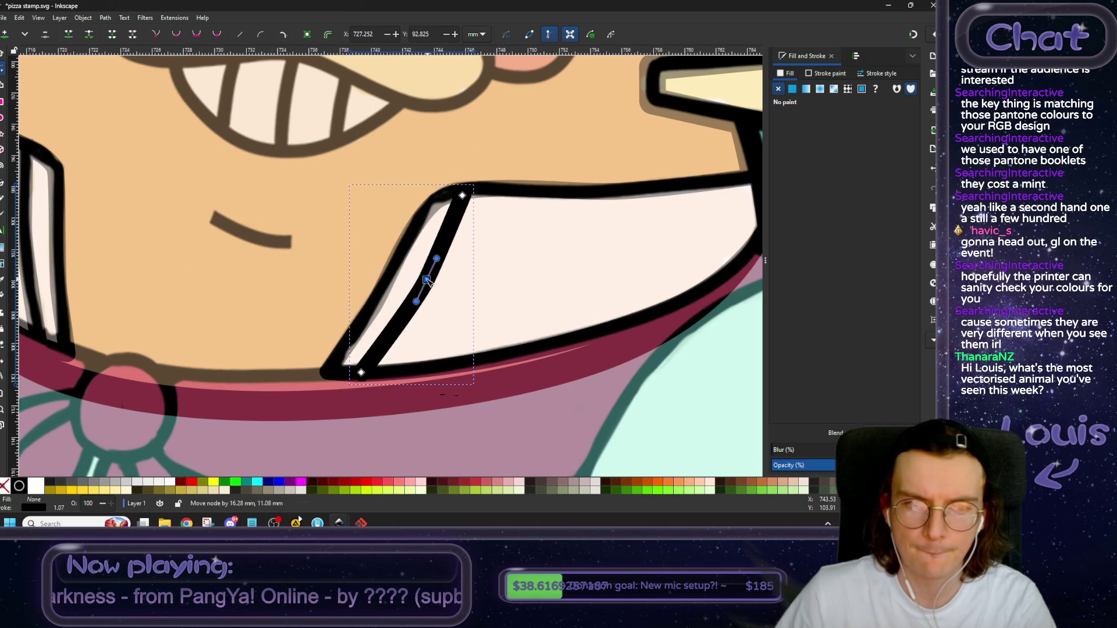
scroll(455, 302, left, 10)
key(Escape)
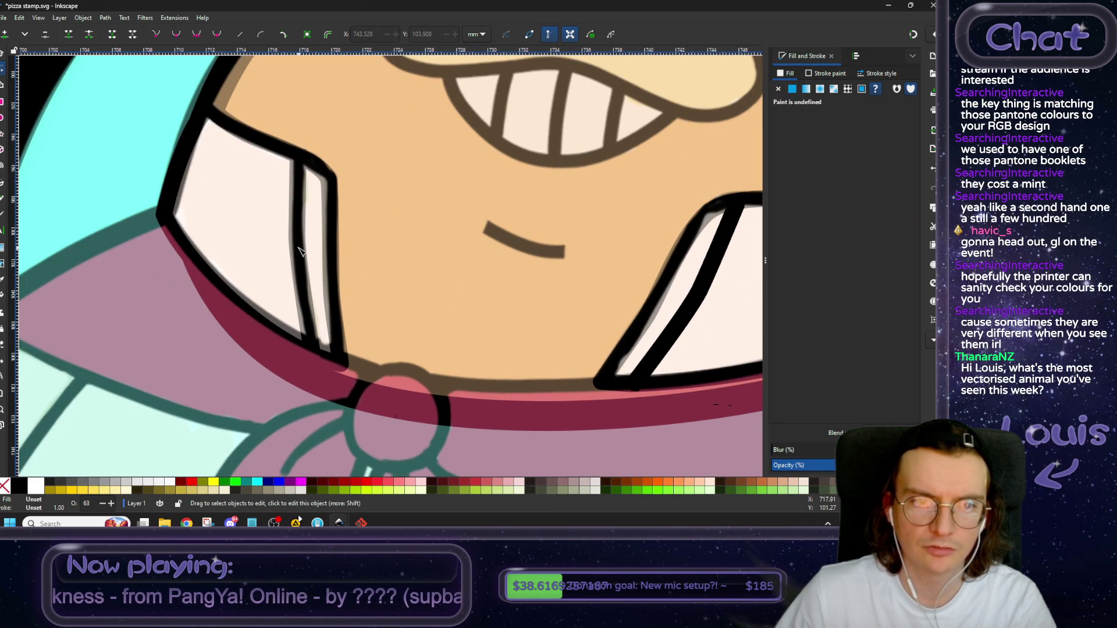
scroll(553, 251, right, 4)
scroll(550, 259, right, 4)
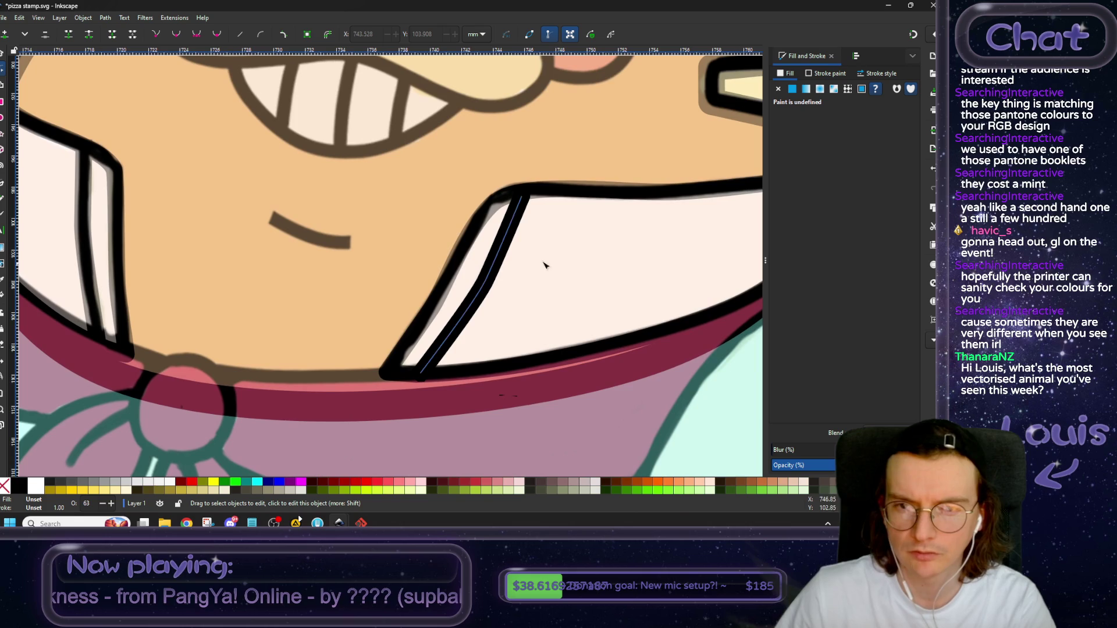
click(488, 282)
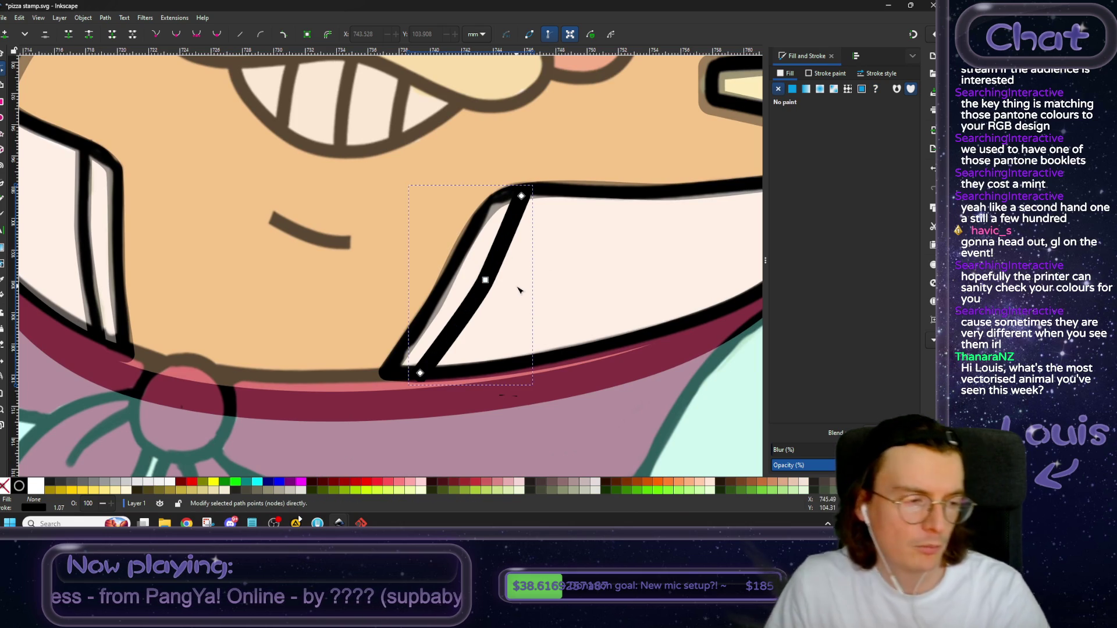
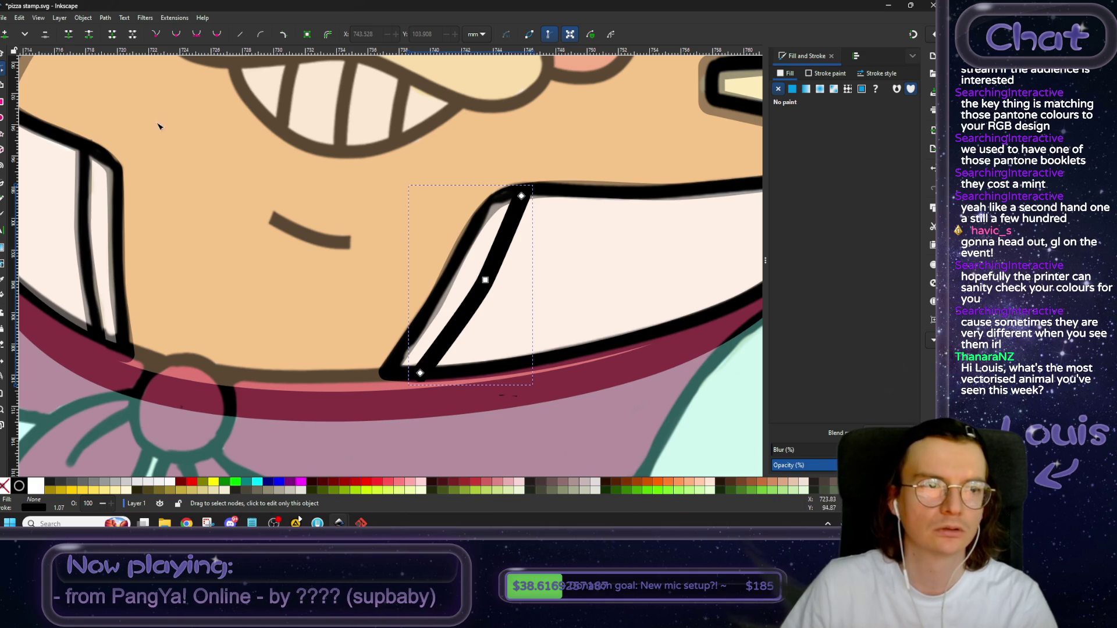
Lower the right collar's crease line one level in the stacking order.
scroll(239, 160, down, 1)
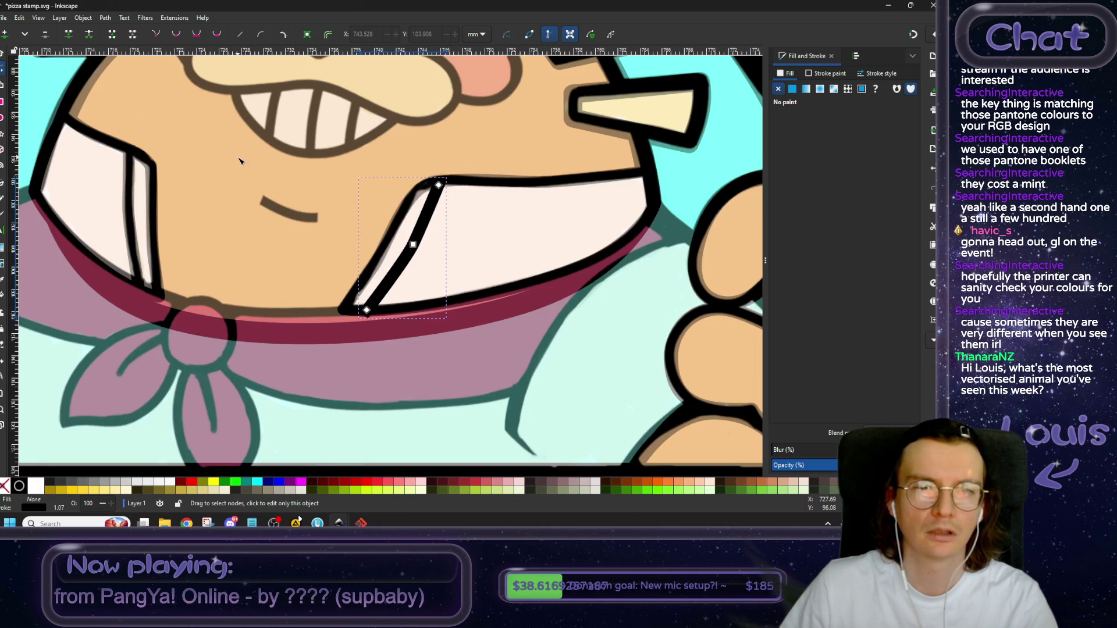
drag(245, 159, 263, 243)
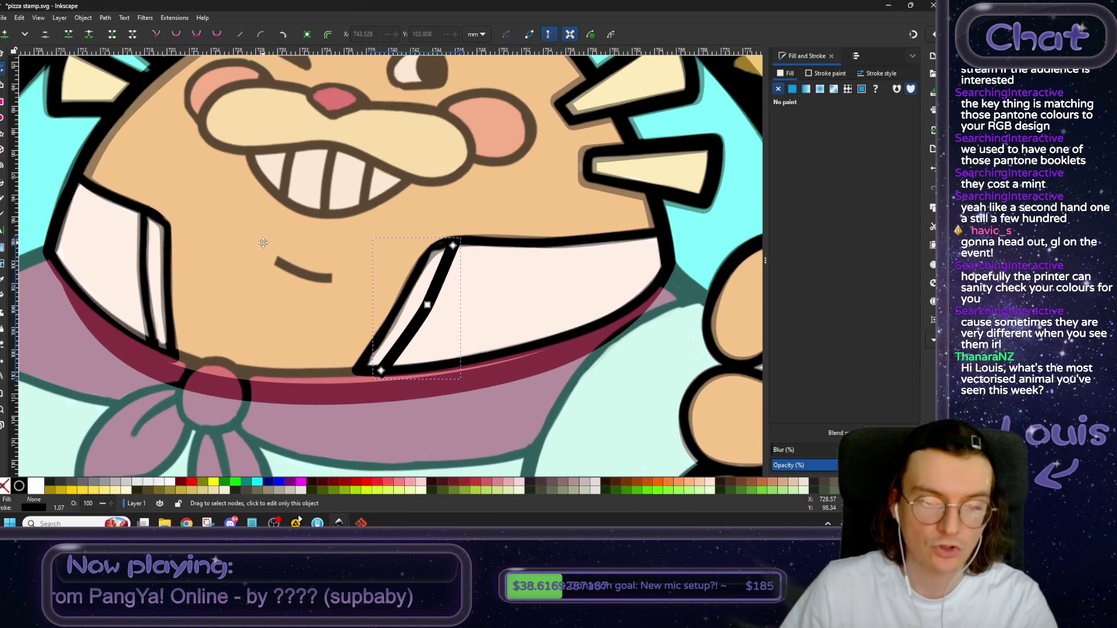
click(2, 53)
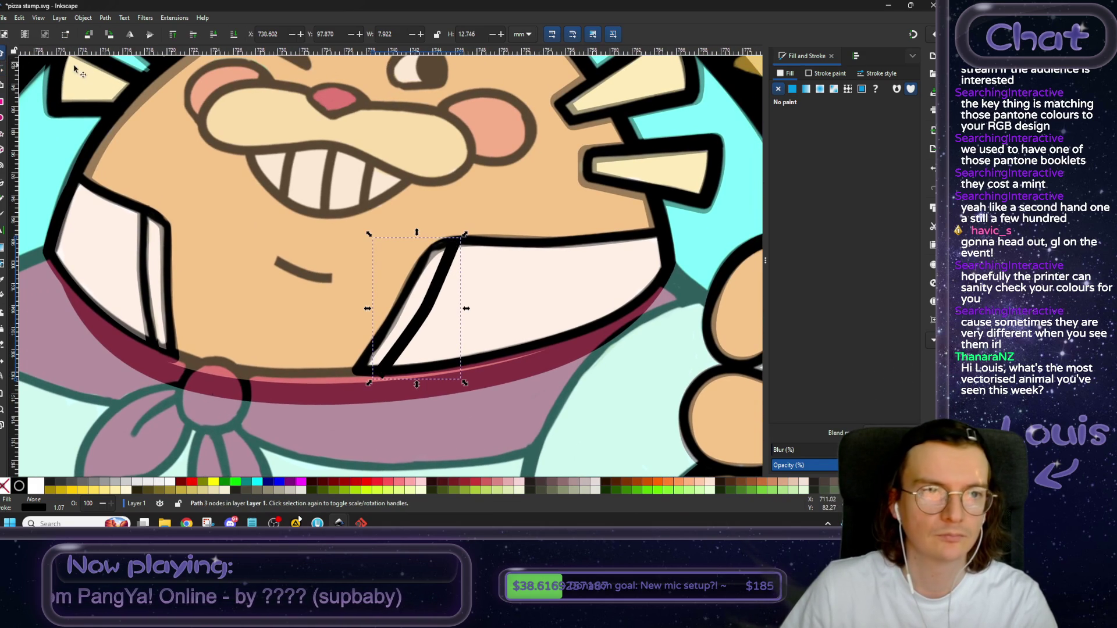
click(214, 35)
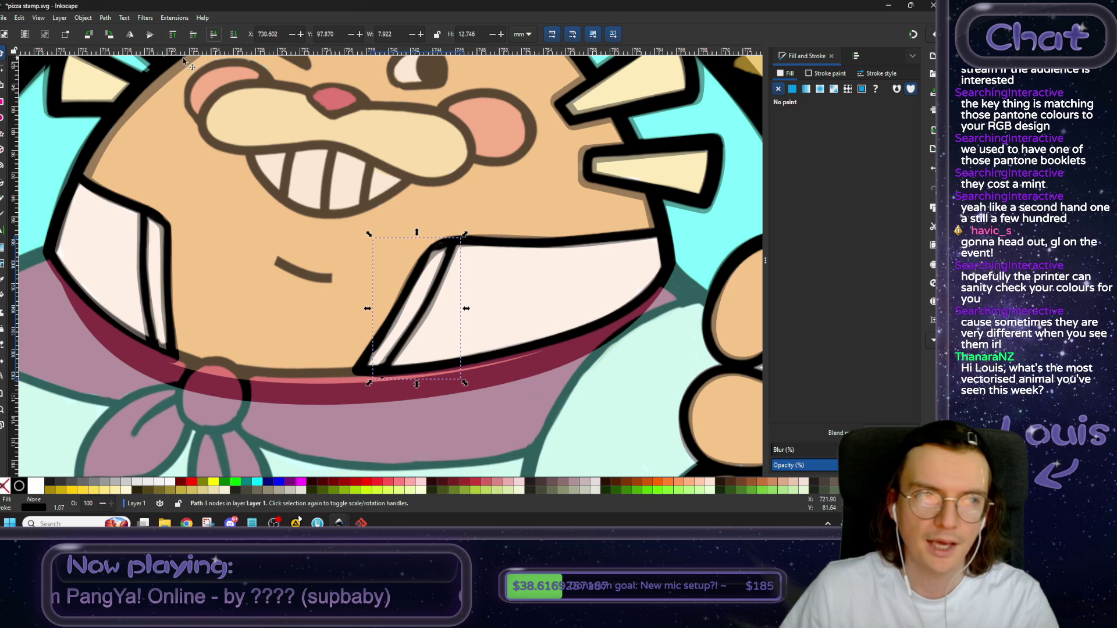
Bend the crease line with its middle node's upper handle and nudge its bottom end right.
click(2, 70)
scroll(424, 277, up, 2)
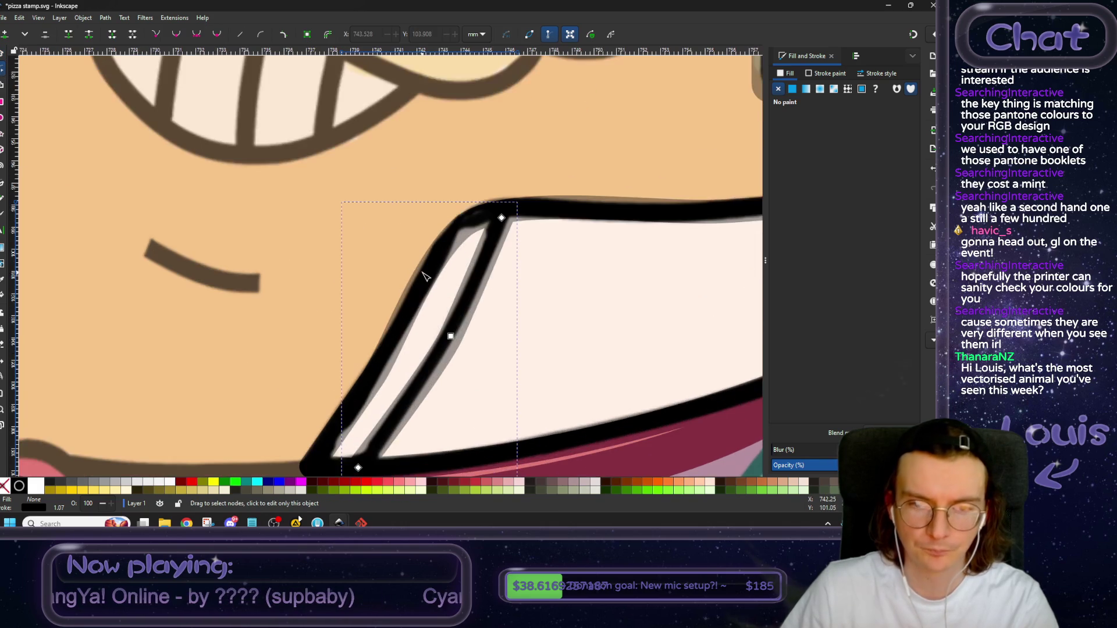
scroll(446, 278, down, 2)
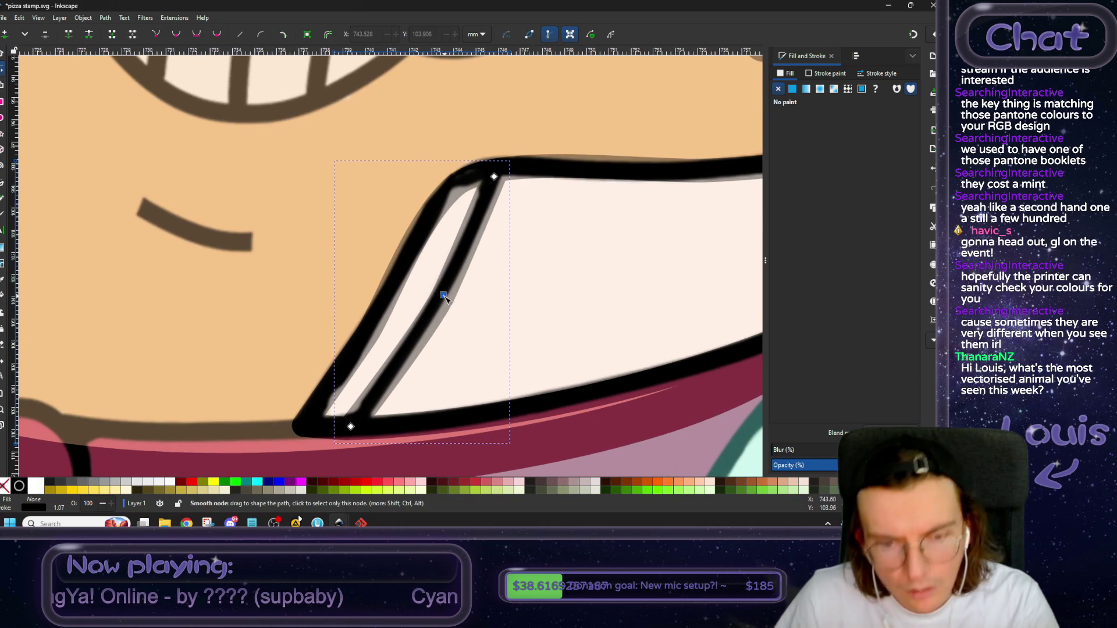
drag(443, 297, 438, 298)
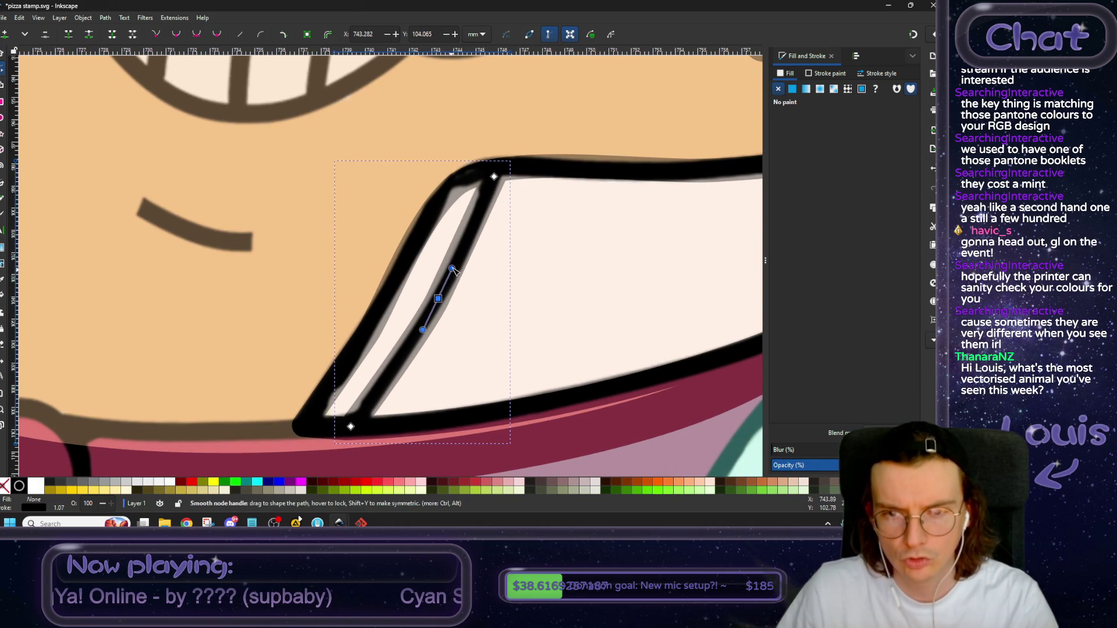
drag(451, 268, 486, 214)
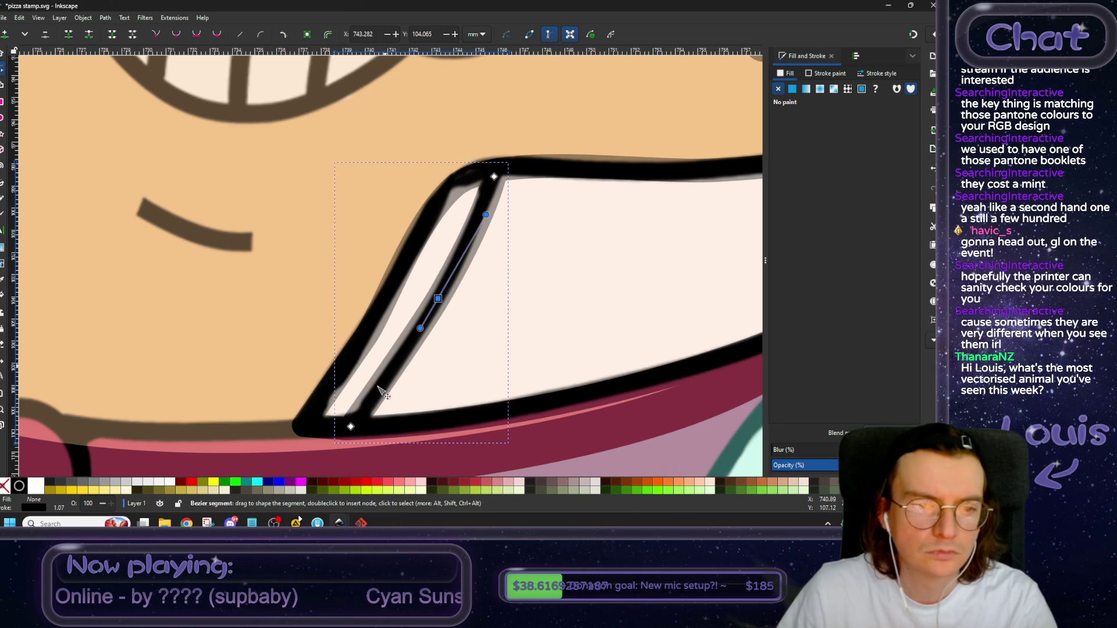
drag(351, 427, 356, 430)
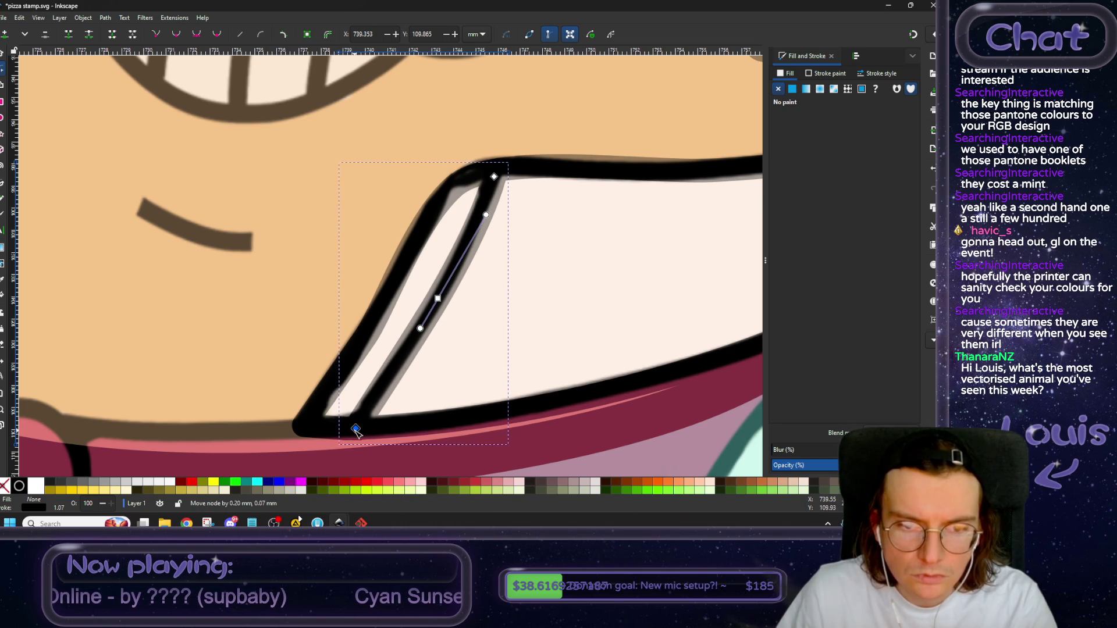
key(Escape)
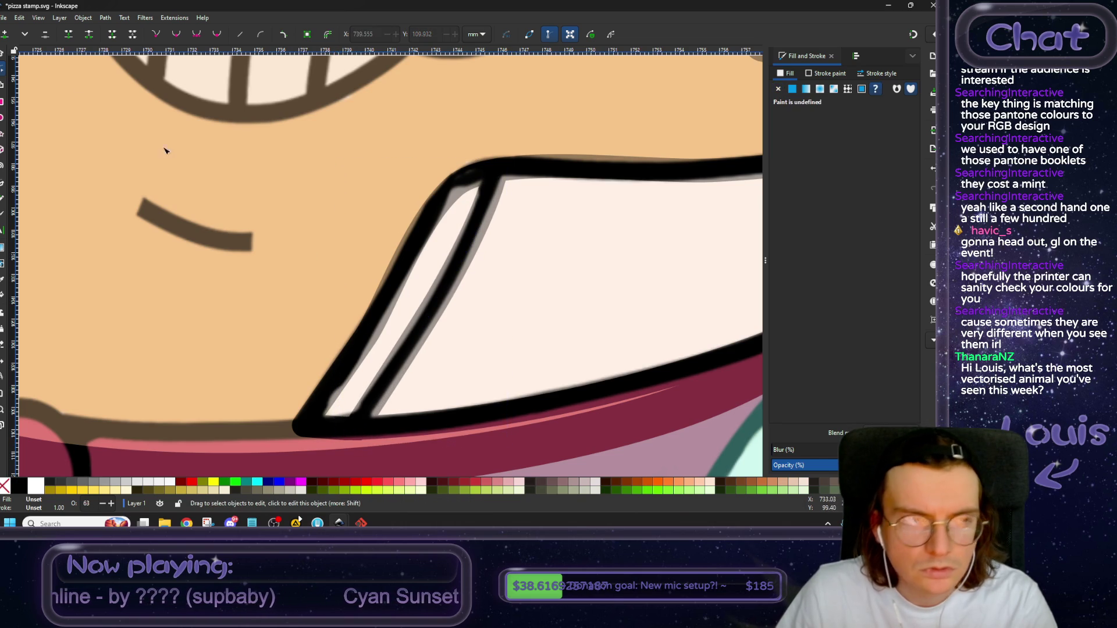
Lower the embedded reference image two levels, then select the right white collar strip.
key(s)
click(381, 259)
scroll(406, 273, down, 3)
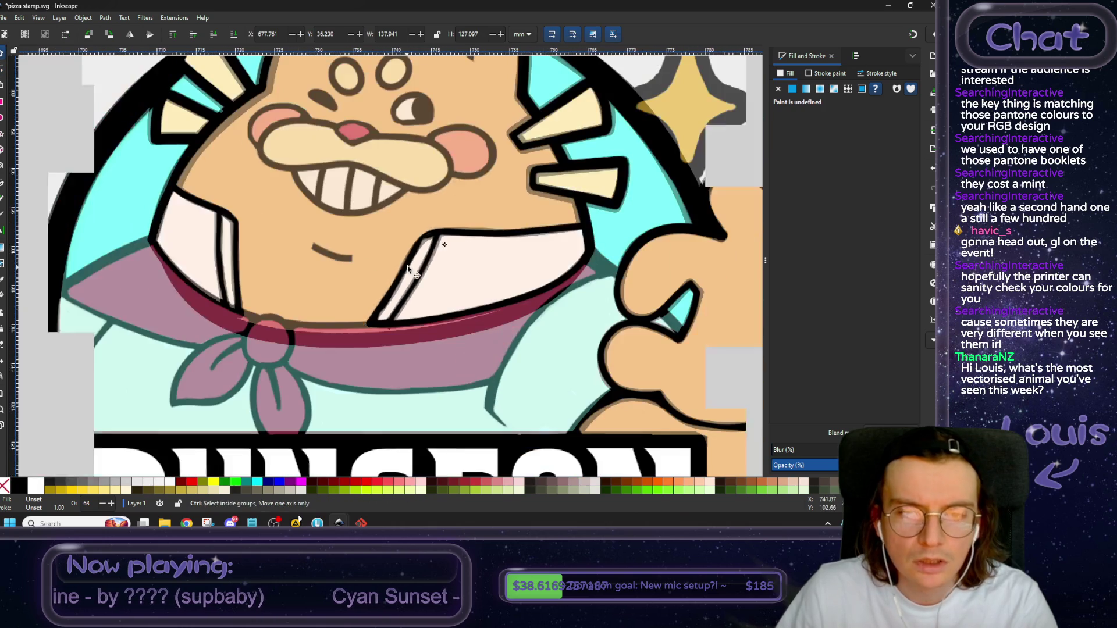
click(214, 35)
click(214, 35)
scroll(376, 297, up, 2)
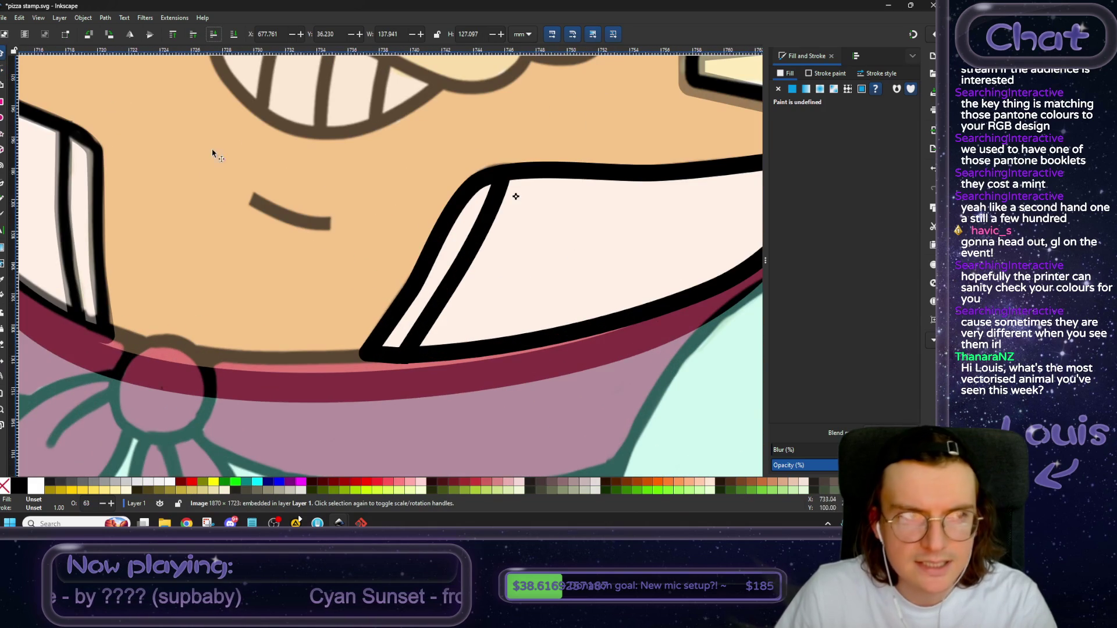
click(417, 283)
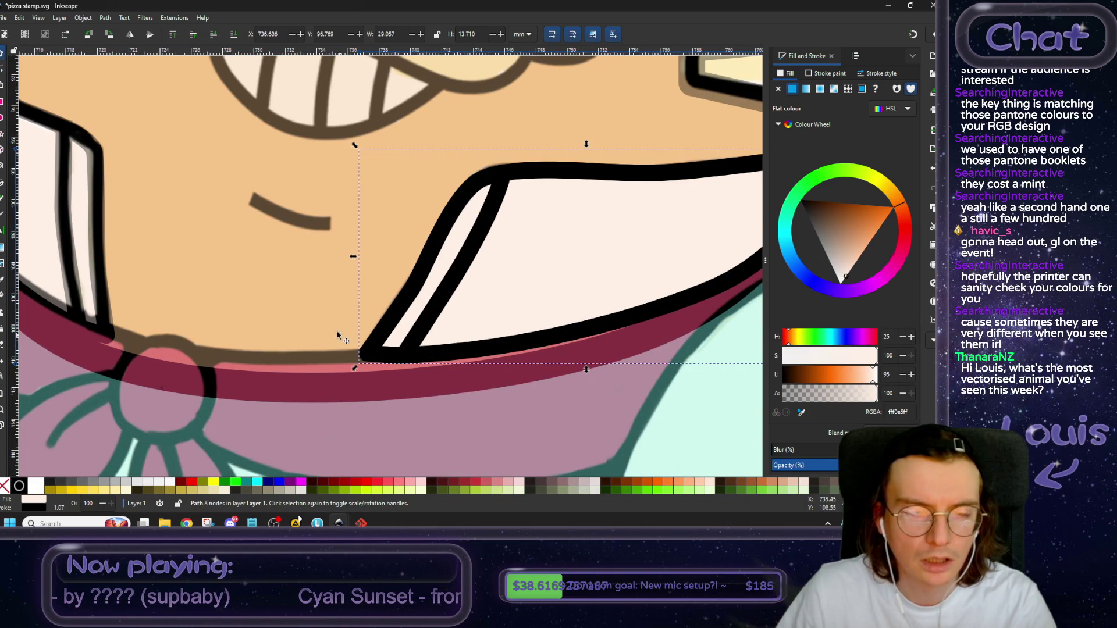
Reshape the right collar strip's top curve and nudge a left-edge node up-left.
click(3, 68)
scroll(368, 277, up, 1)
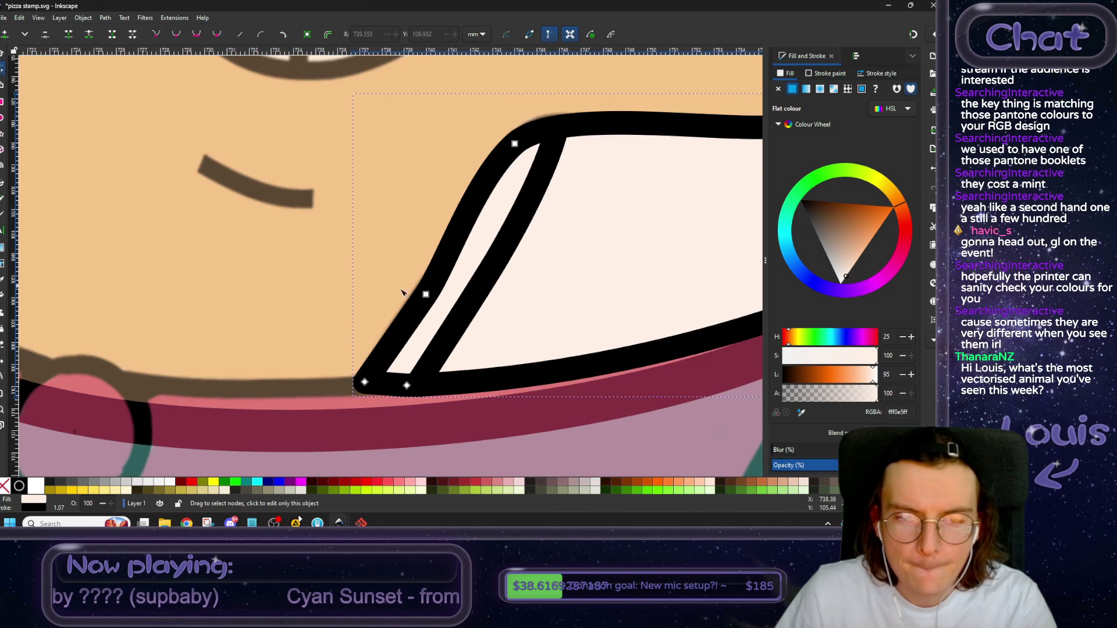
drag(428, 296, 425, 292)
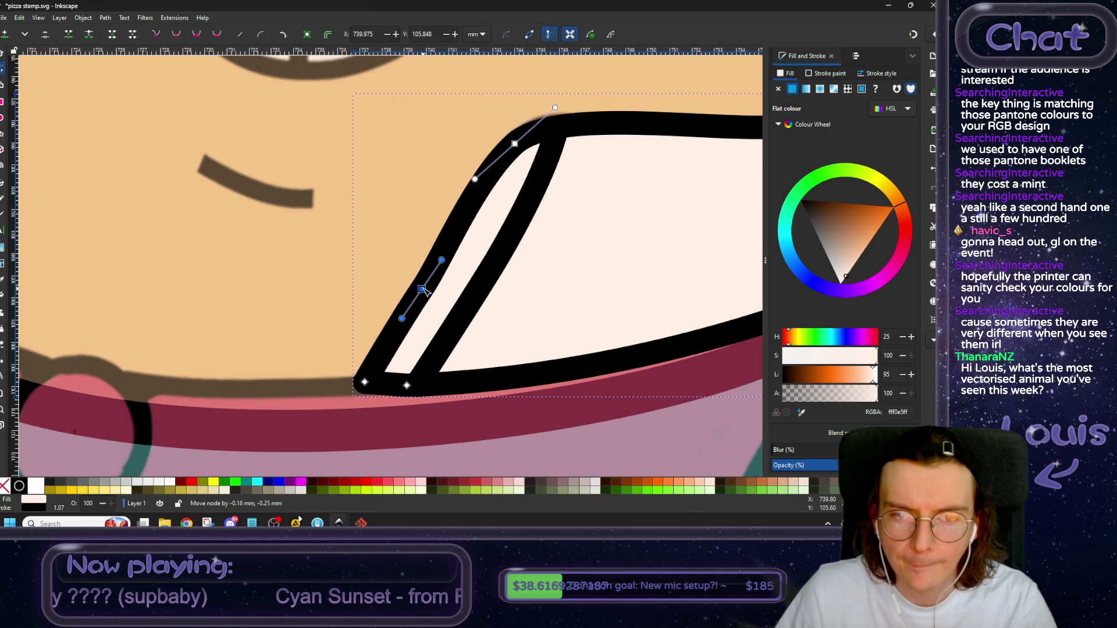
mouse_move(475, 180)
mouse_down()
mouse_move(565, 101)
mouse_move(520, 139)
mouse_move(554, 108)
mouse_up()
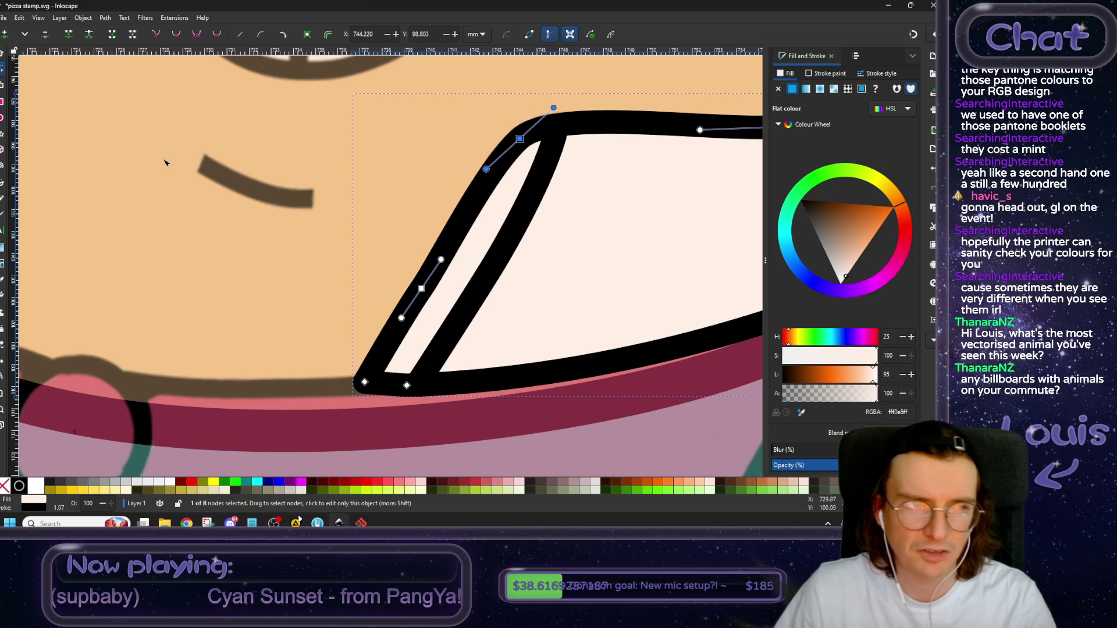
Straighten the crease: top end into the corner, shorter middle handles, bottom end onto the lower edge.
key(s)
click(517, 218)
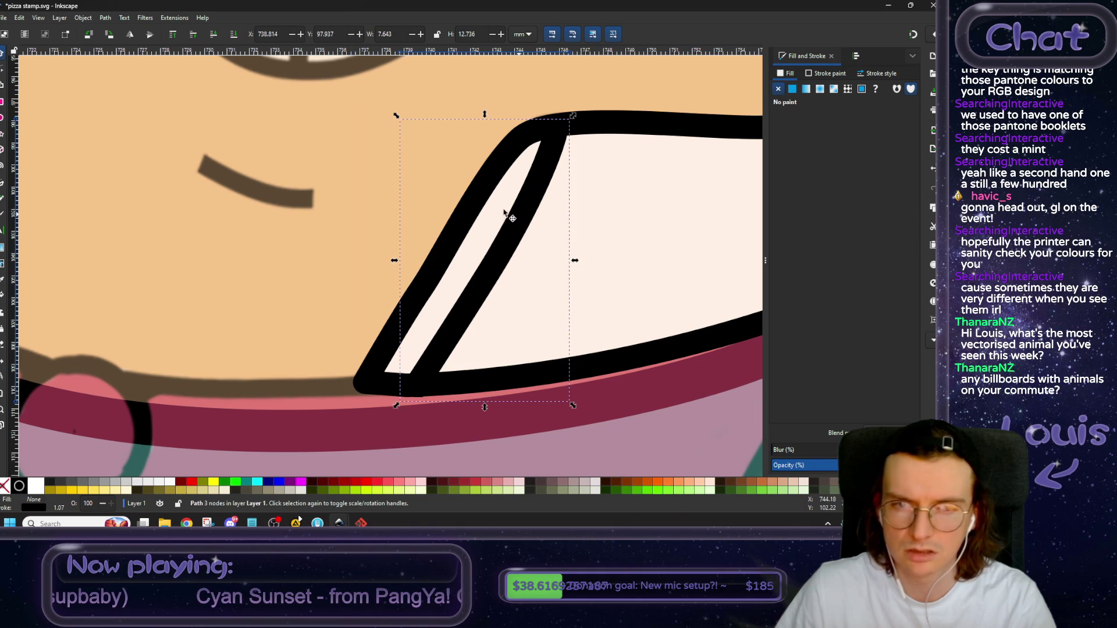
key(n)
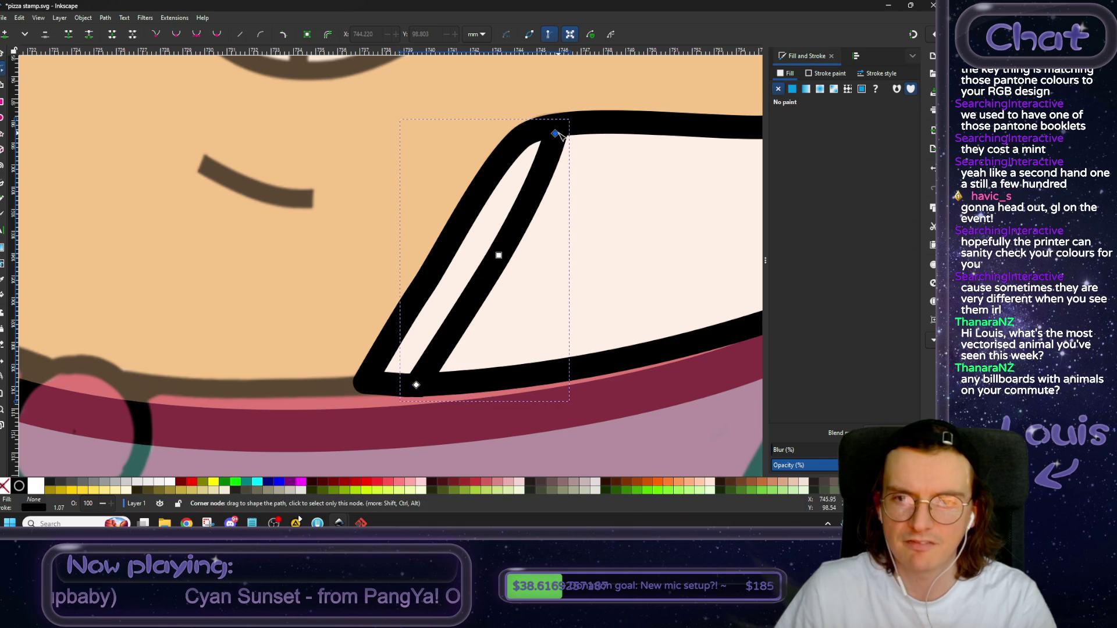
drag(555, 133, 568, 135)
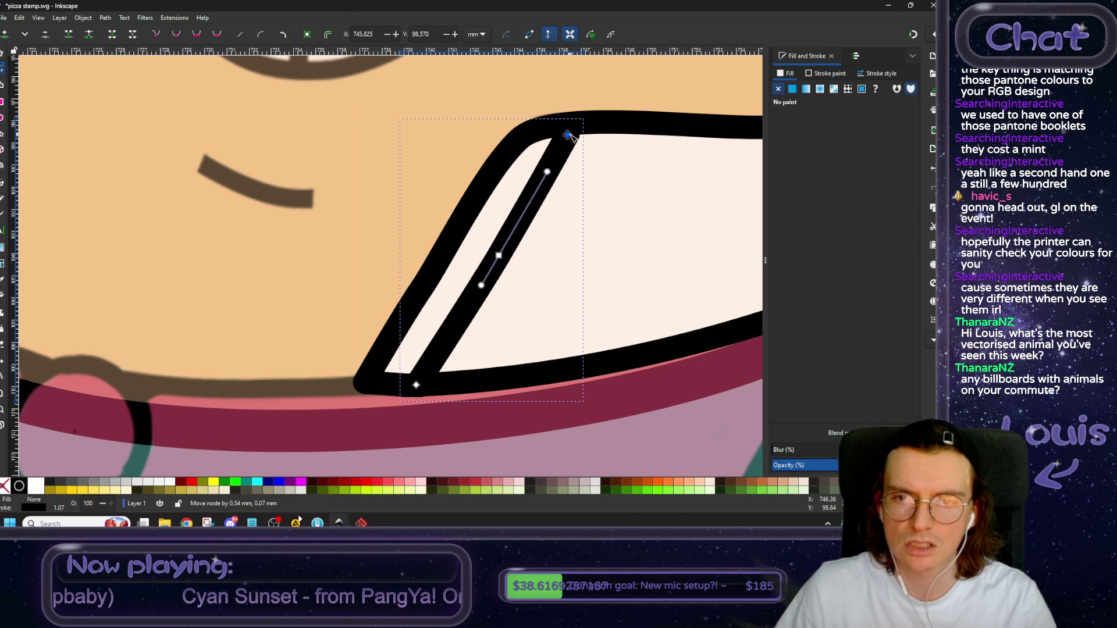
click(499, 257)
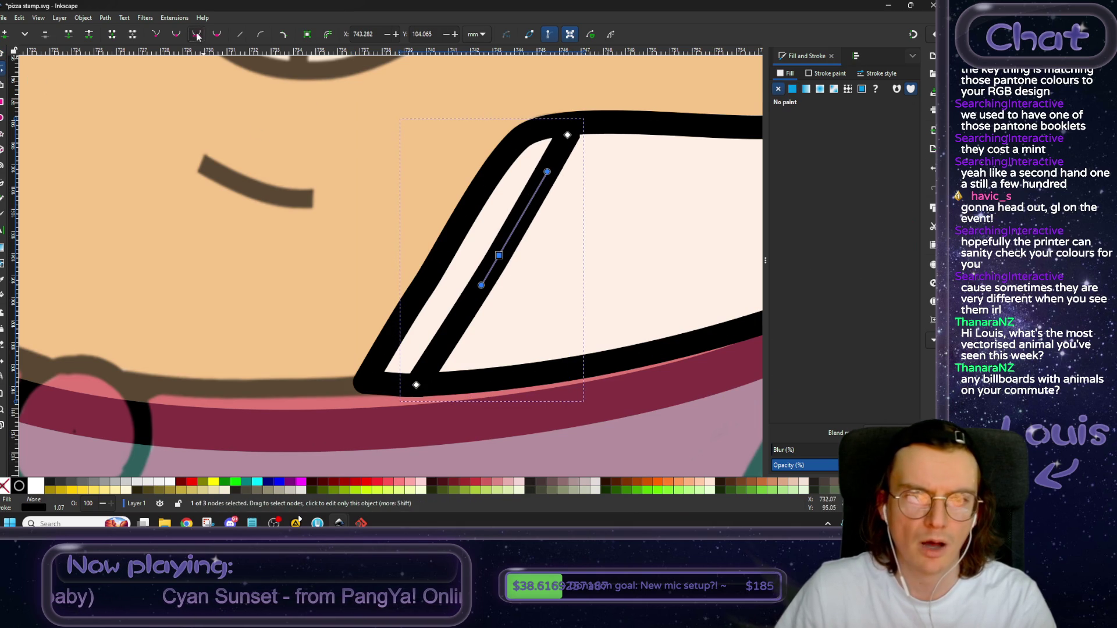
drag(527, 217, 521, 218)
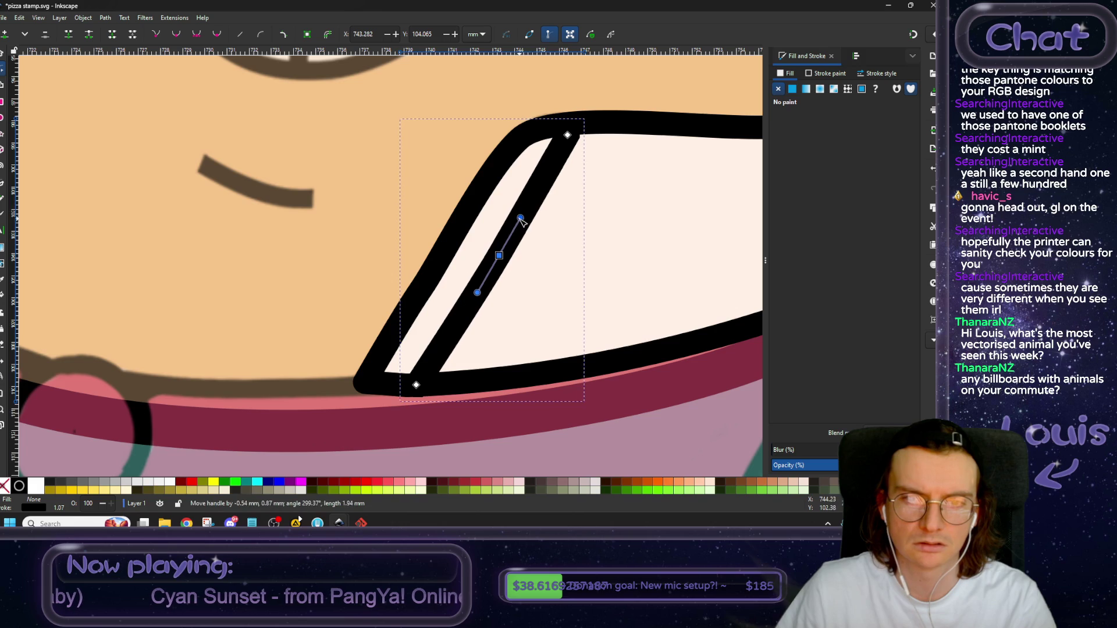
drag(502, 260, 498, 277)
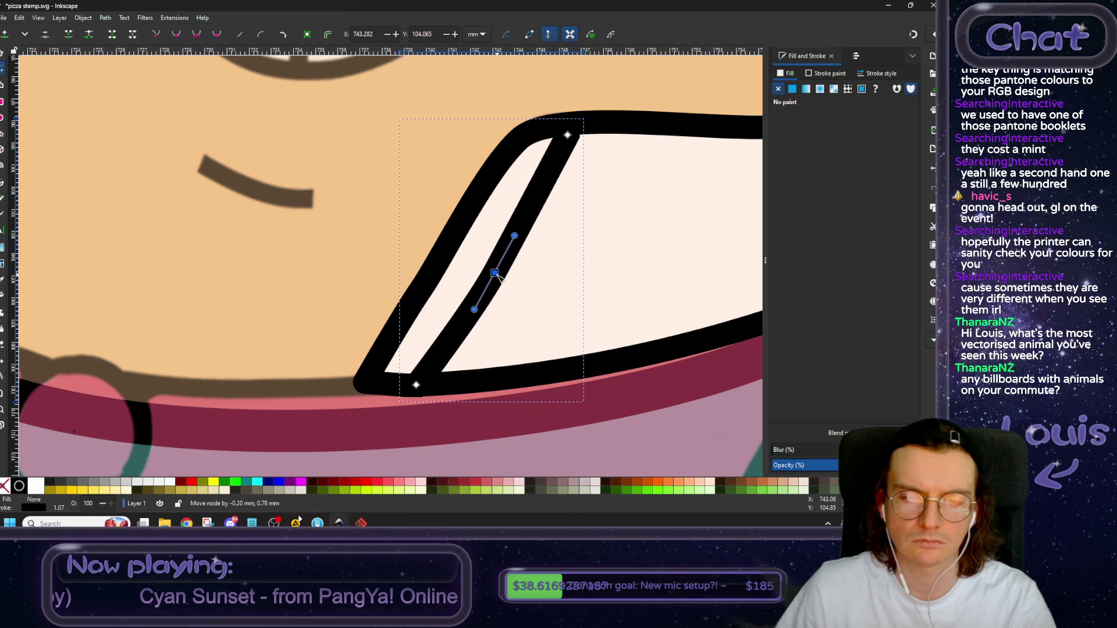
drag(416, 387, 423, 388)
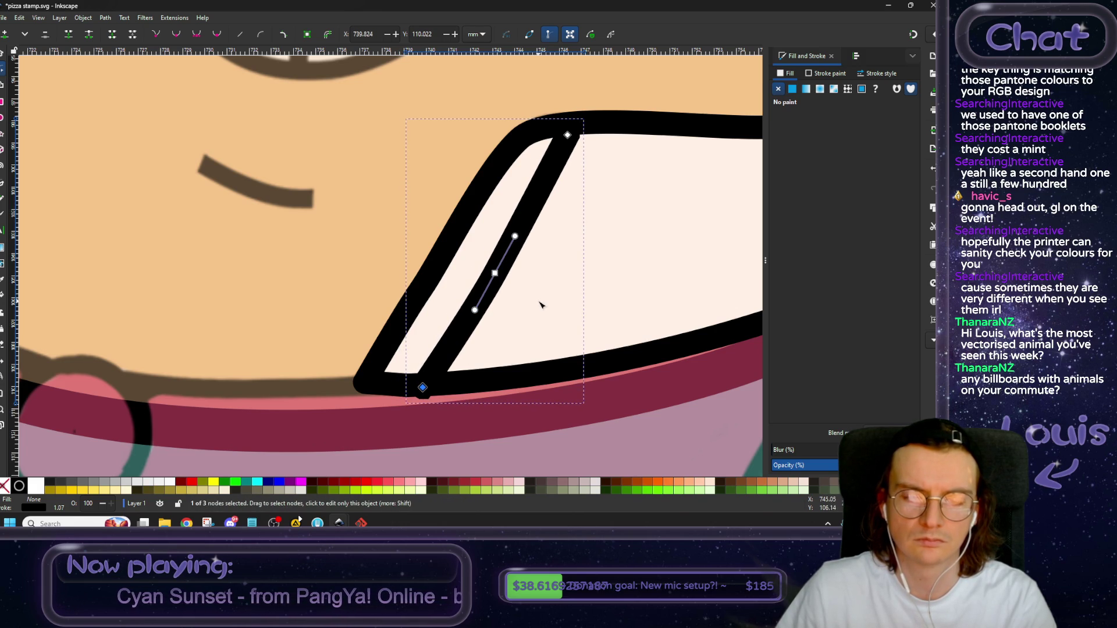
scroll(537, 301, down, 2)
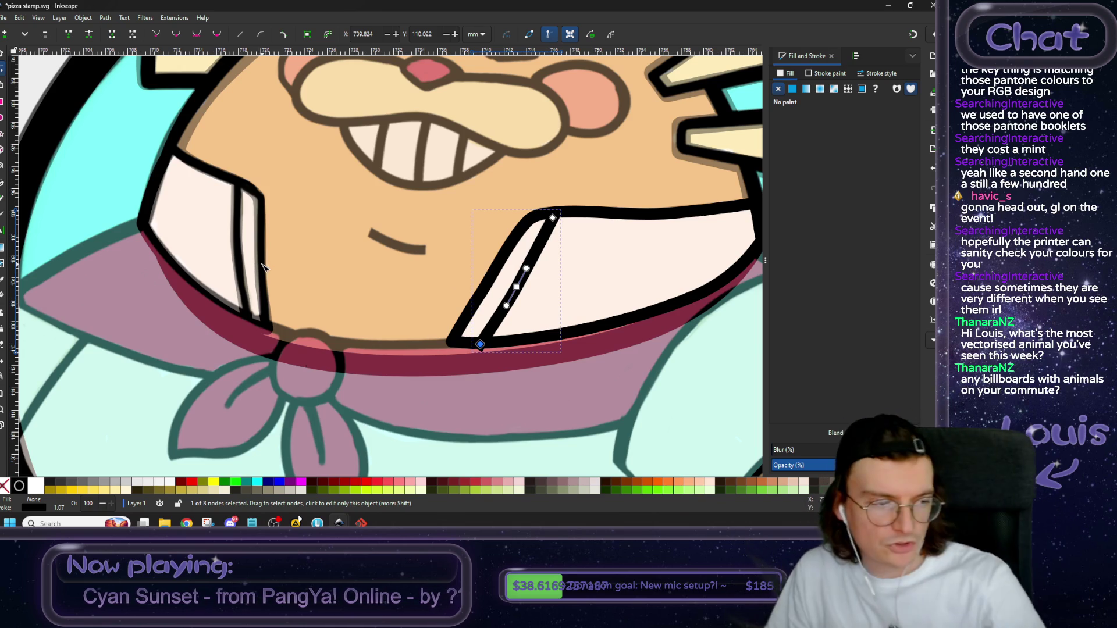
drag(306, 259, 358, 266)
Set the left collar crease line's stroke cap to Round.
scroll(397, 305, down, 3)
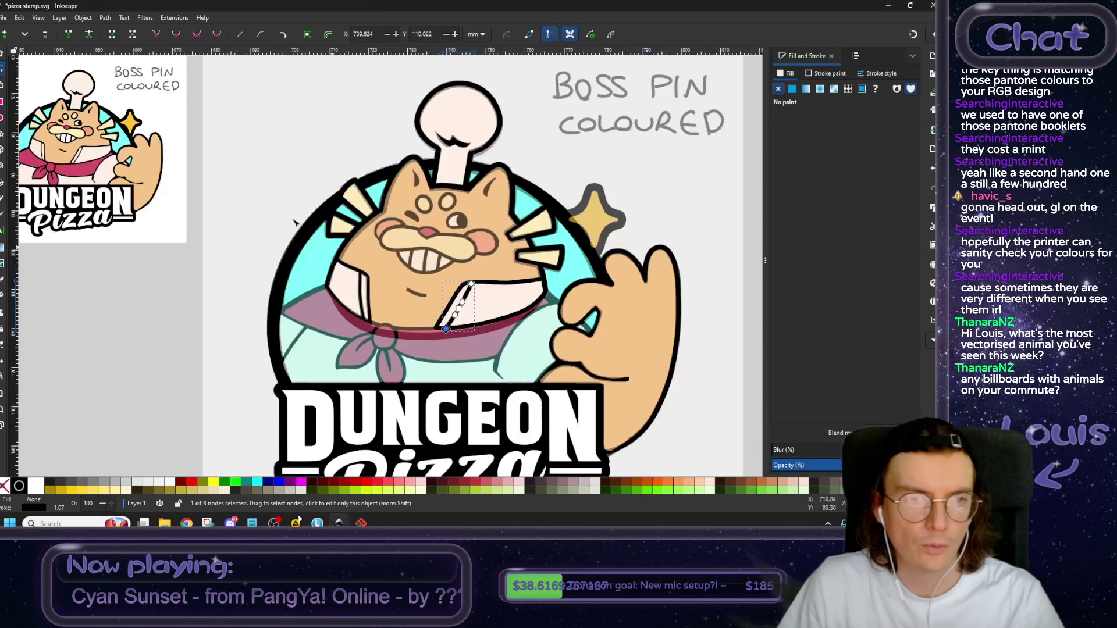
click(1, 54)
click(244, 172)
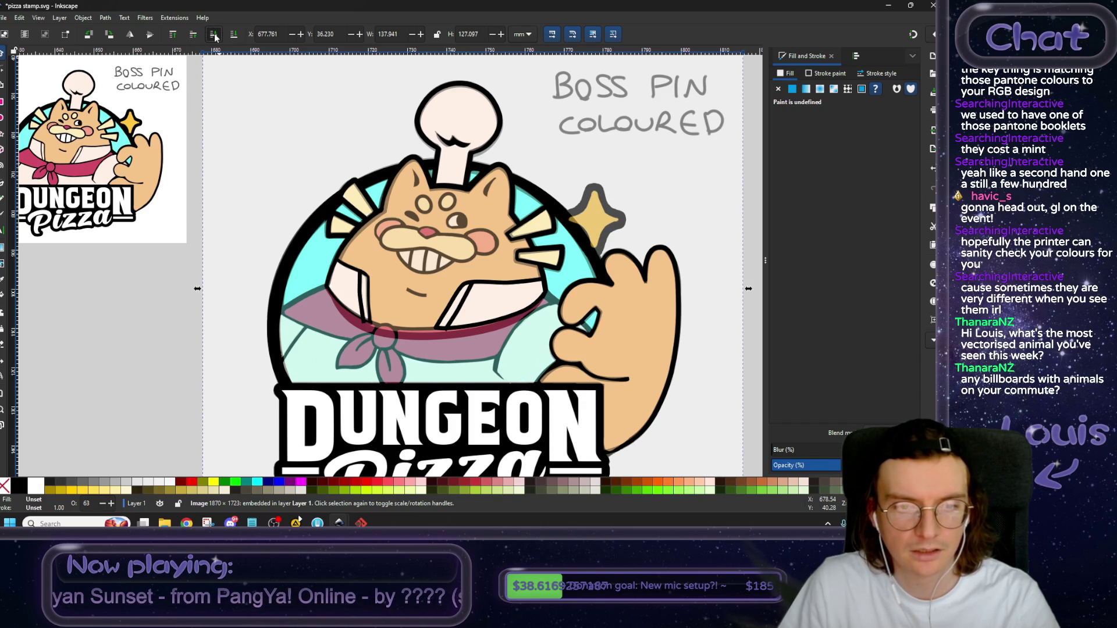
scroll(384, 313, up, 2)
scroll(382, 314, up, 1)
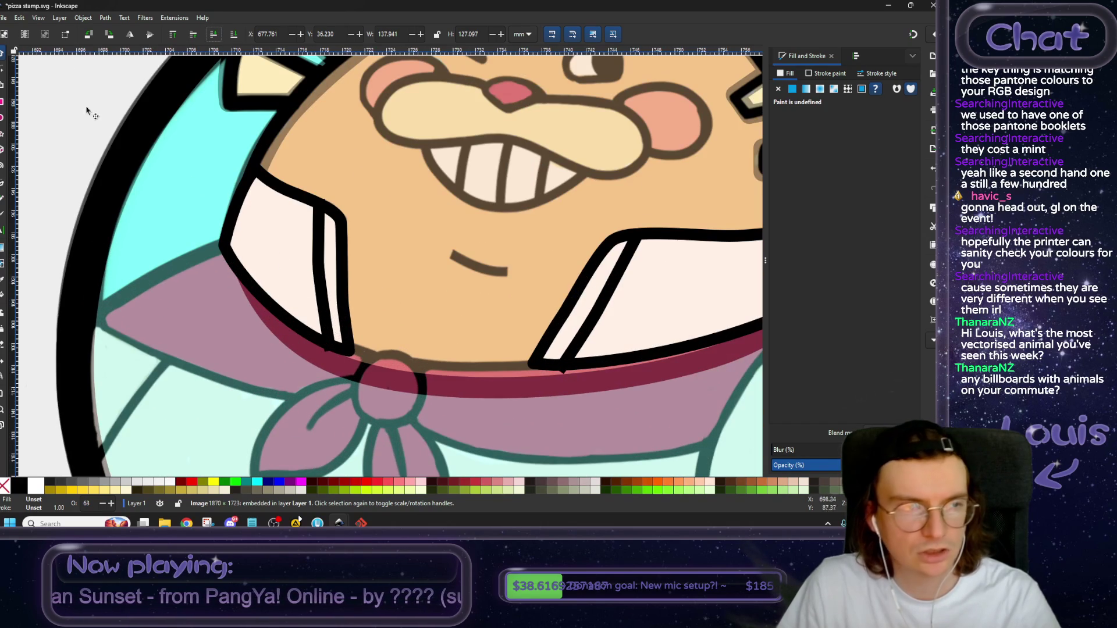
click(3, 70)
click(319, 271)
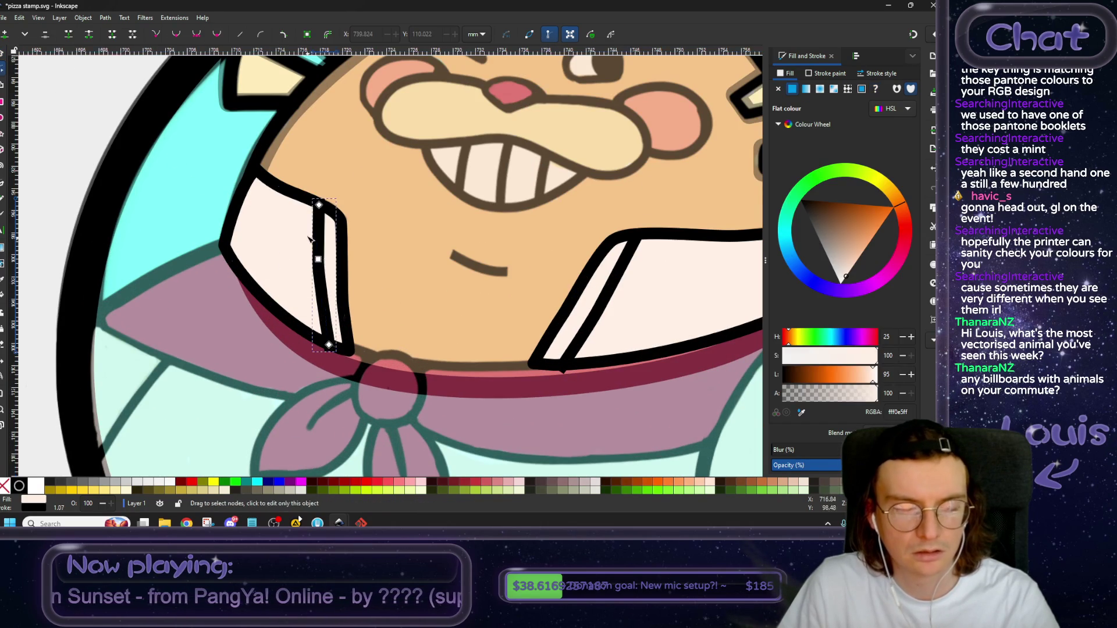
scroll(313, 233, up, 3)
click(343, 155)
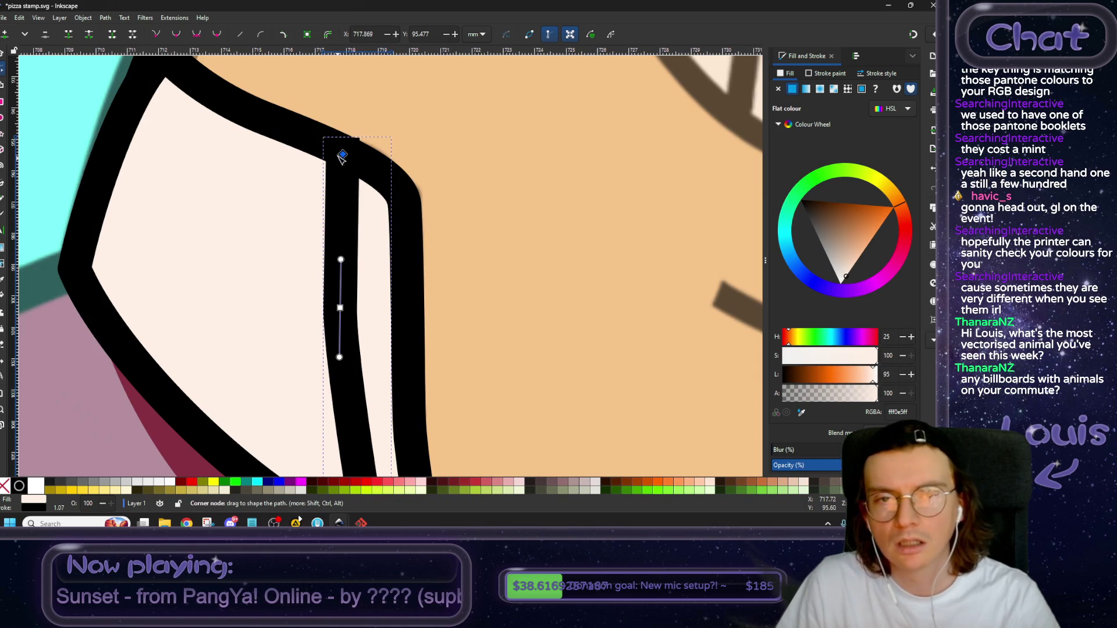
click(861, 74)
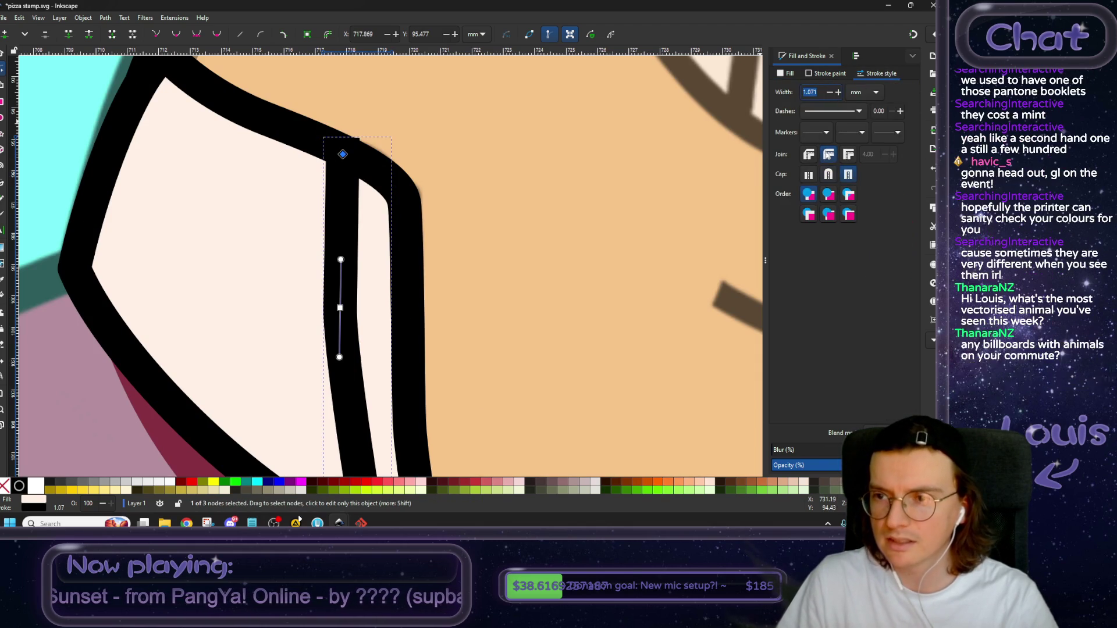
click(830, 177)
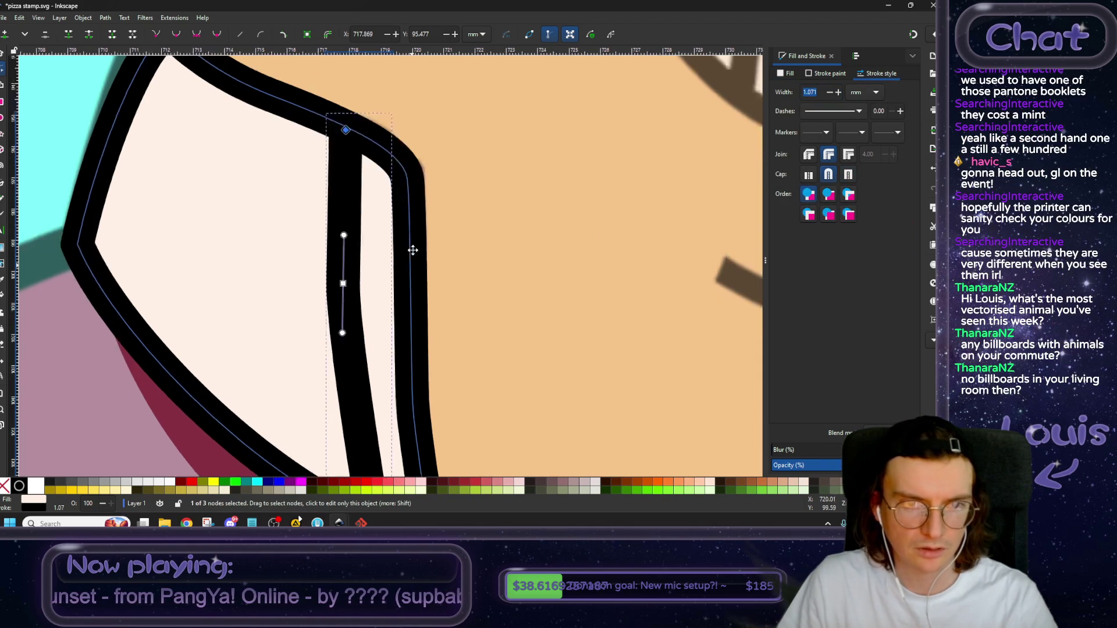
scroll(413, 249, down, 5)
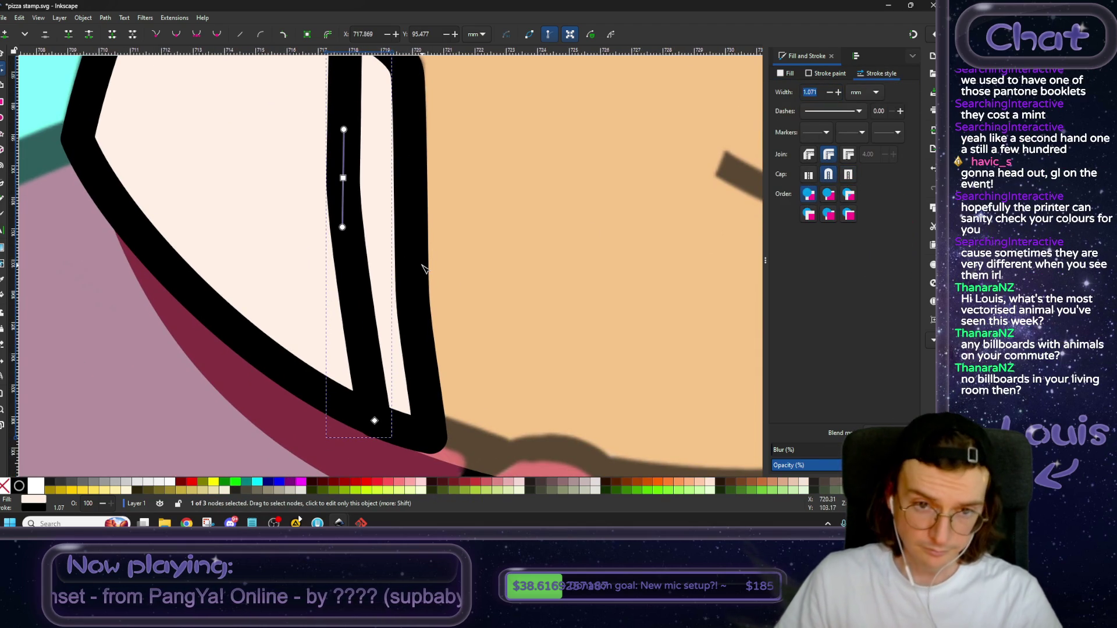
Insert an extra node in the left crease and nudge its bottom, new lower and top nodes.
ctrl+scroll(419, 259, down, 1)
drag(419, 260, 403, 296)
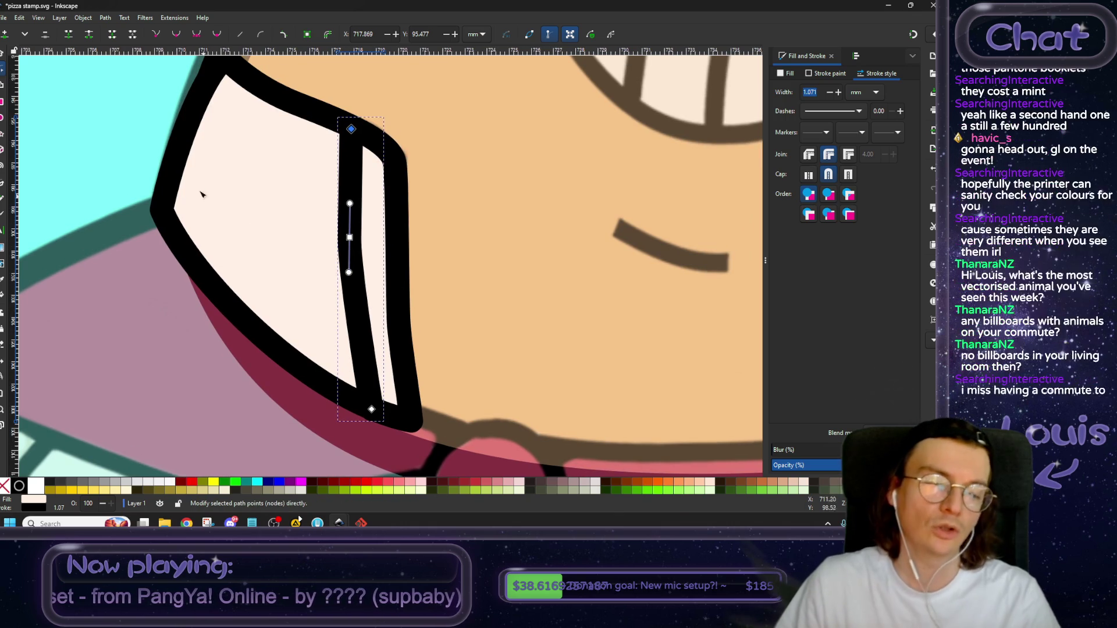
drag(373, 411, 368, 410)
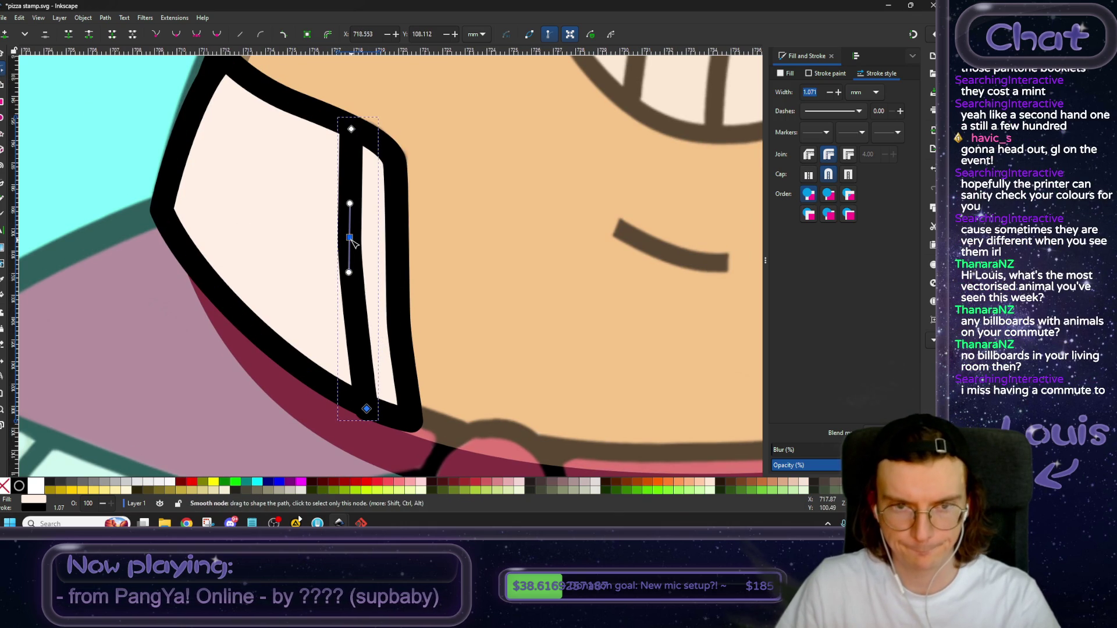
drag(329, 227, 373, 251)
click(4, 35)
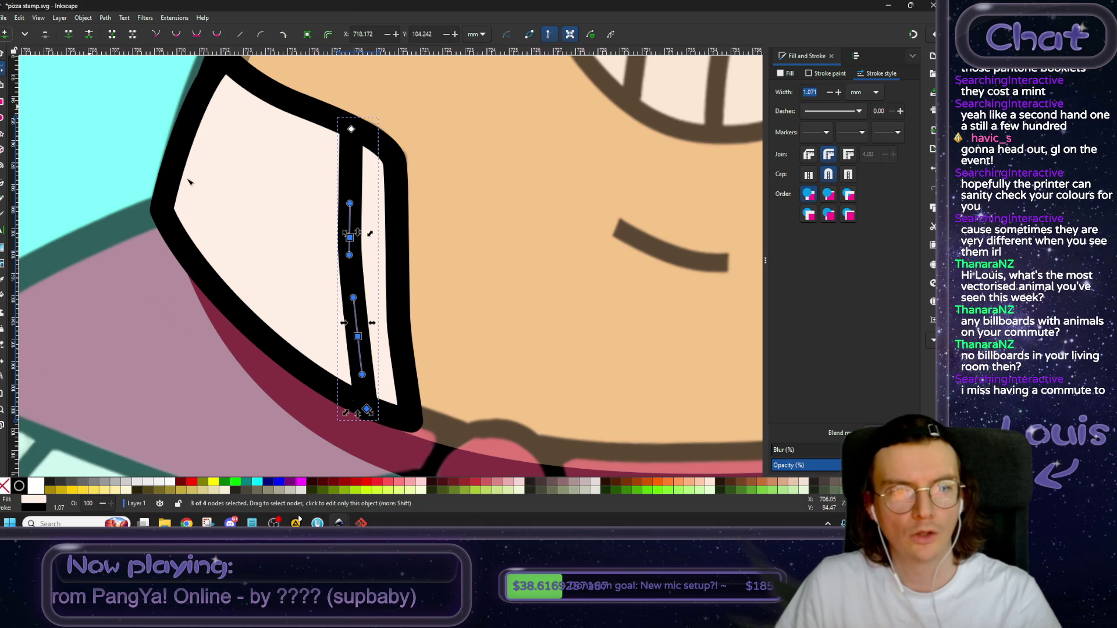
click(357, 336)
drag(357, 336, 353, 340)
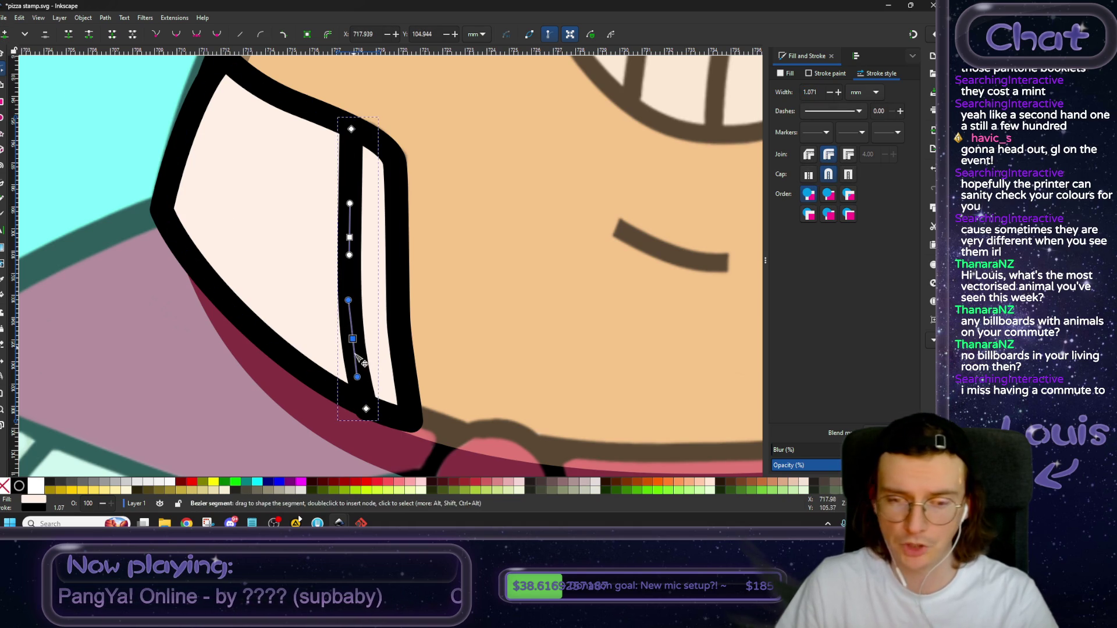
scroll(370, 421, up, 1)
scroll(374, 420, down, 1)
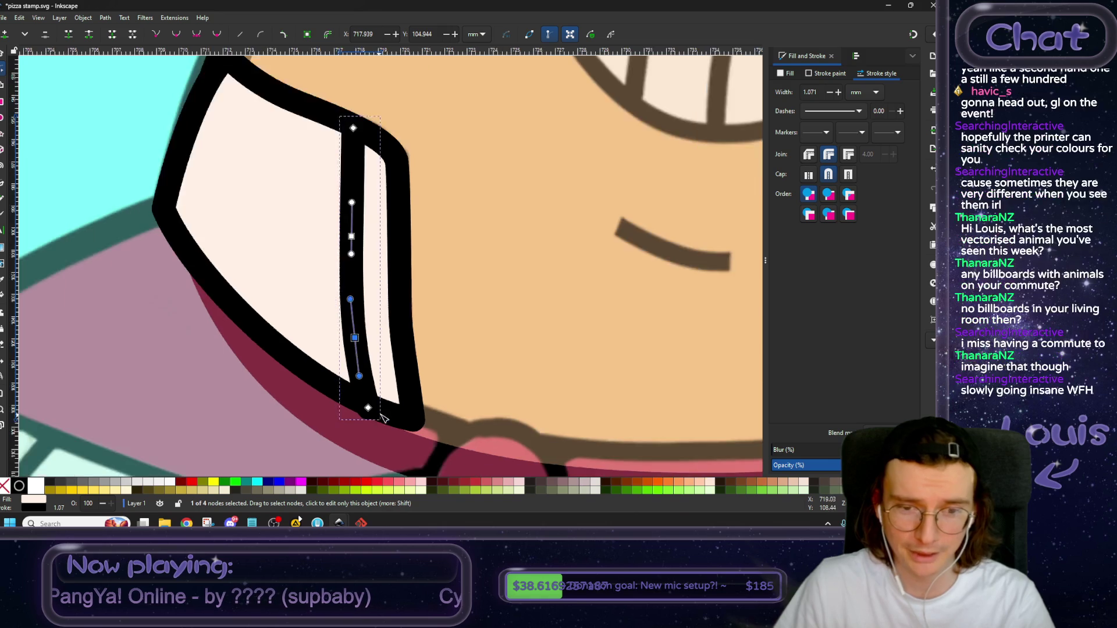
scroll(378, 402, down, 1)
scroll(374, 221, up, 2)
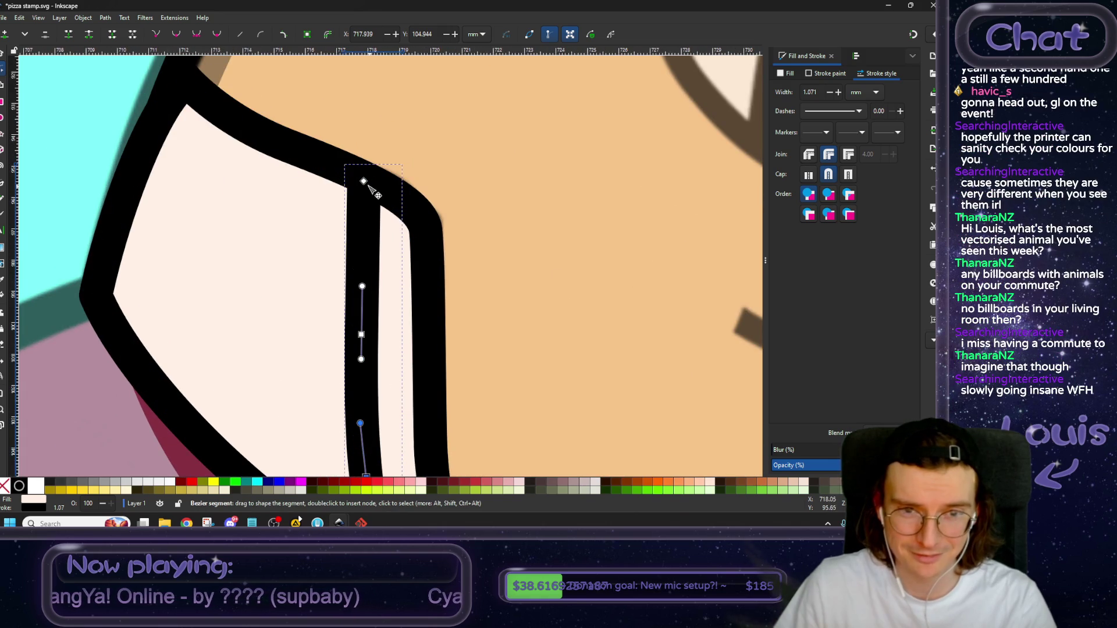
drag(363, 181, 367, 183)
Pan across to inspect the right collar's crease line, then deselect it.
scroll(439, 308, down, 2)
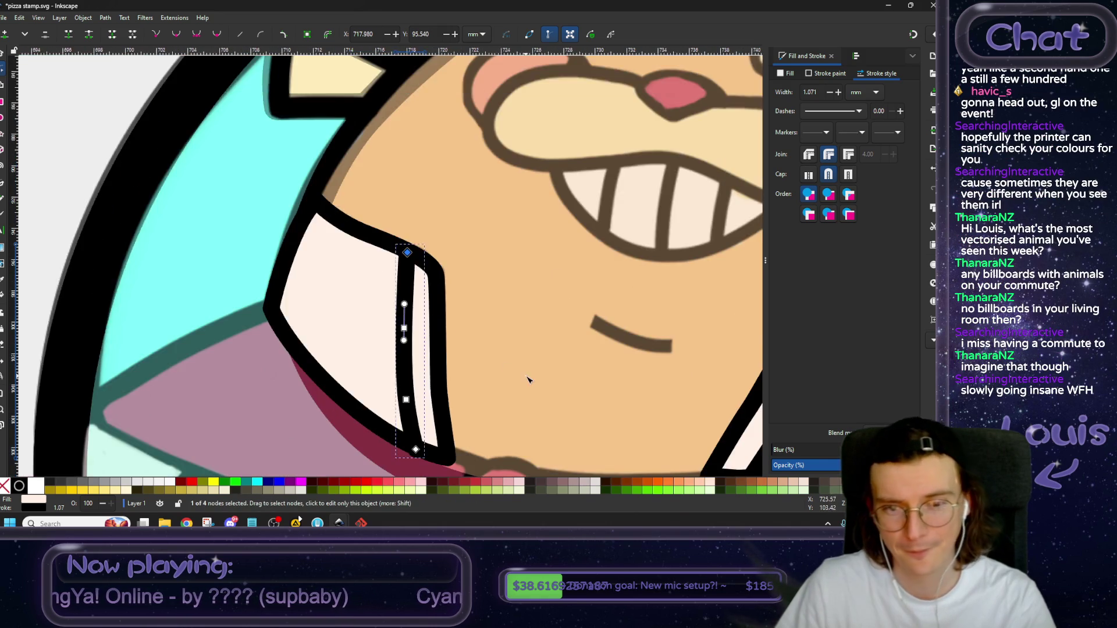
scroll(524, 372, down, 1)
scroll(494, 361, down, 1)
scroll(459, 360, down, 1)
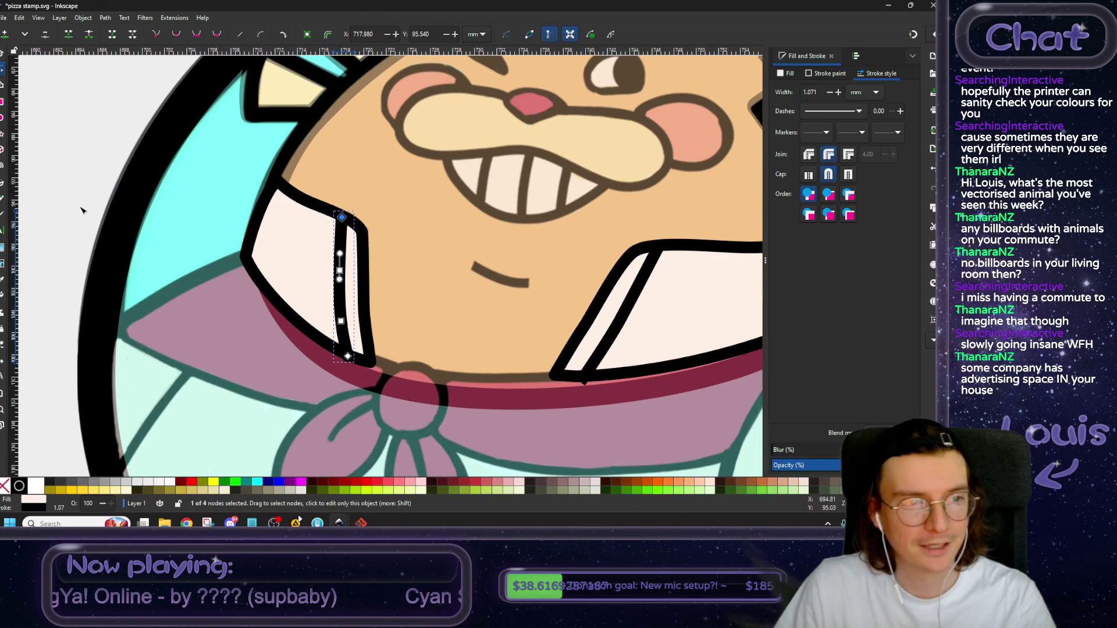
scroll(640, 372, right, 3)
click(550, 331)
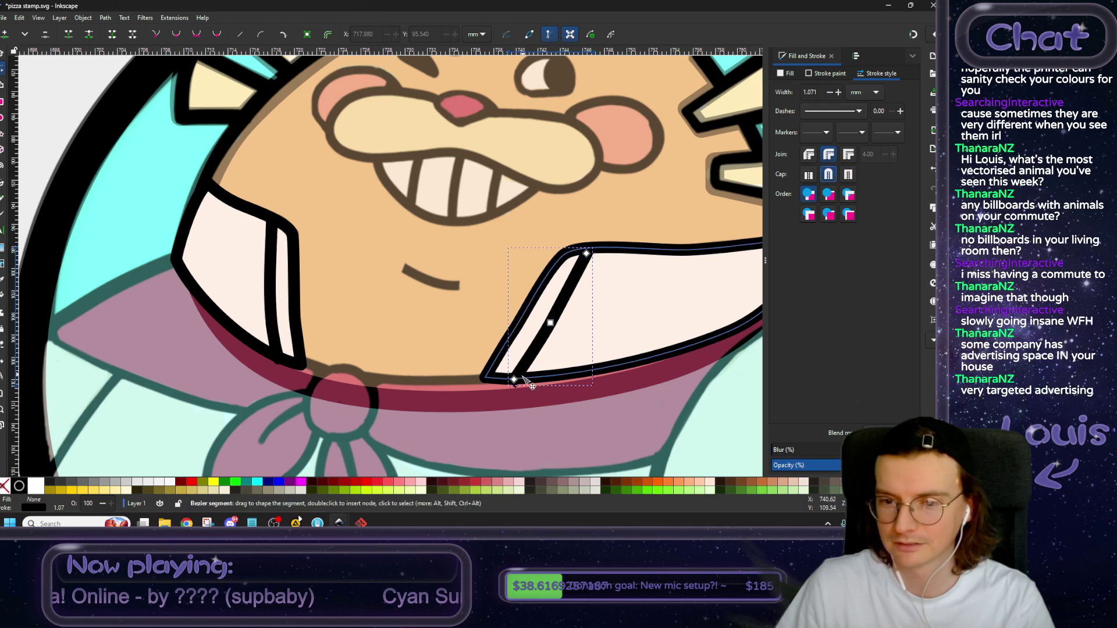
scroll(530, 379, up, 2)
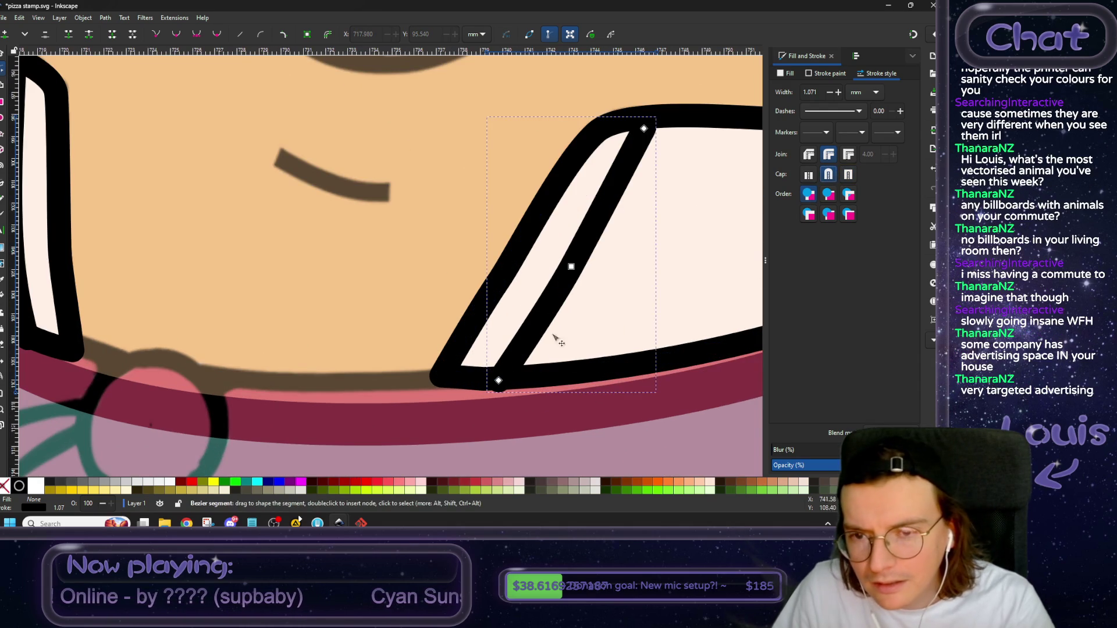
scroll(561, 329, down, 1)
scroll(602, 293, down, 3)
scroll(602, 294, down, 2)
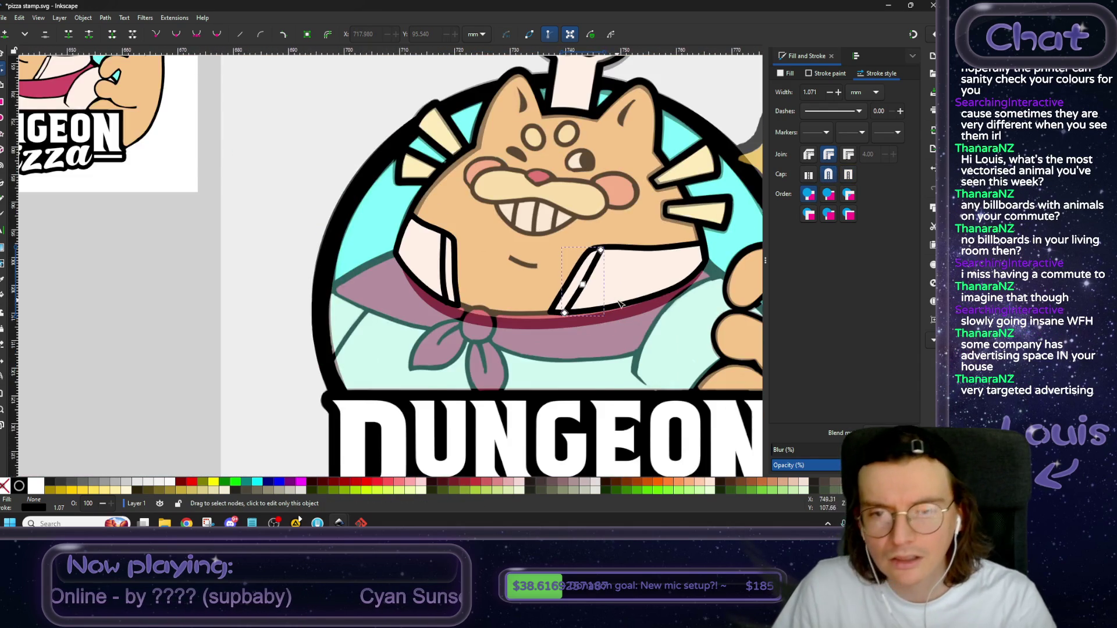
scroll(602, 294, down, 1)
click(229, 294)
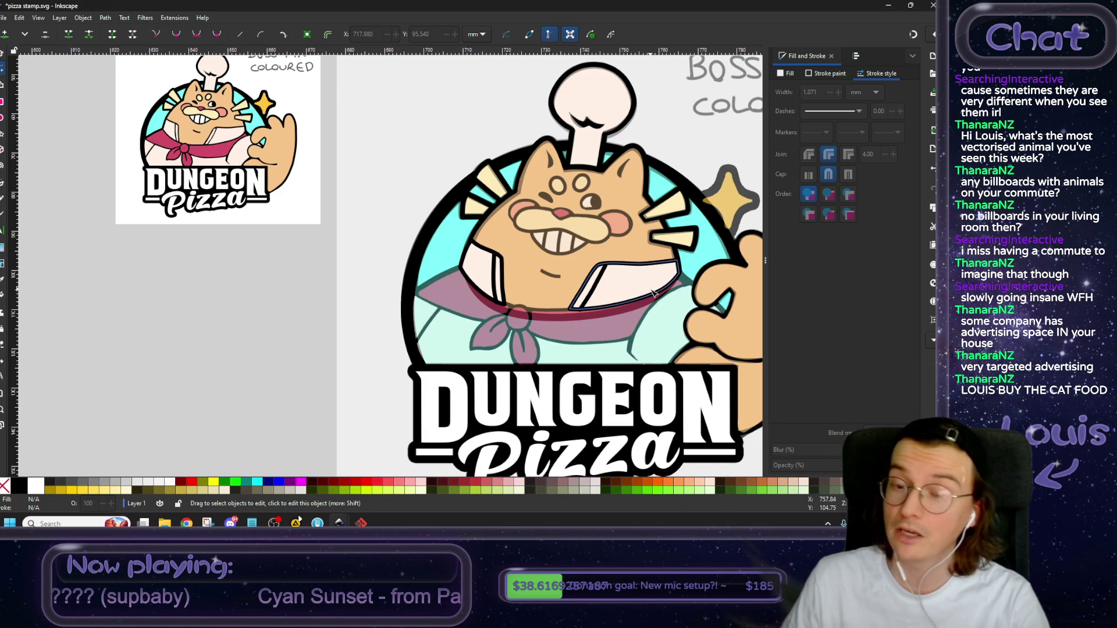
scroll(558, 293, up, 1)
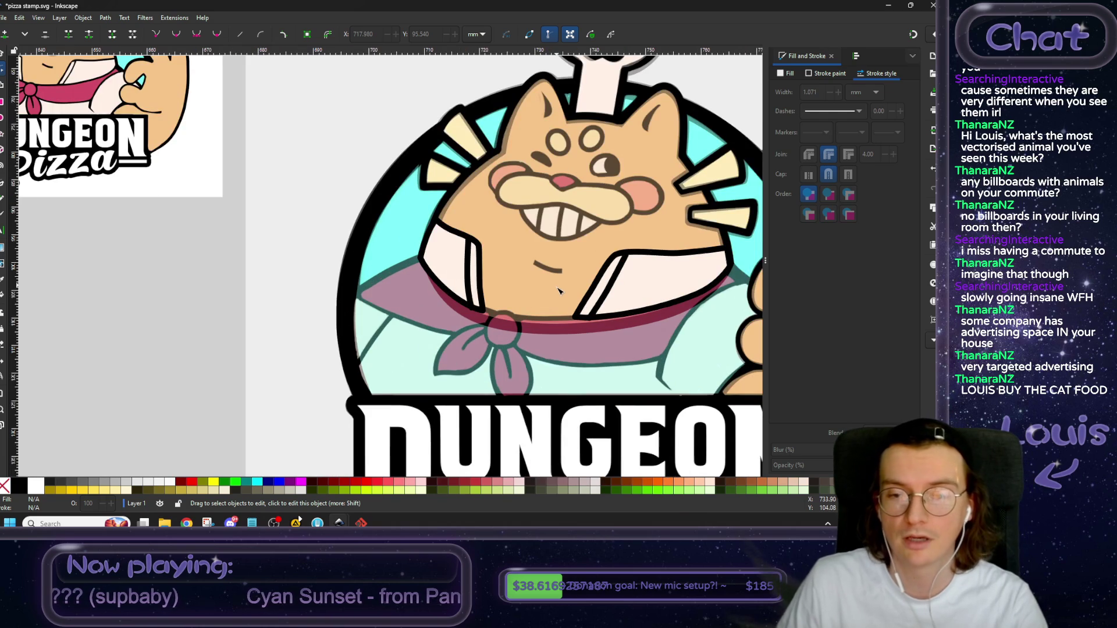
Duplicate the right collar crease, move the copy left and give it Square caps.
click(605, 303)
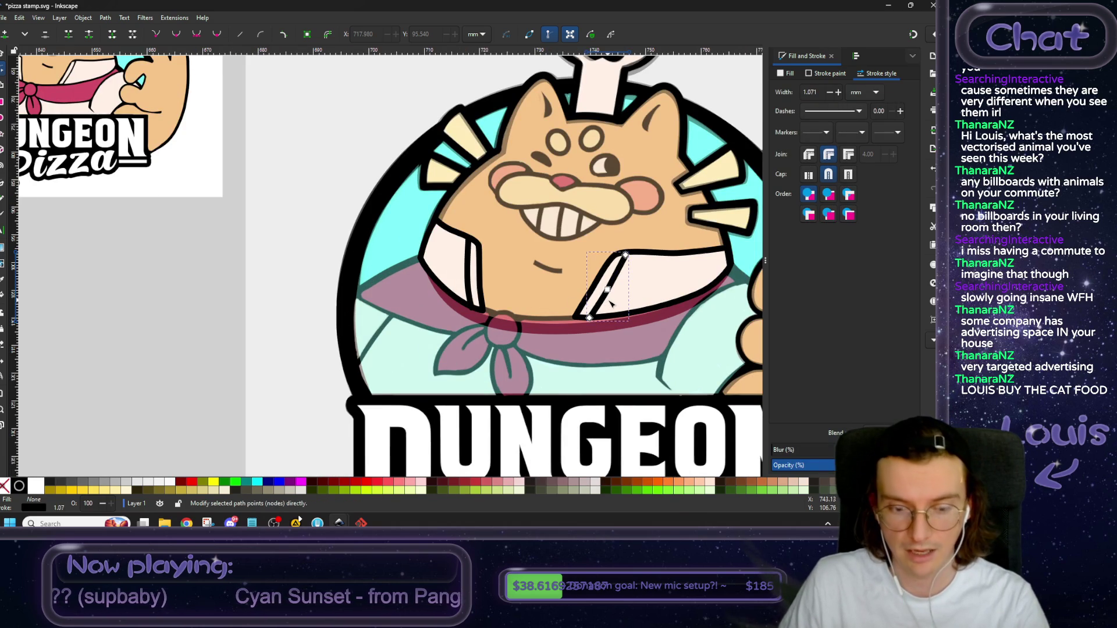
key(s)
key(ctrl+z)
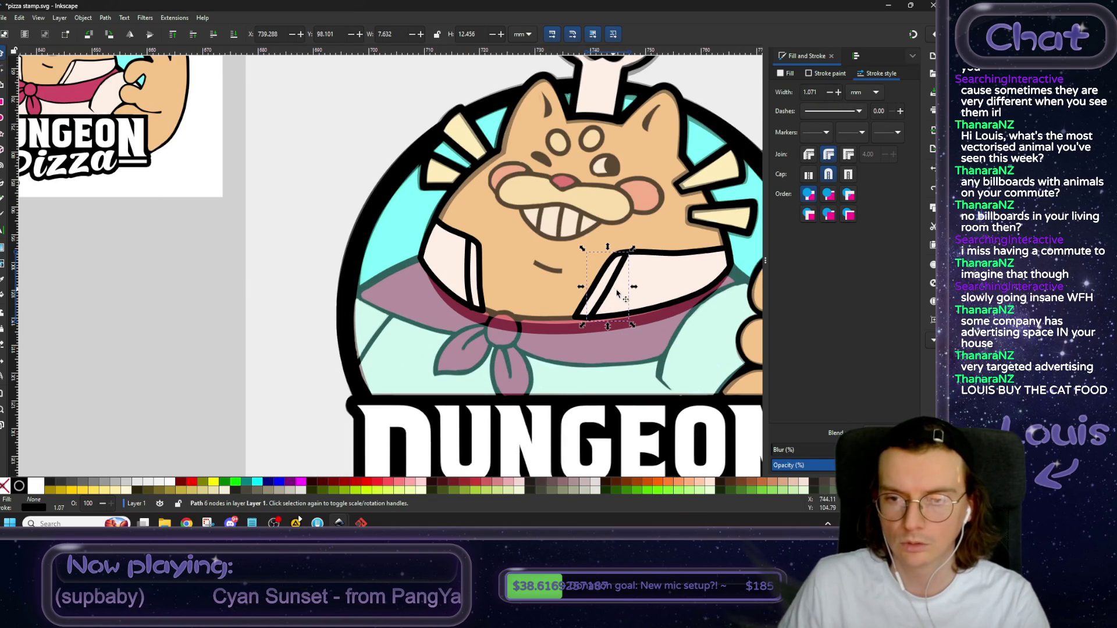
mouse_move(657, 296)
mouse_down()
mouse_move(542, 287)
mouse_move(518, 305)
mouse_up()
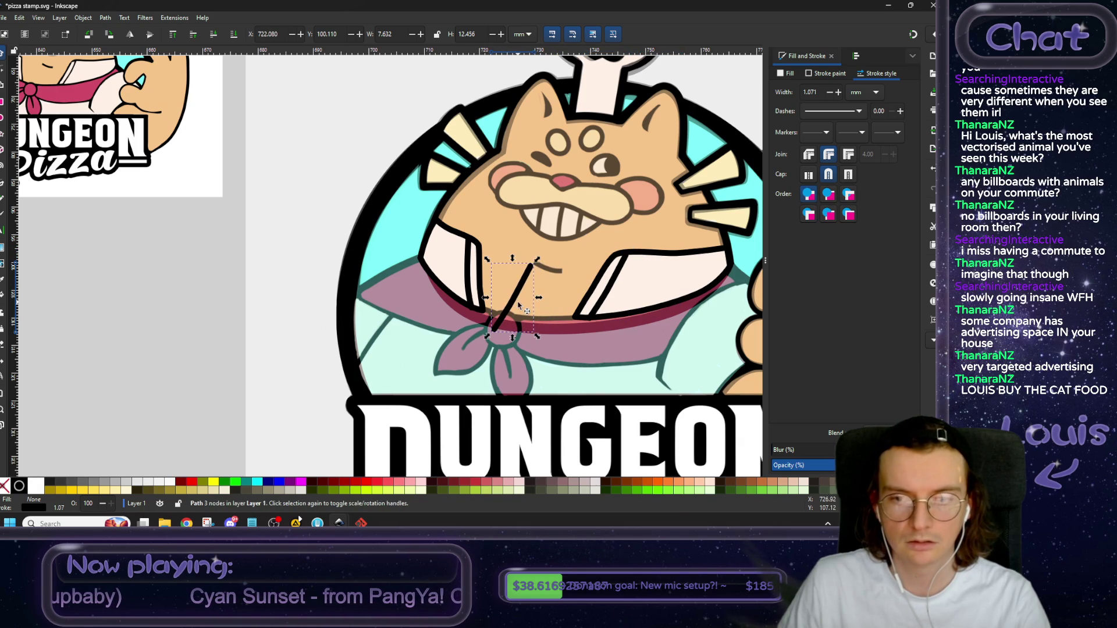
click(849, 175)
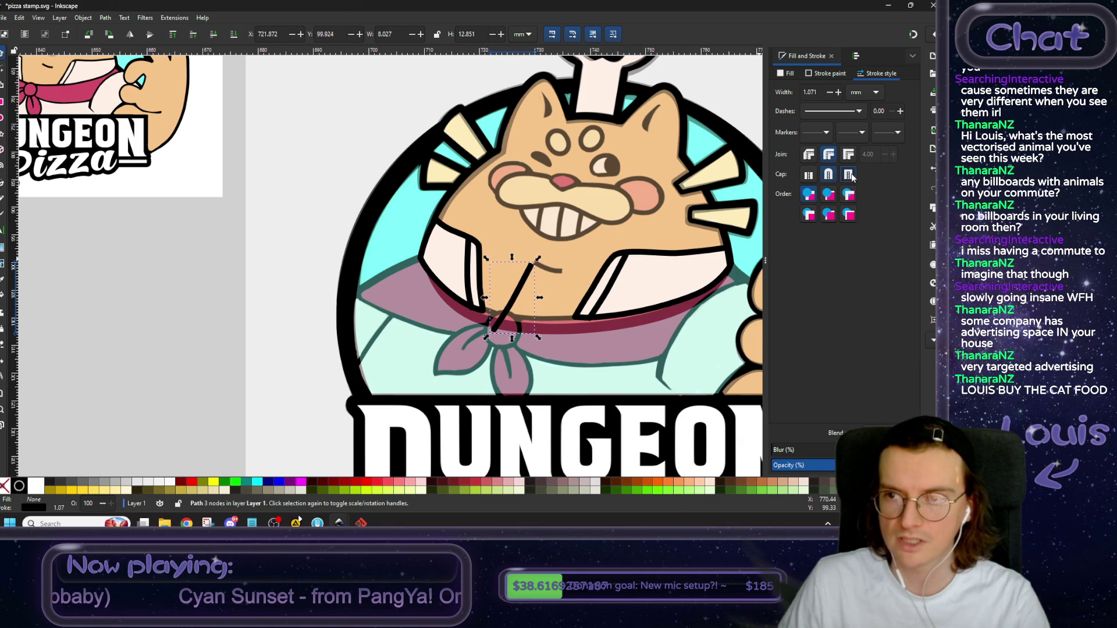
Rotate the copy about 89° into a slant and move it up onto the cat's belly.
scroll(547, 284, up, 2)
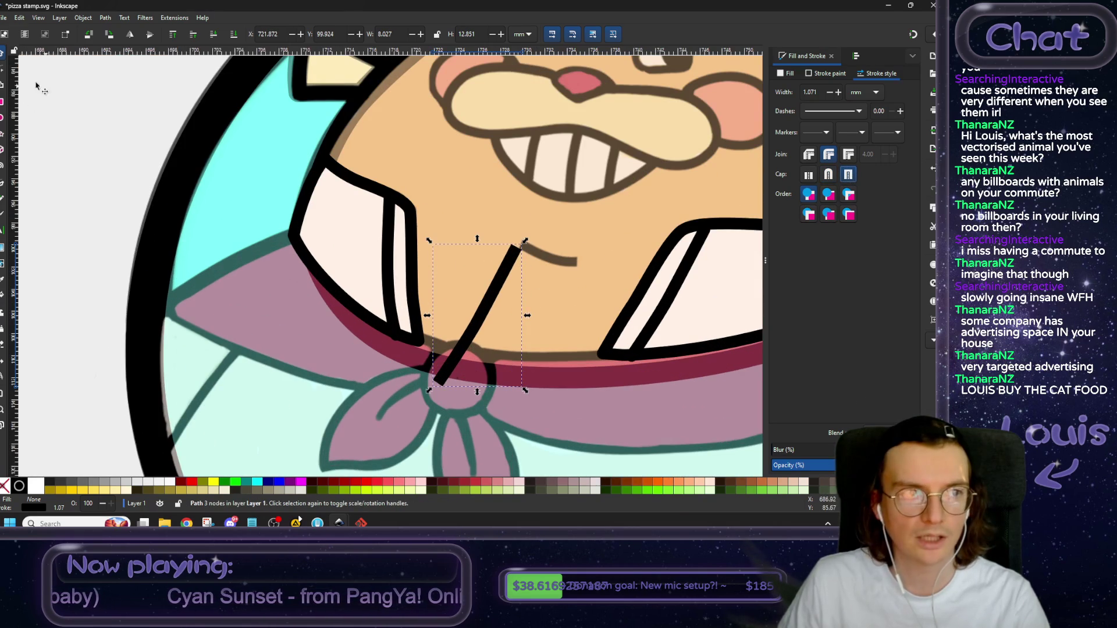
click(510, 268)
drag(525, 240, 561, 354)
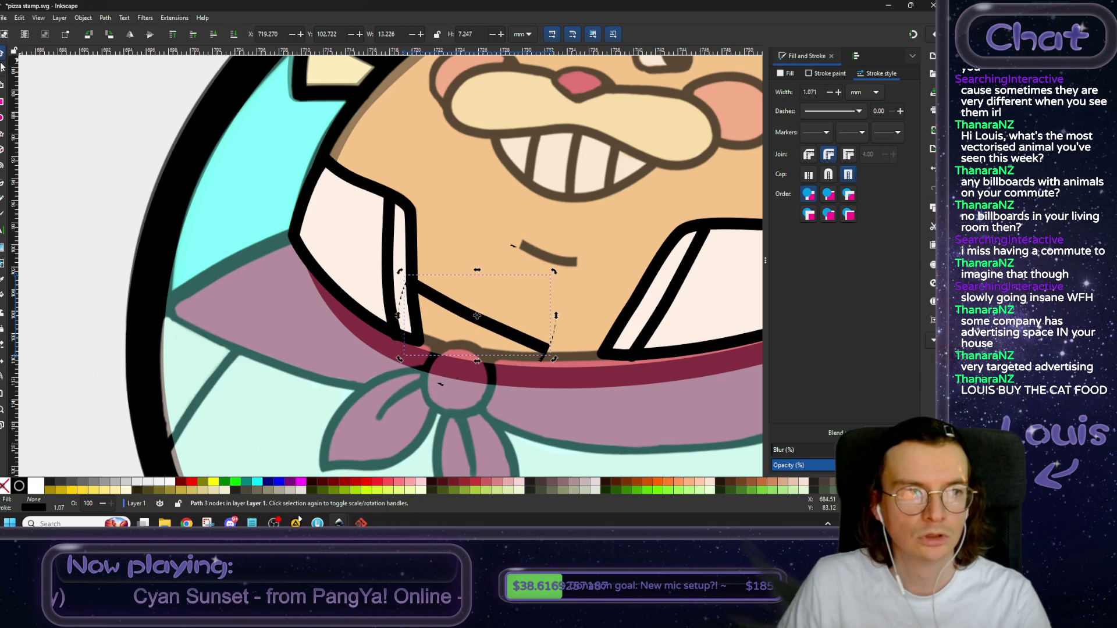
drag(500, 333, 557, 262)
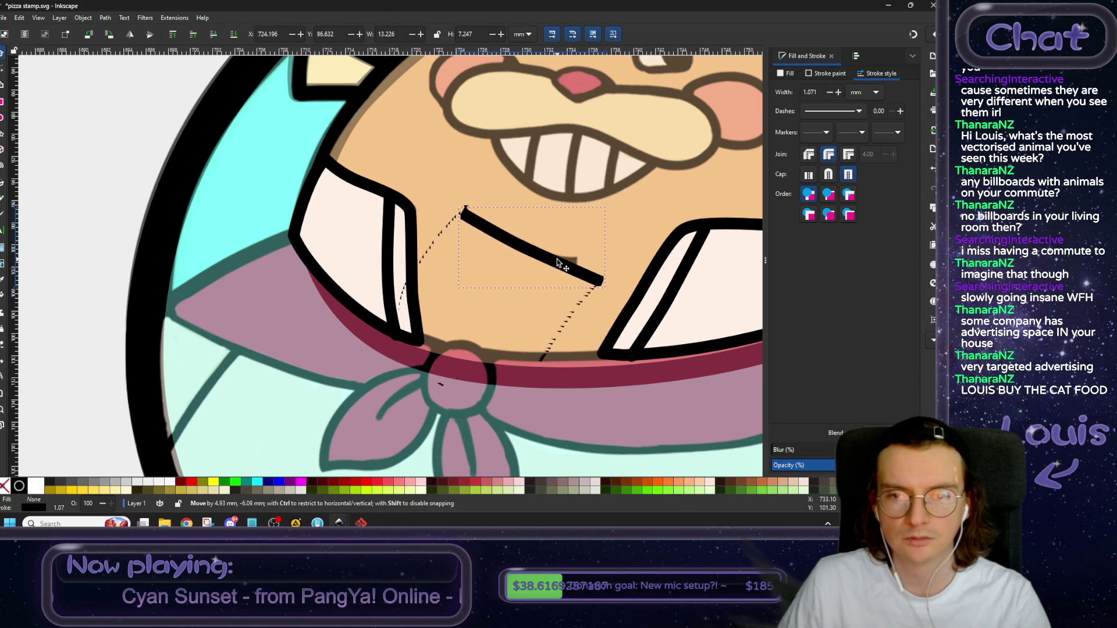
scroll(557, 263, up, 2)
scroll(492, 251, right, 2)
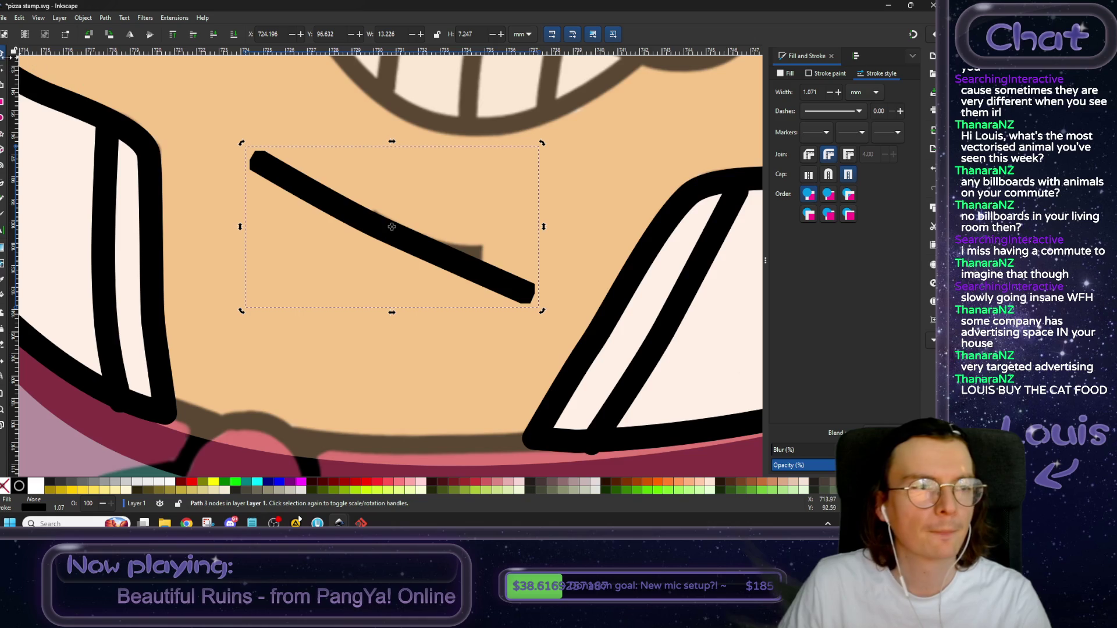
Shorten the copied crease stroke by pulling its end nodes inward.
key(n)
drag(527, 294, 472, 254)
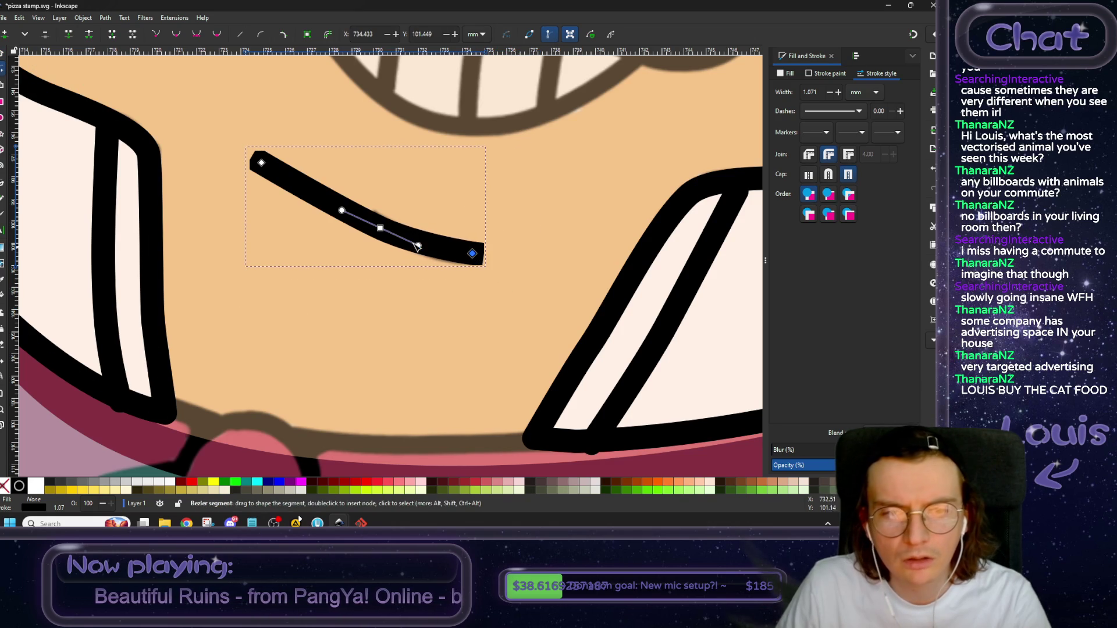
mouse_move(261, 163)
mouse_down()
mouse_move(454, 256)
mouse_move(429, 249)
mouse_up()
drag(342, 205, 378, 223)
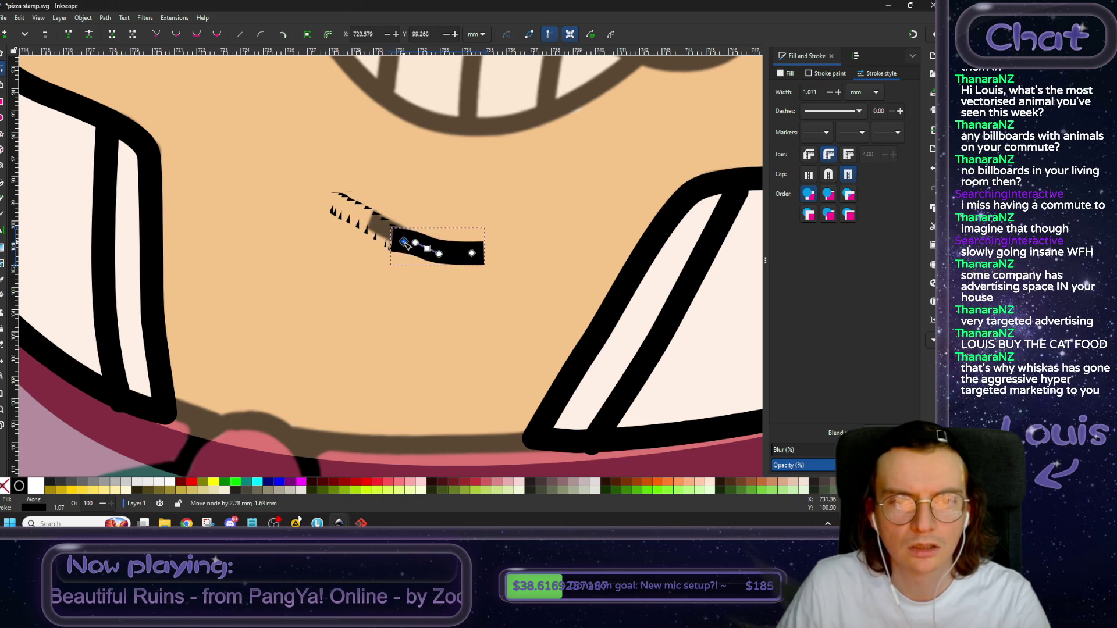
Select the small belly crease and bend it by adjusting its middle node.
click(5, 55)
scroll(372, 291, down, 2)
scroll(372, 291, down, 2)
scroll(372, 291, up, 1)
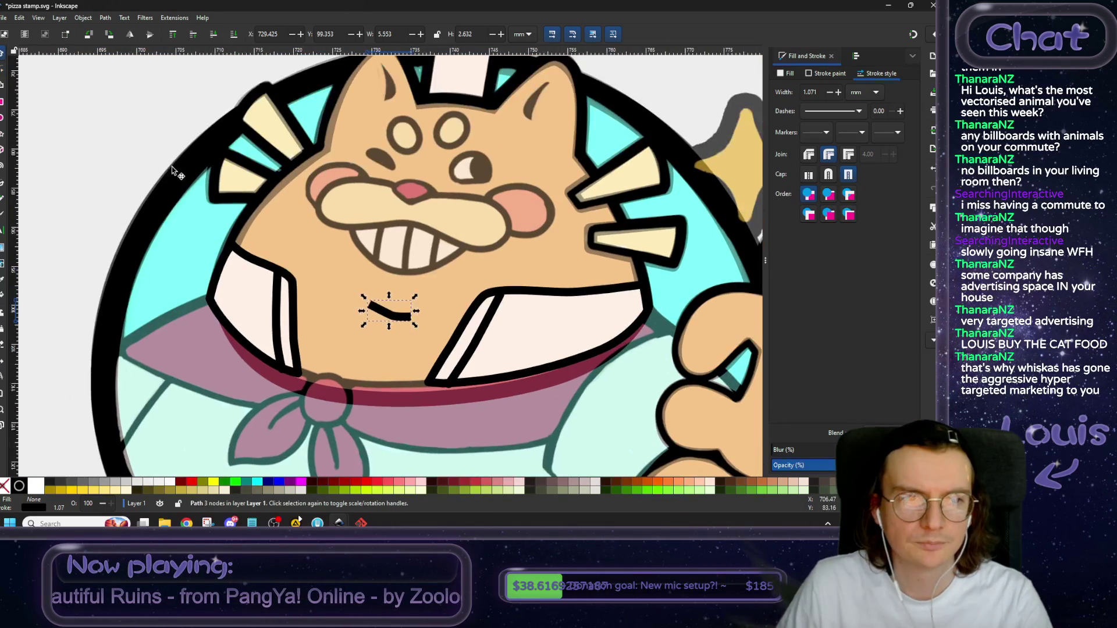
click(116, 126)
click(382, 313)
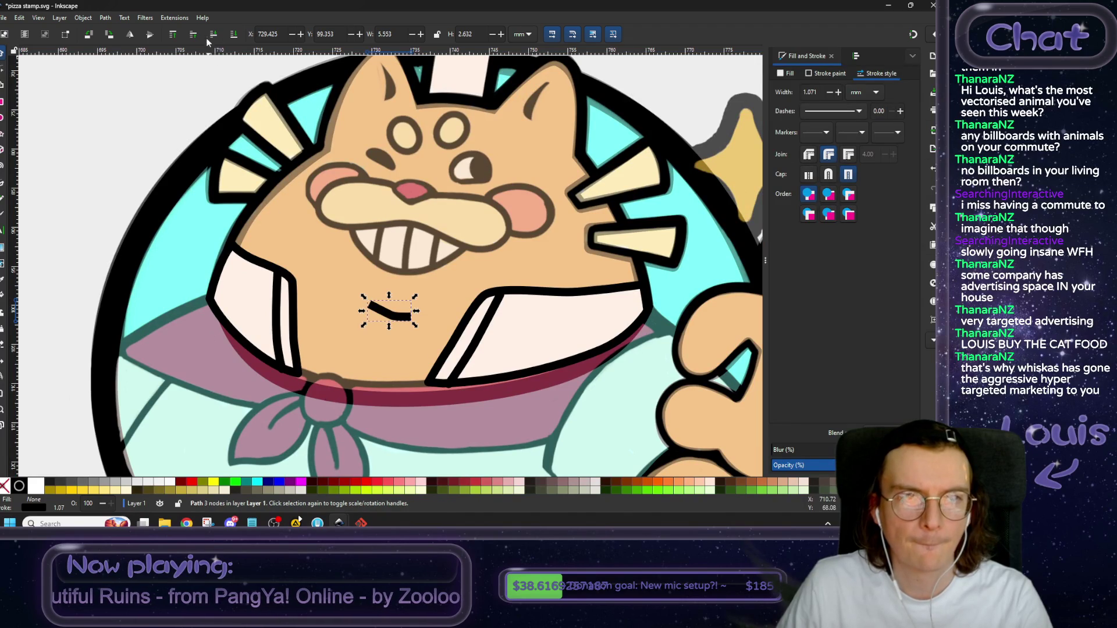
scroll(375, 311, up, 1)
scroll(433, 329, up, 2)
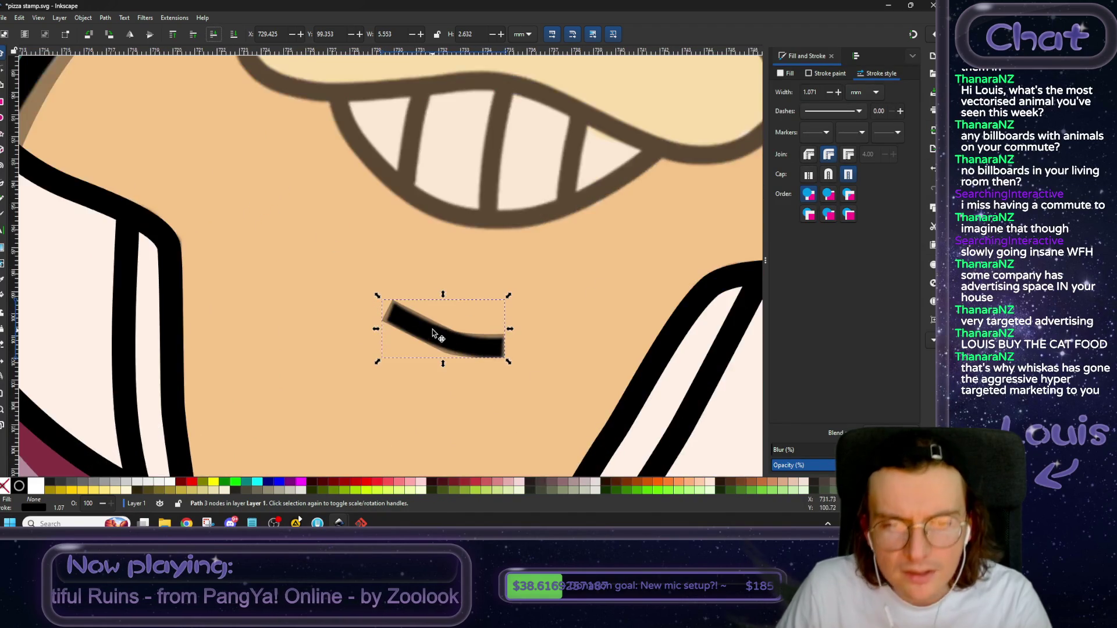
key(n)
drag(368, 293, 362, 291)
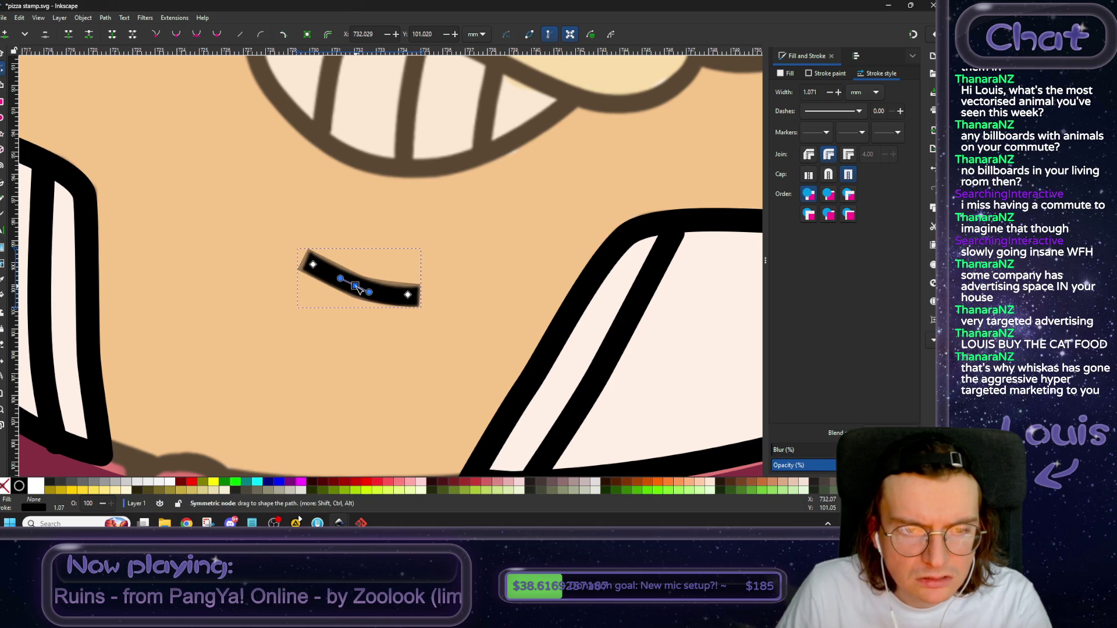
scroll(407, 293, up, 2)
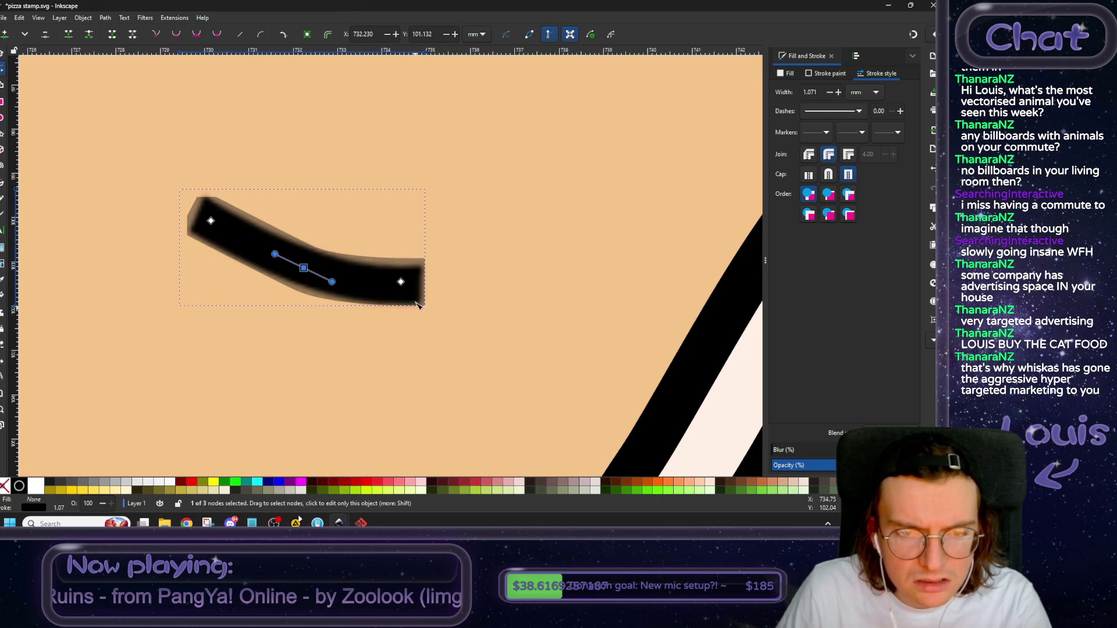
mouse_move(304, 268)
mouse_down()
mouse_move(371, 297)
mouse_move(273, 298)
mouse_move(342, 264)
mouse_move(319, 275)
mouse_move(338, 217)
mouse_up()
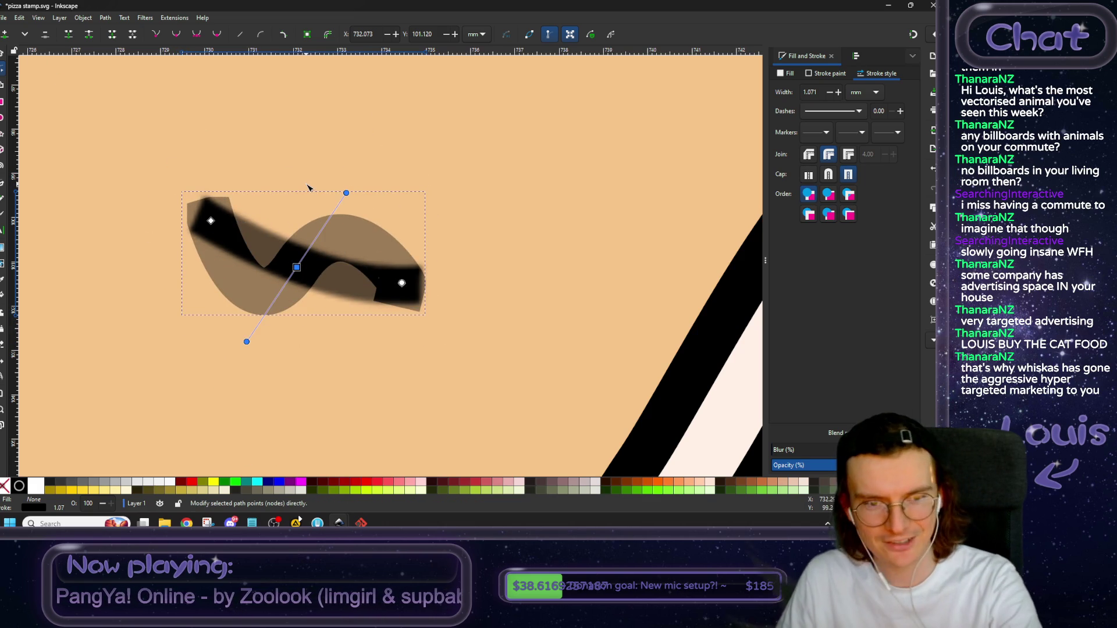
Delete the middle node and adjust both end handles into a smooth gentle arc.
key(Delete)
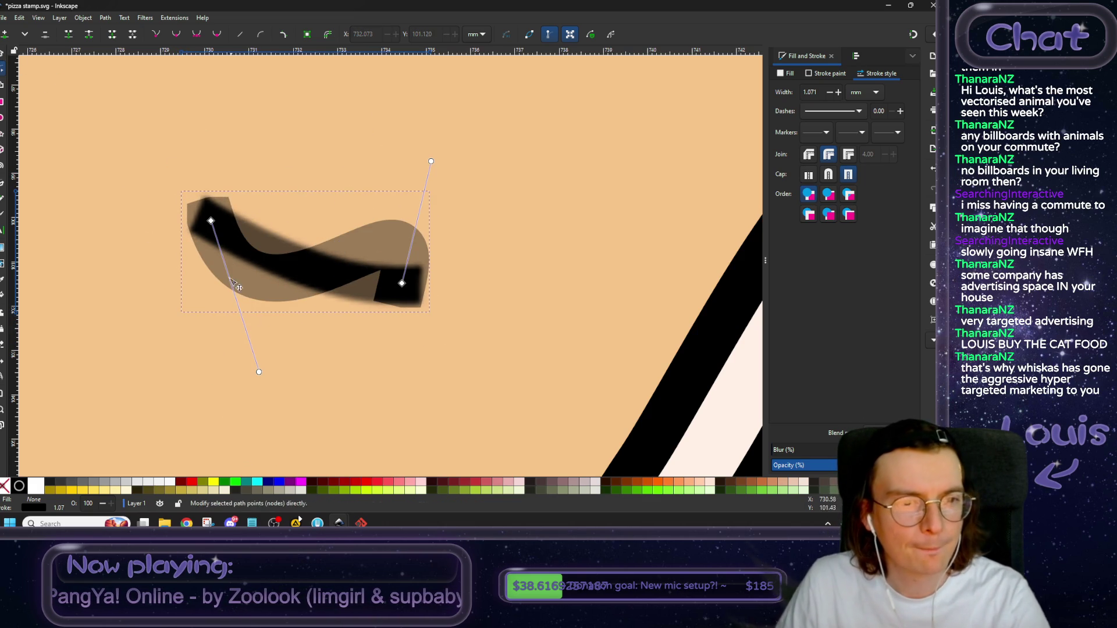
click(259, 371)
shift+click(403, 284)
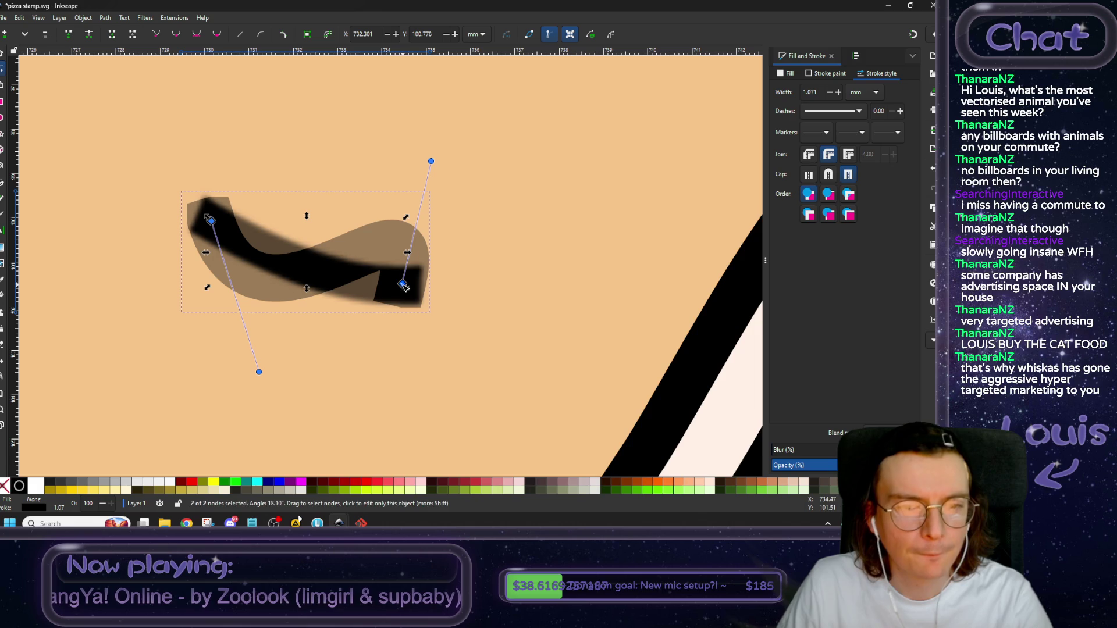
mouse_move(259, 372)
mouse_down()
mouse_move(272, 289)
mouse_move(256, 265)
mouse_up()
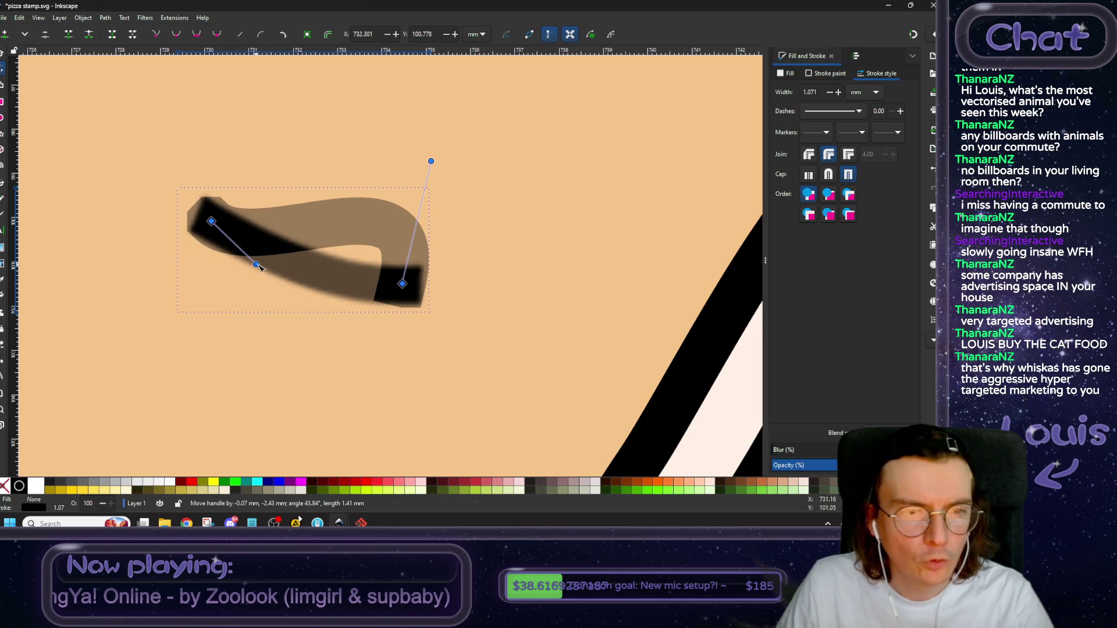
drag(431, 162, 341, 282)
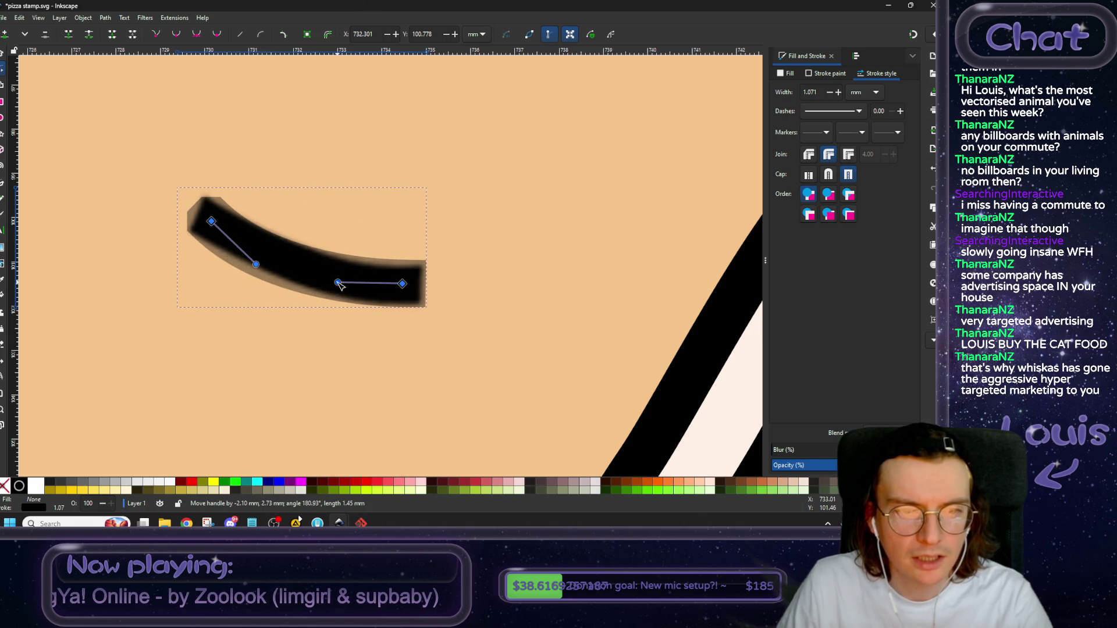
drag(256, 264, 318, 278)
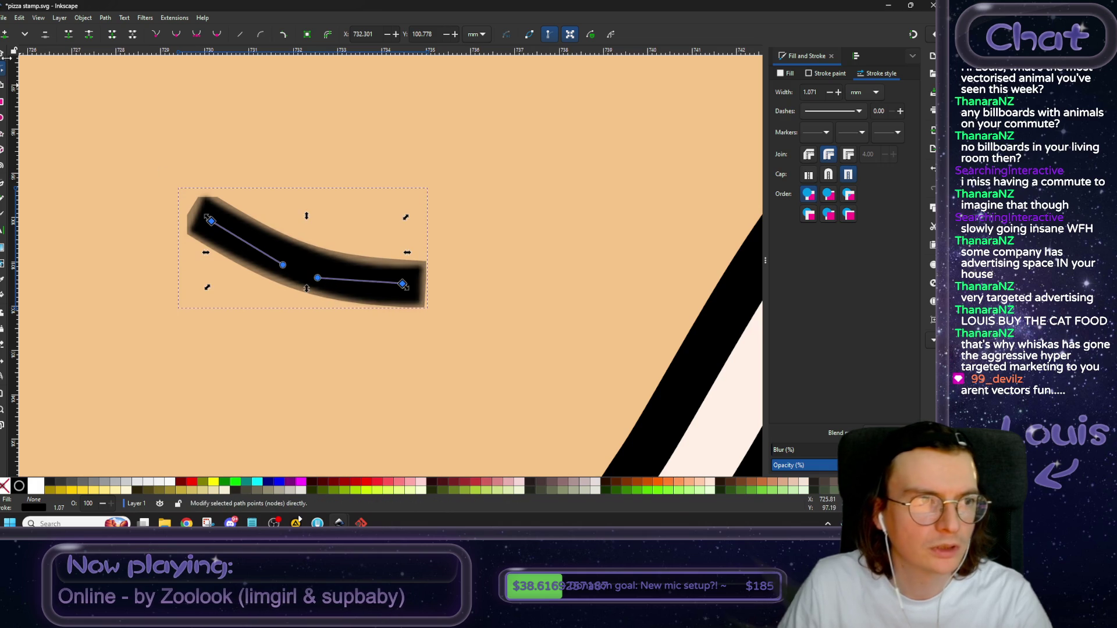
key(s)
scroll(204, 155, down, 8)
scroll(429, 329, up, 2)
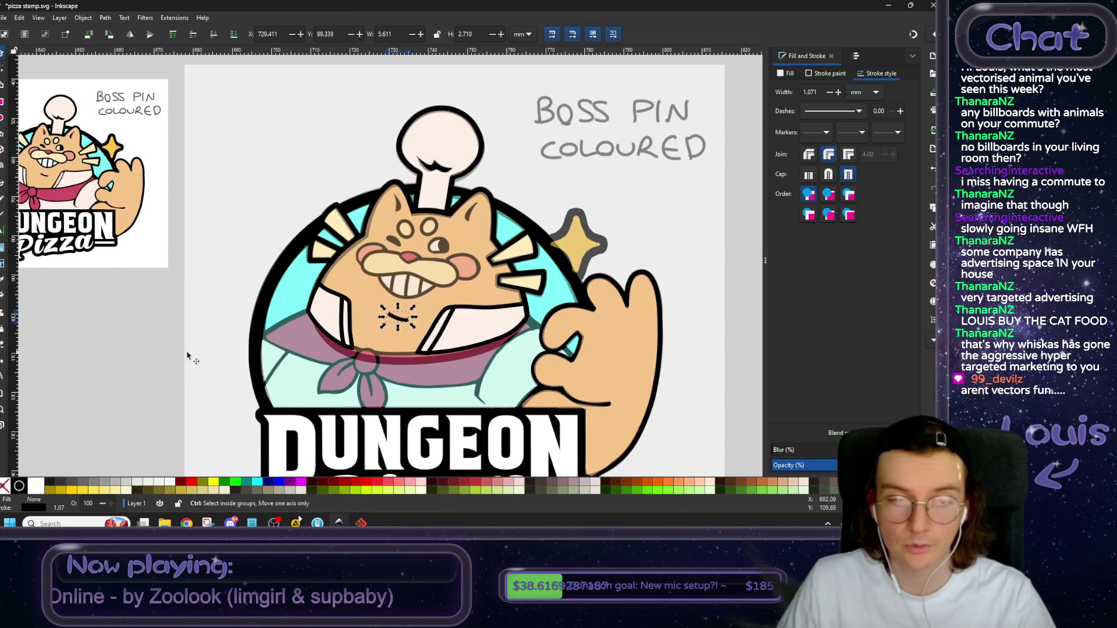
click(158, 340)
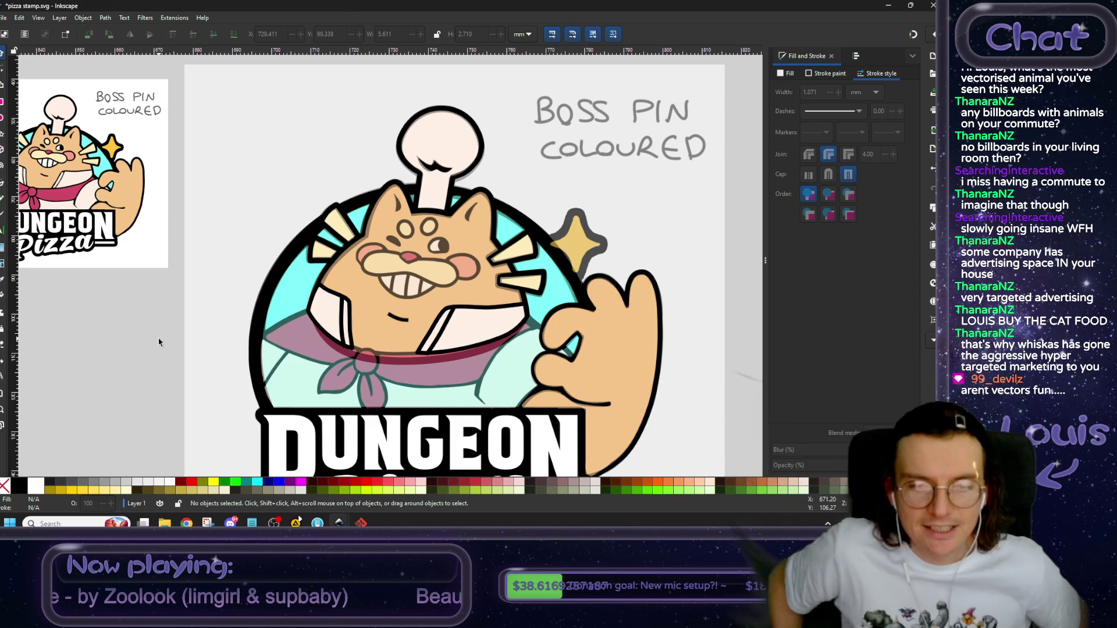
scroll(577, 353, down, 5)
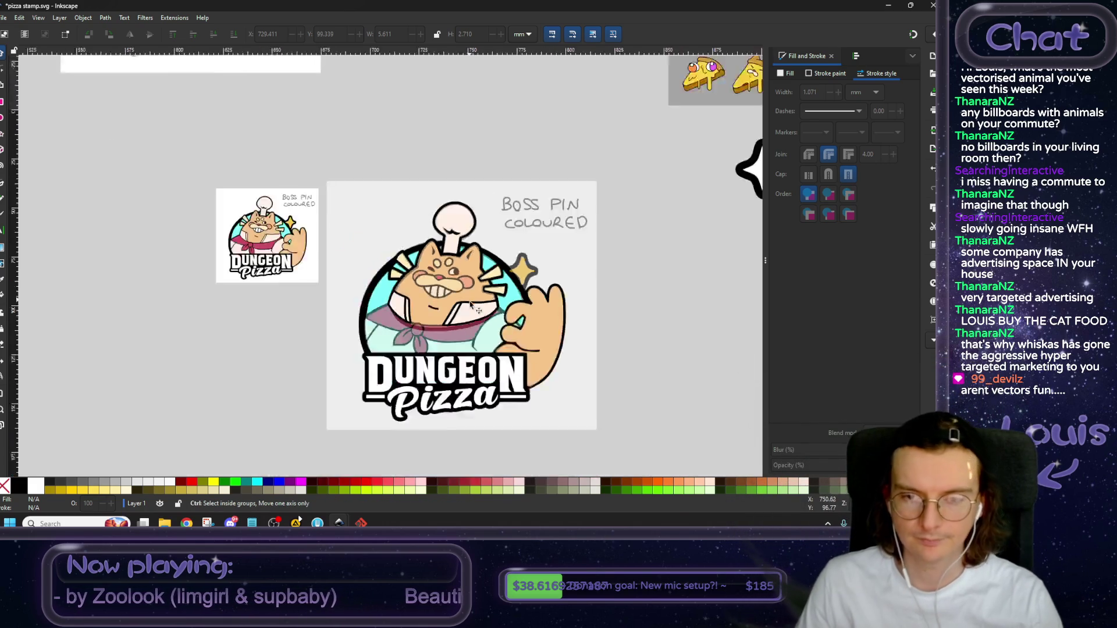
scroll(433, 342, up, 2)
scroll(433, 342, up, 1)
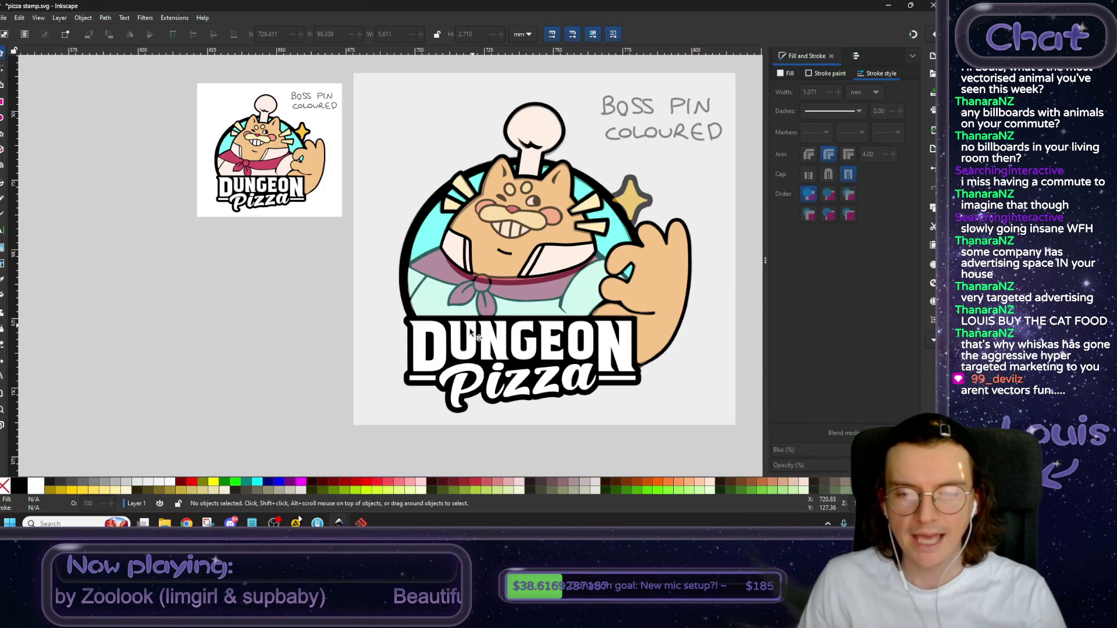
scroll(407, 339, left, 3)
scroll(294, 349, down, 2)
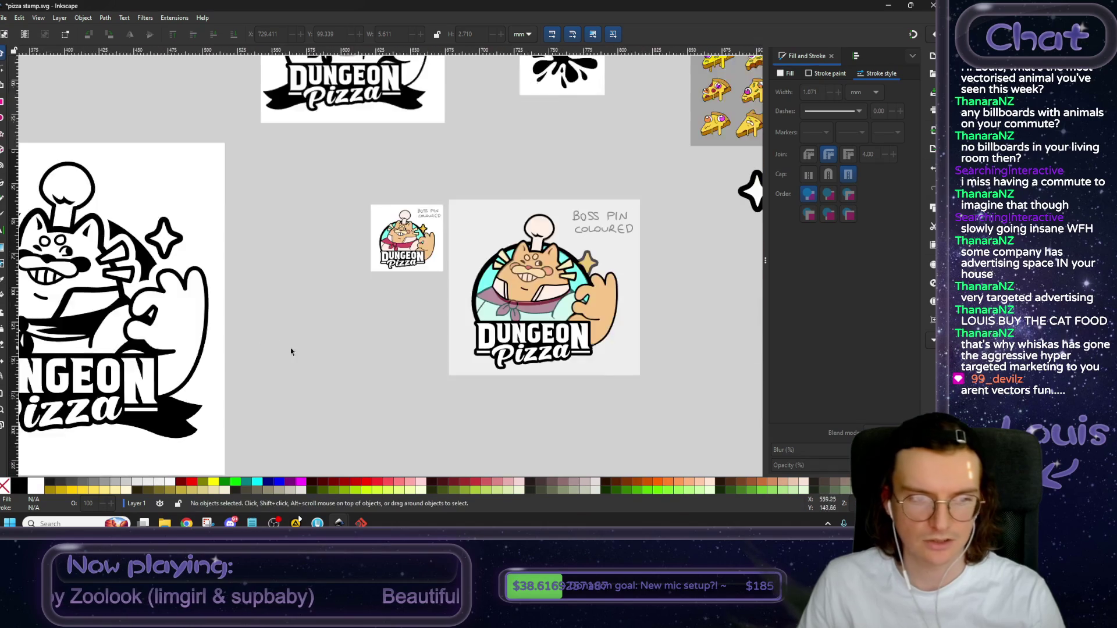
scroll(485, 324, left, 3)
drag(580, 330, 300, 334)
drag(554, 339, 139, 281)
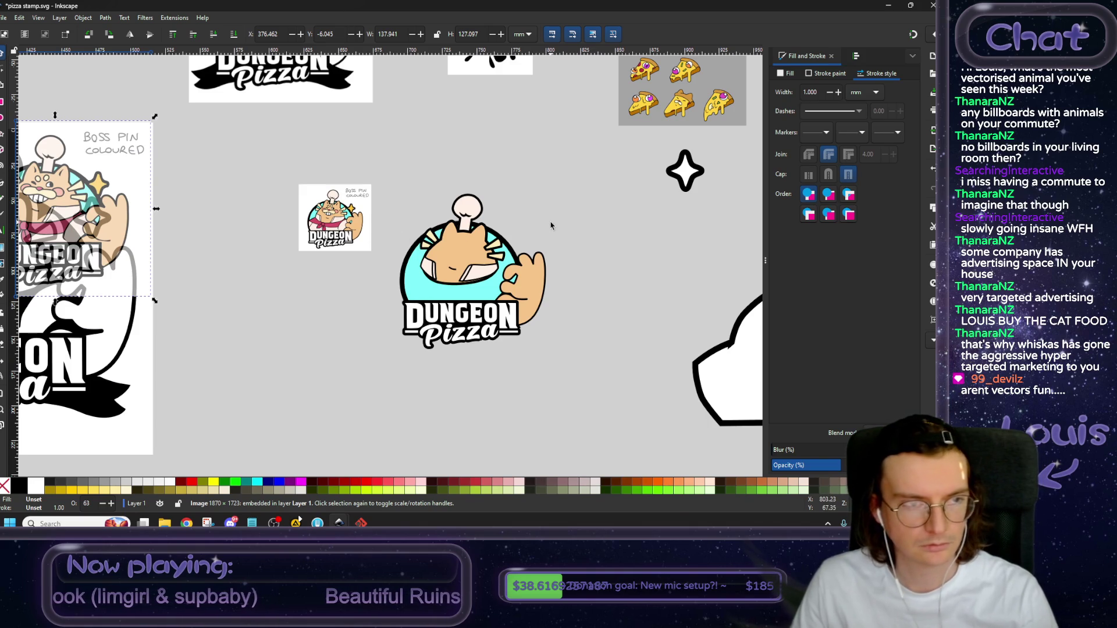
key(ctrl)
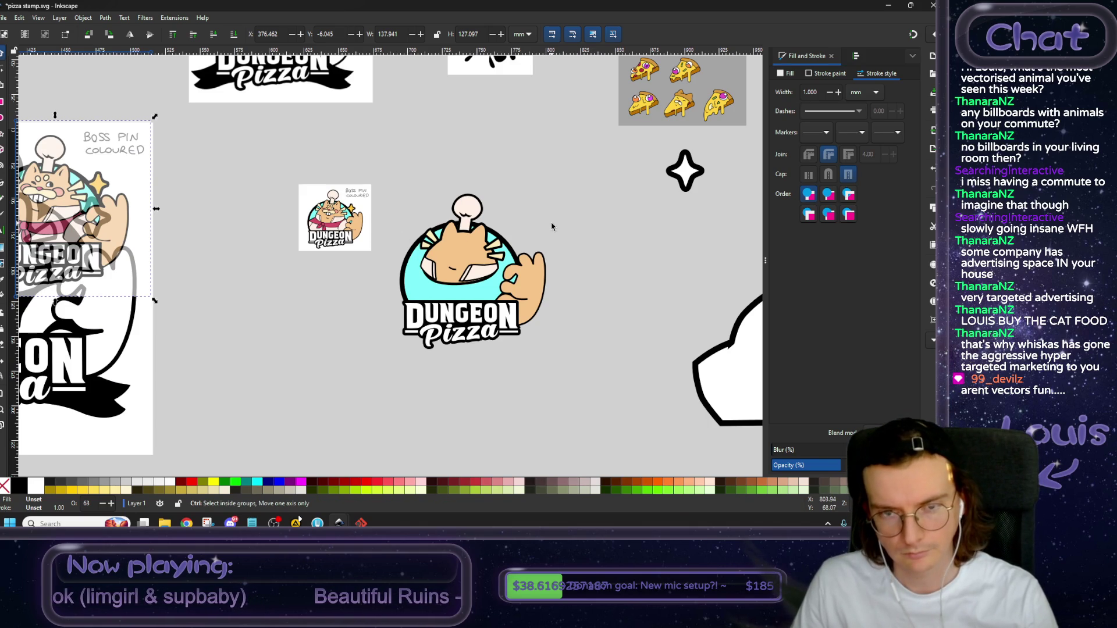
key(ctrl+z)
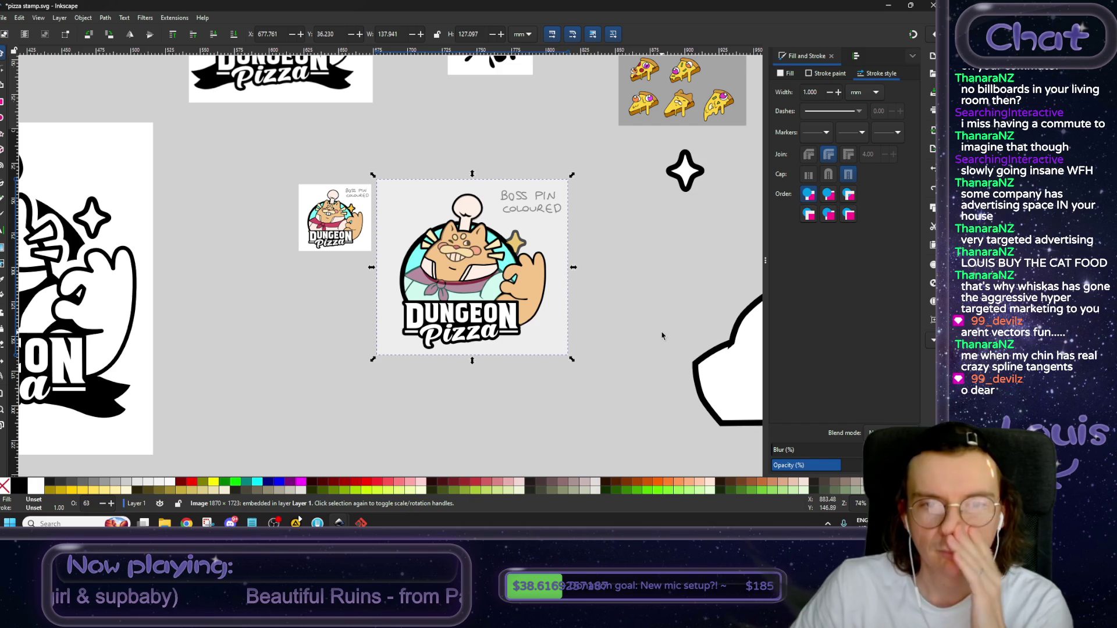
scroll(651, 337, up, 1)
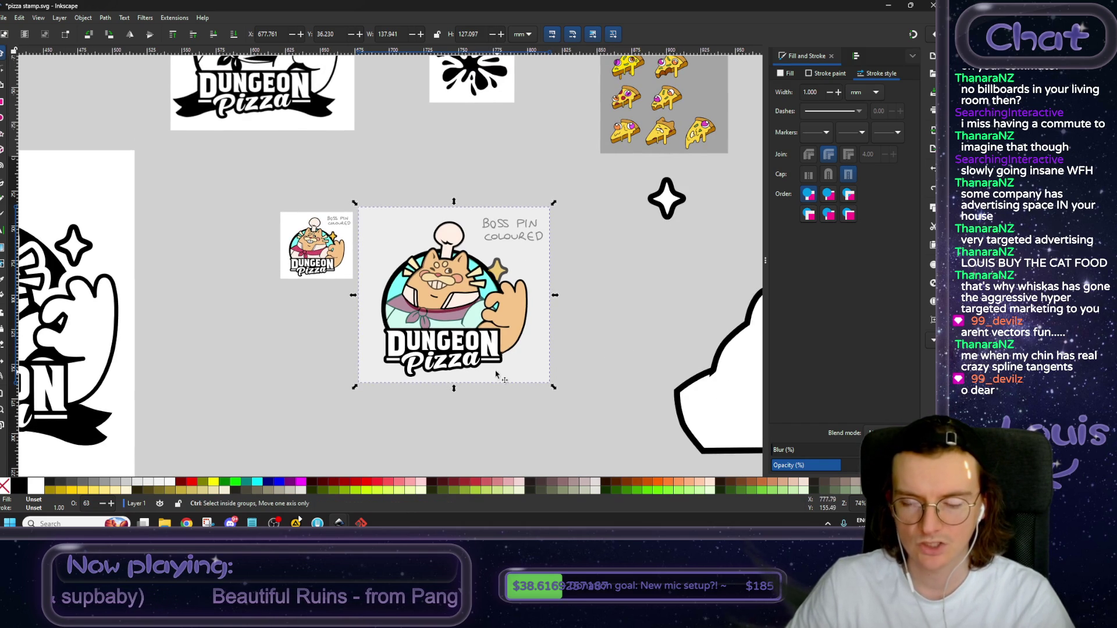
scroll(477, 343, up, 1)
scroll(477, 343, up, 1)
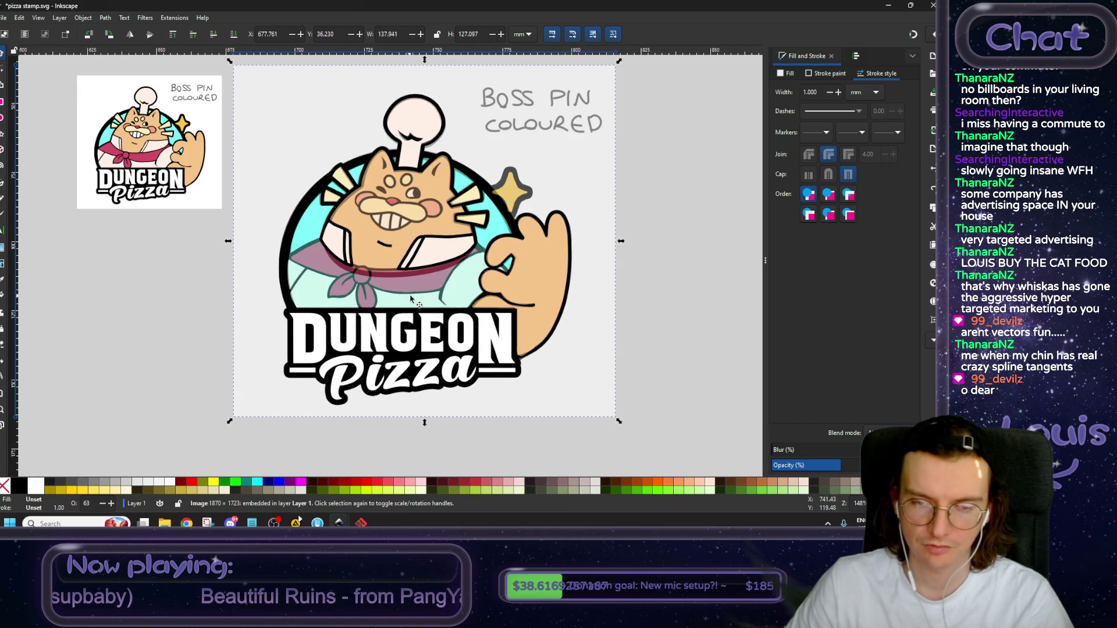
scroll(410, 298, up, 1)
scroll(425, 325, up, 2)
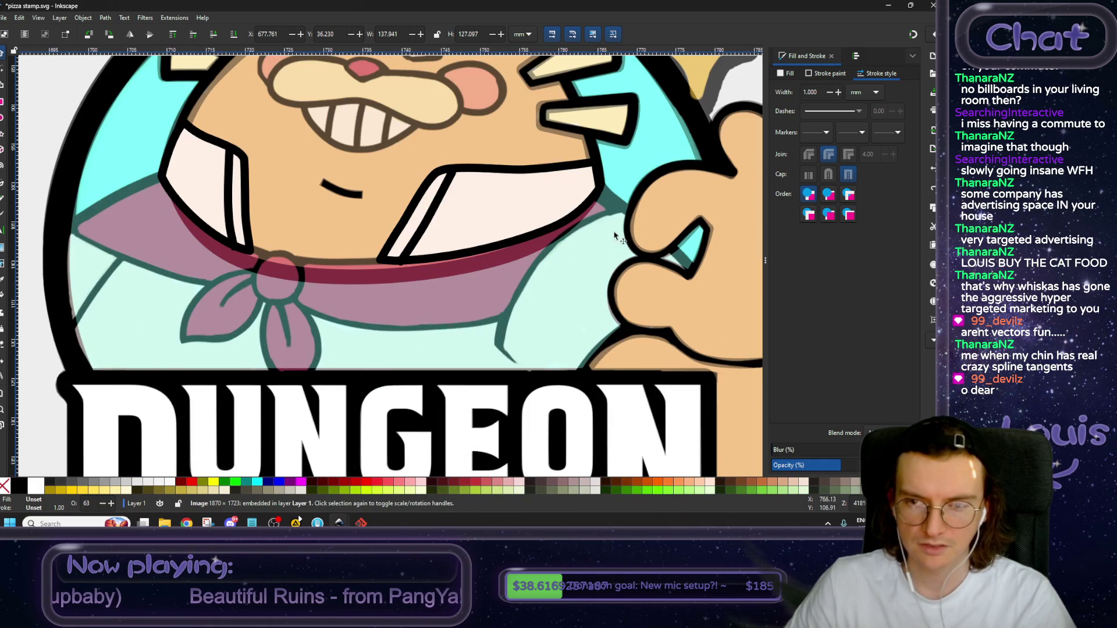
scroll(469, 374, down, 3)
scroll(407, 349, down, 1)
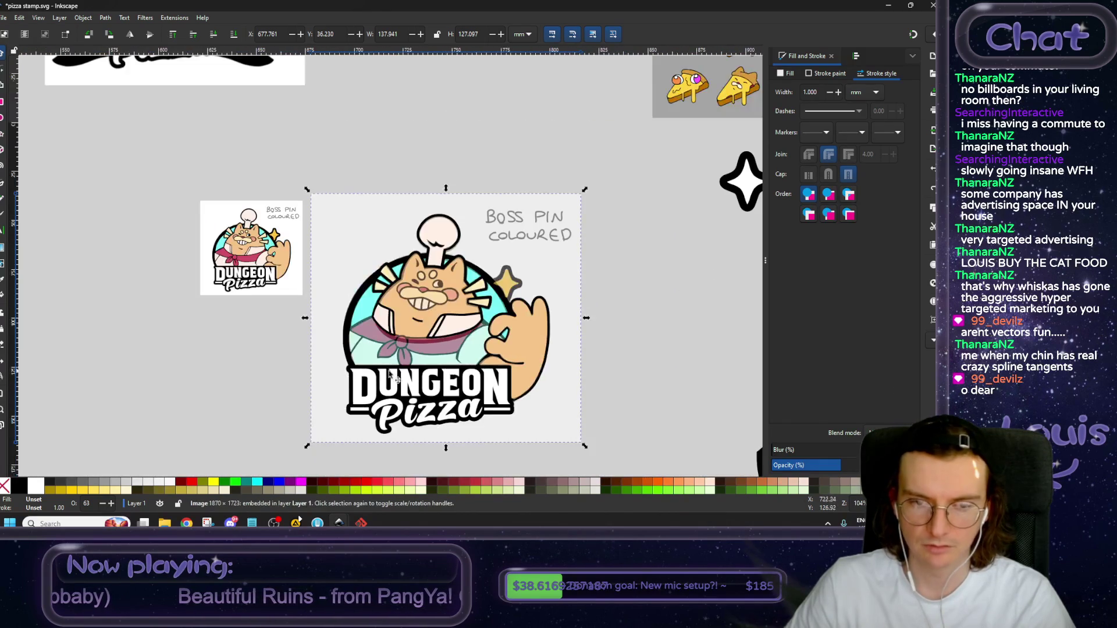
scroll(366, 333, left, 3)
scroll(366, 333, left, 1)
scroll(366, 333, left, 4)
drag(365, 302, 610, 233)
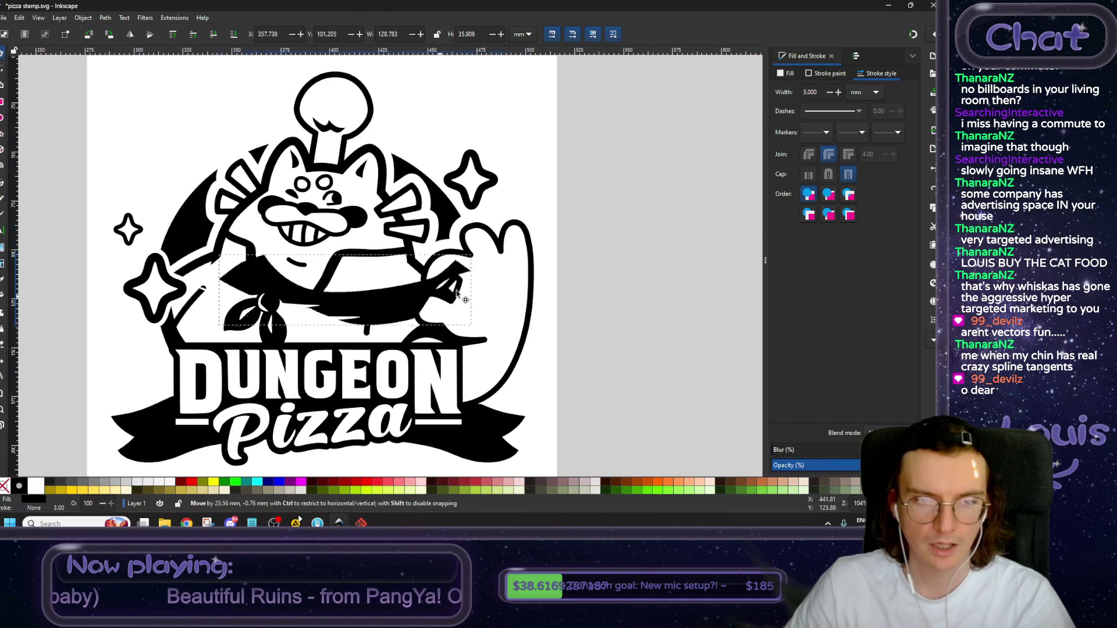
Move the black scarf shape onto the coloured pin and raise it above the pin image.
key(Escape)
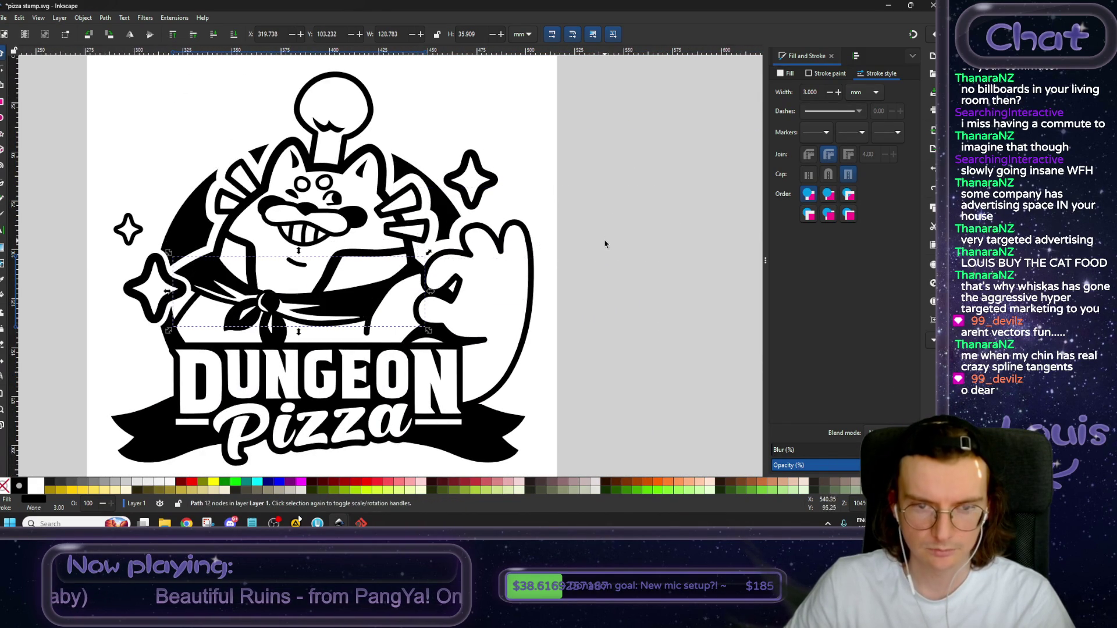
drag(324, 278, 508, 268)
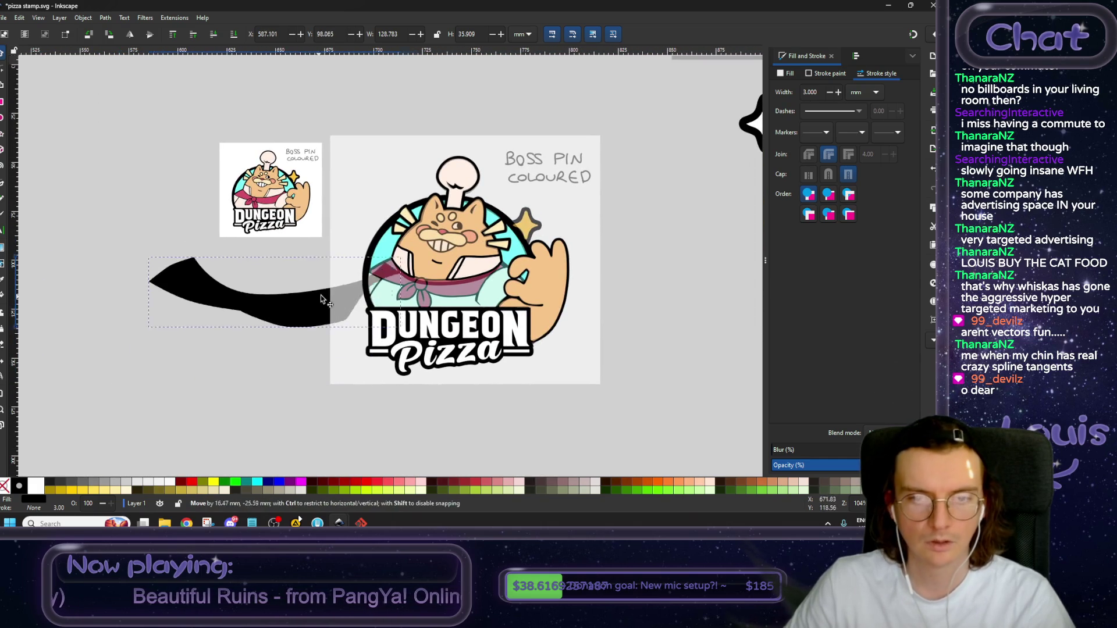
drag(508, 269, 323, 276)
click(172, 35)
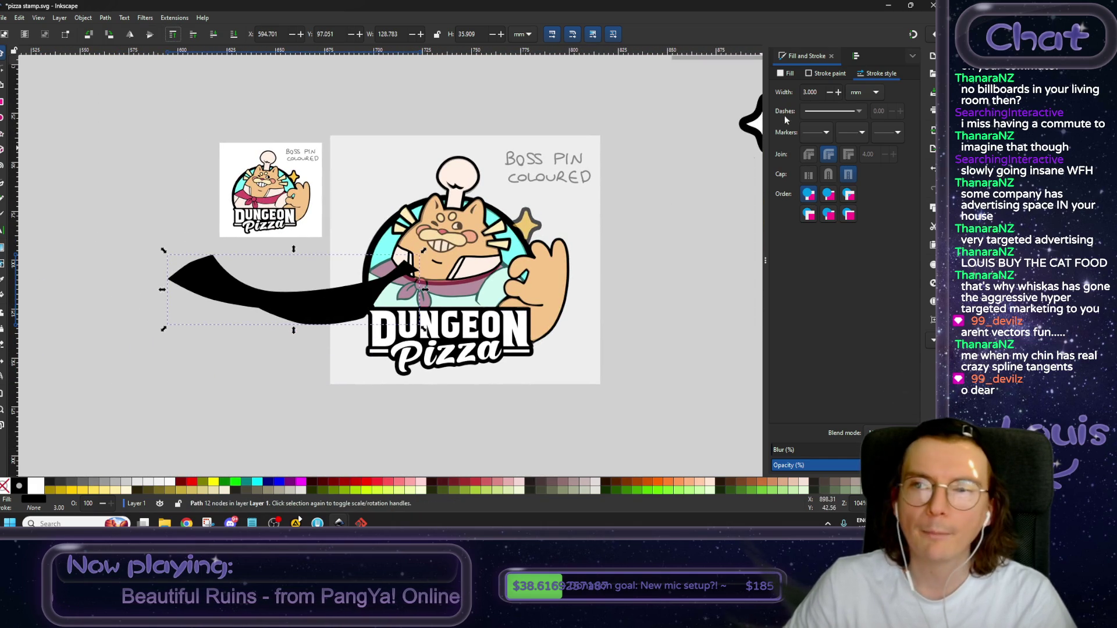
Fill the scarf with pink sampled from the pin and give it a solid black outline.
click(786, 74)
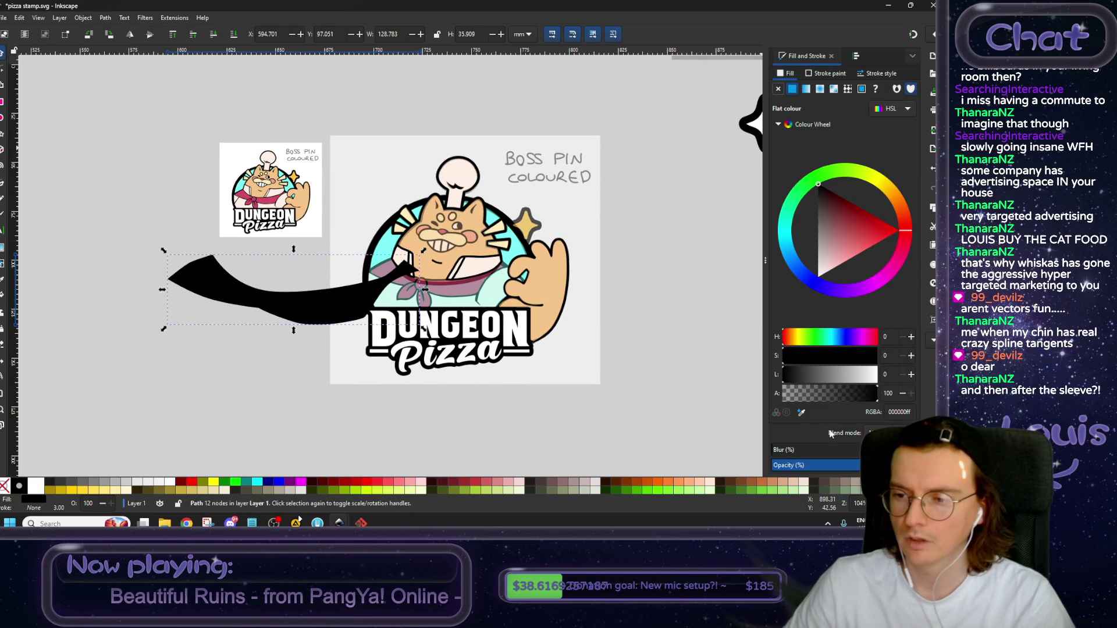
click(802, 413)
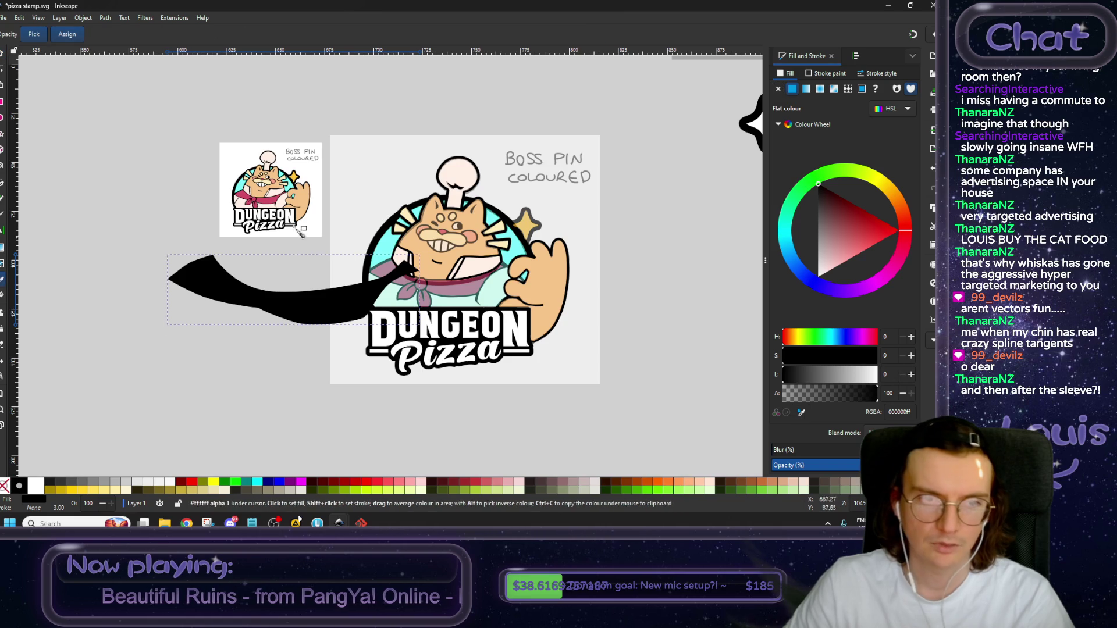
click(269, 203)
click(824, 74)
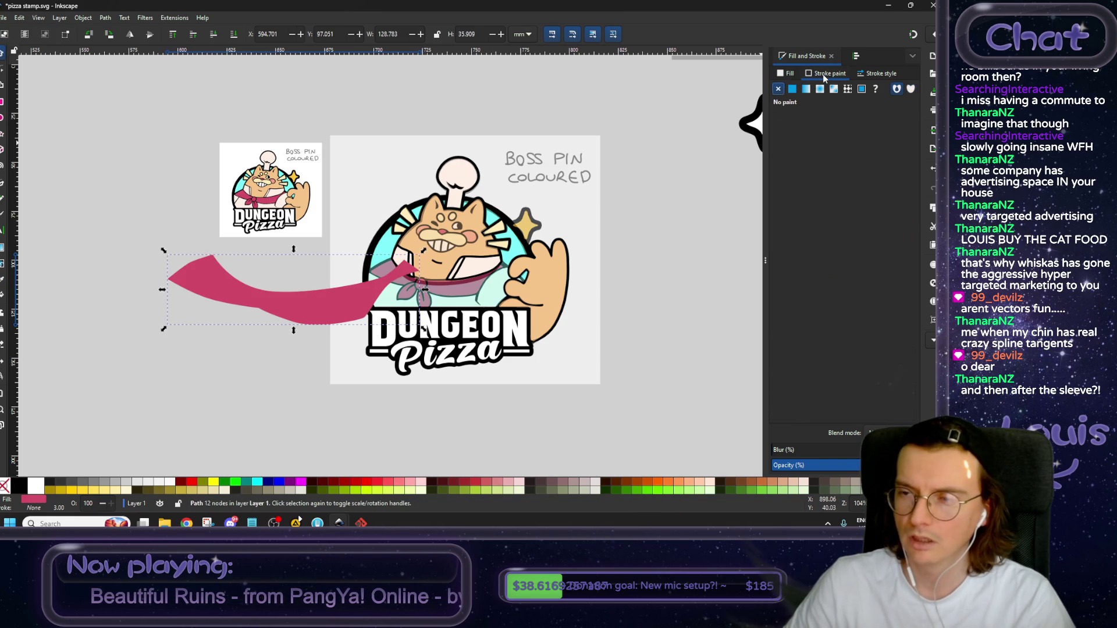
click(792, 89)
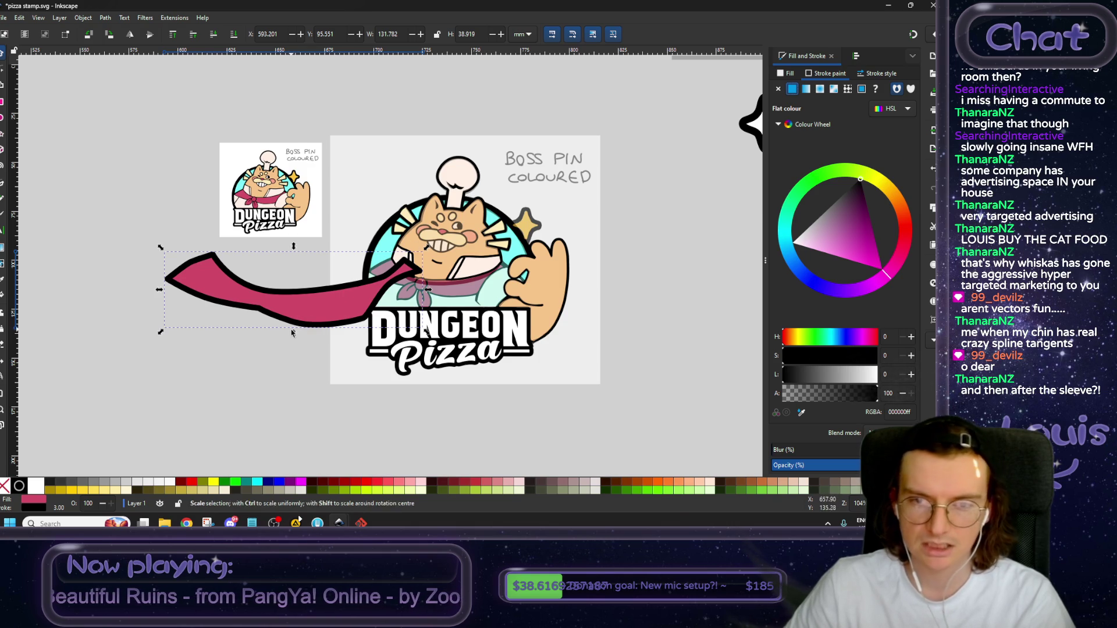
Fit the scarf on the neck at 75.385 × 22.263 mm and lower it one level.
ctrl+scroll(294, 332, up, 2)
mouse_move(303, 300)
mouse_down()
mouse_move(507, 336)
mouse_move(540, 309)
mouse_up()
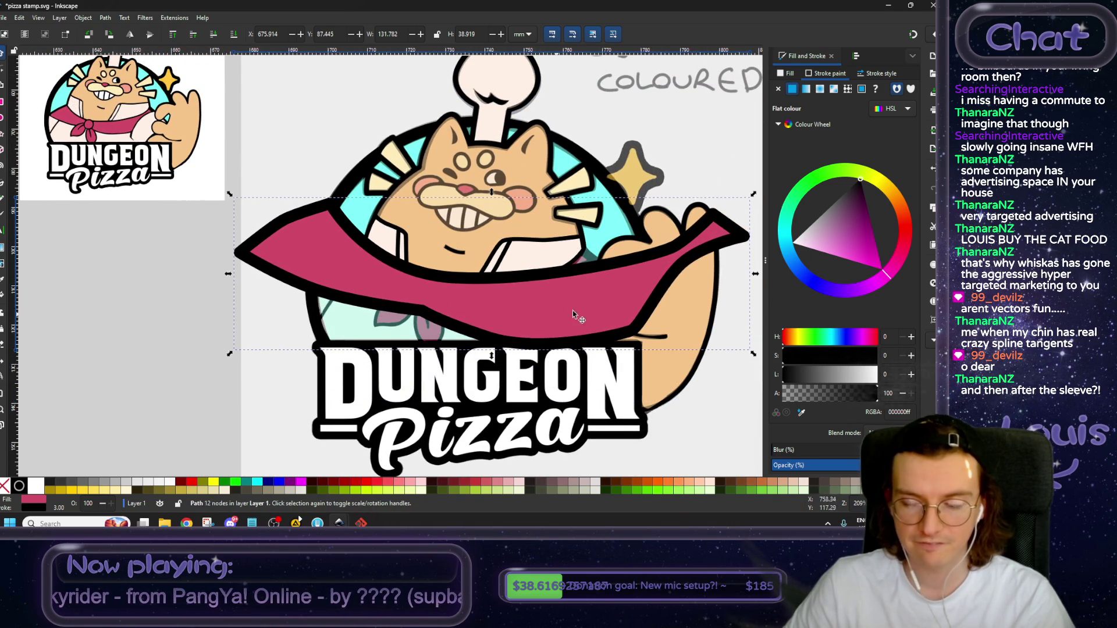
drag(753, 197, 686, 234)
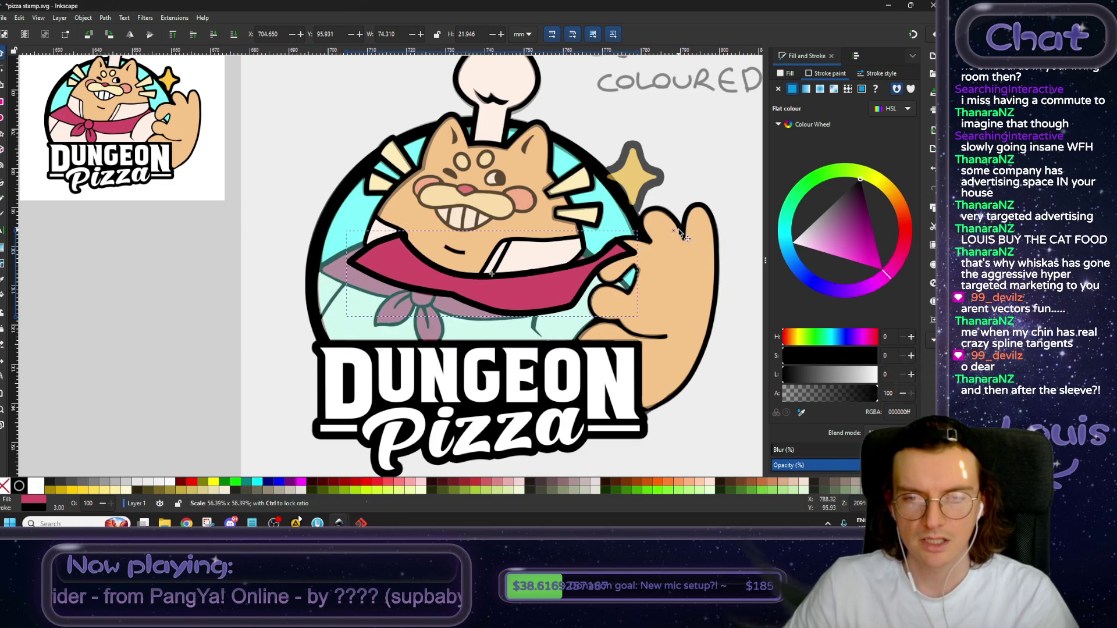
drag(509, 294, 477, 303)
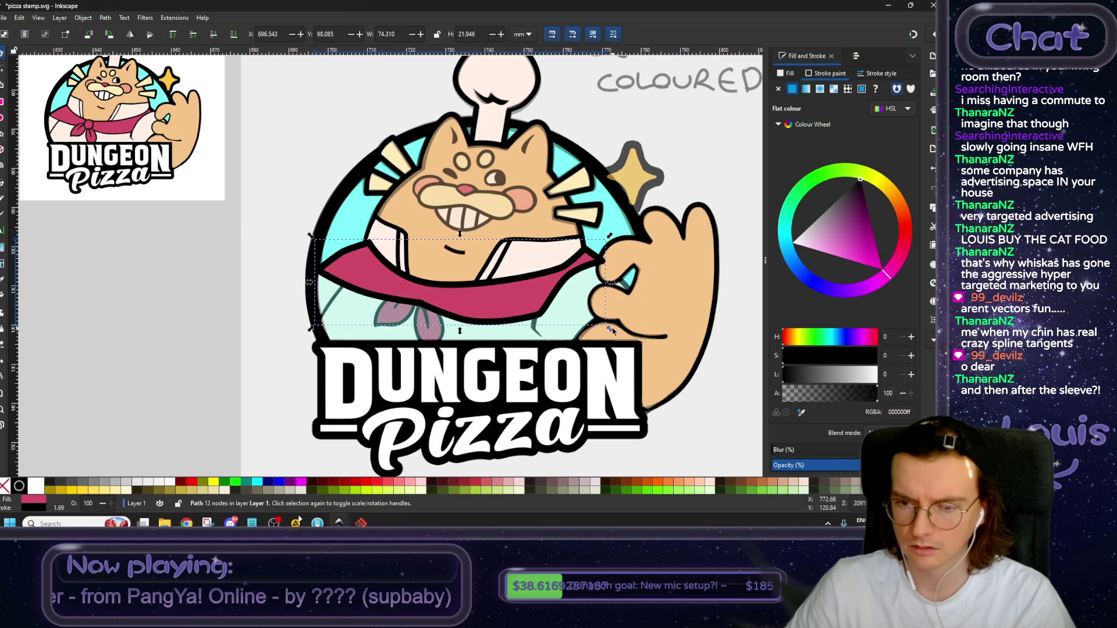
scroll(585, 316, up, 1)
drag(524, 288, 524, 289)
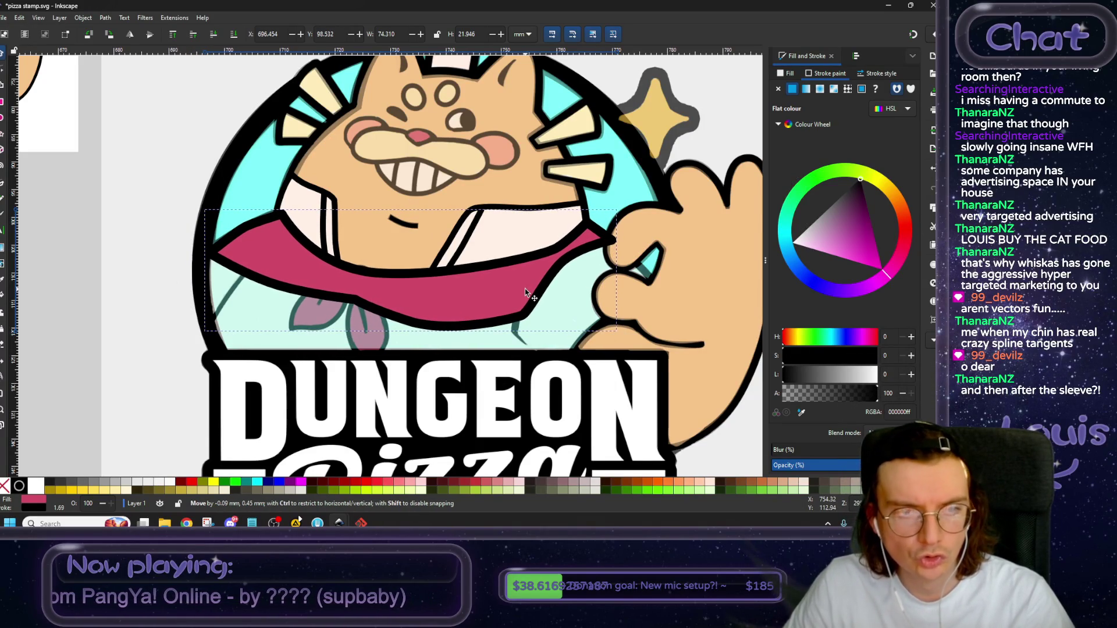
drag(205, 332, 196, 342)
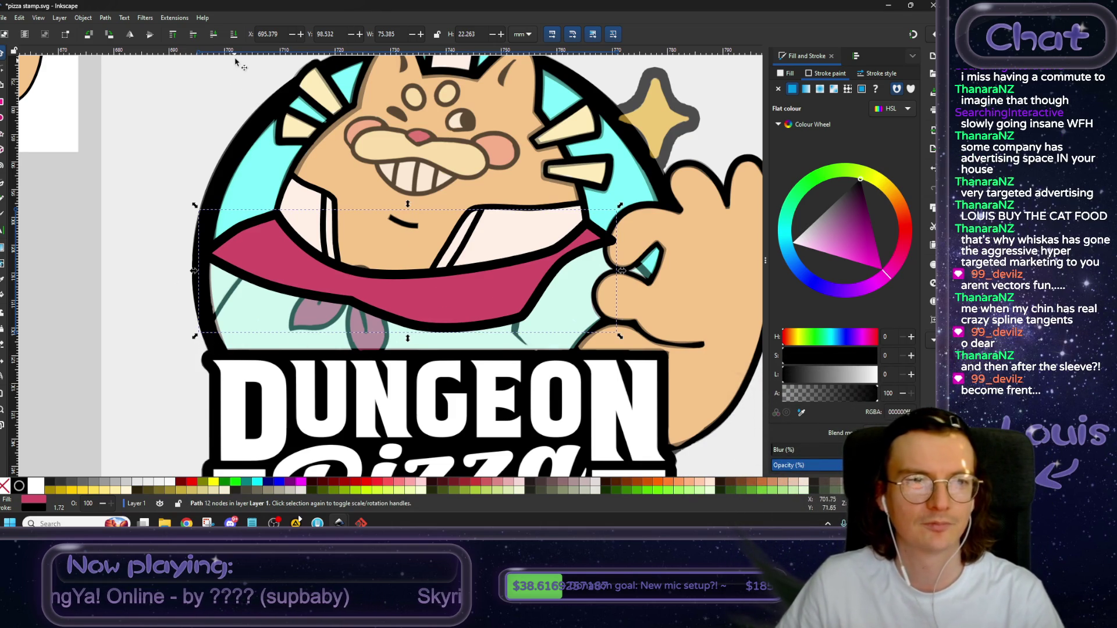
click(214, 35)
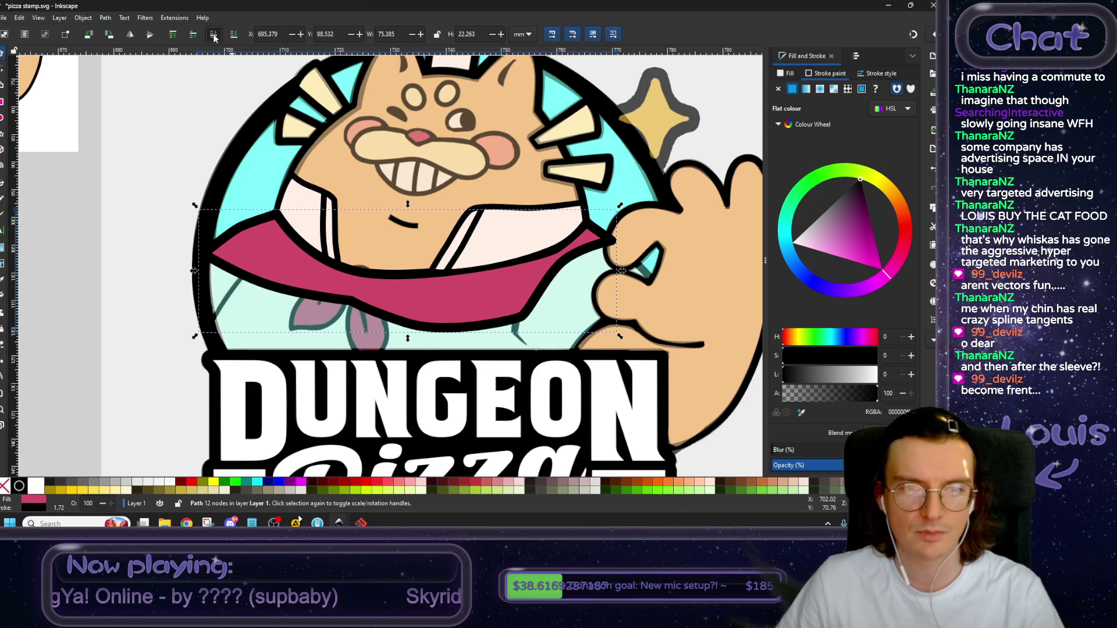
Lower the scarf beneath the knot and leaves, then reshape its edge near the knot and raise its lower edge.
click(214, 35)
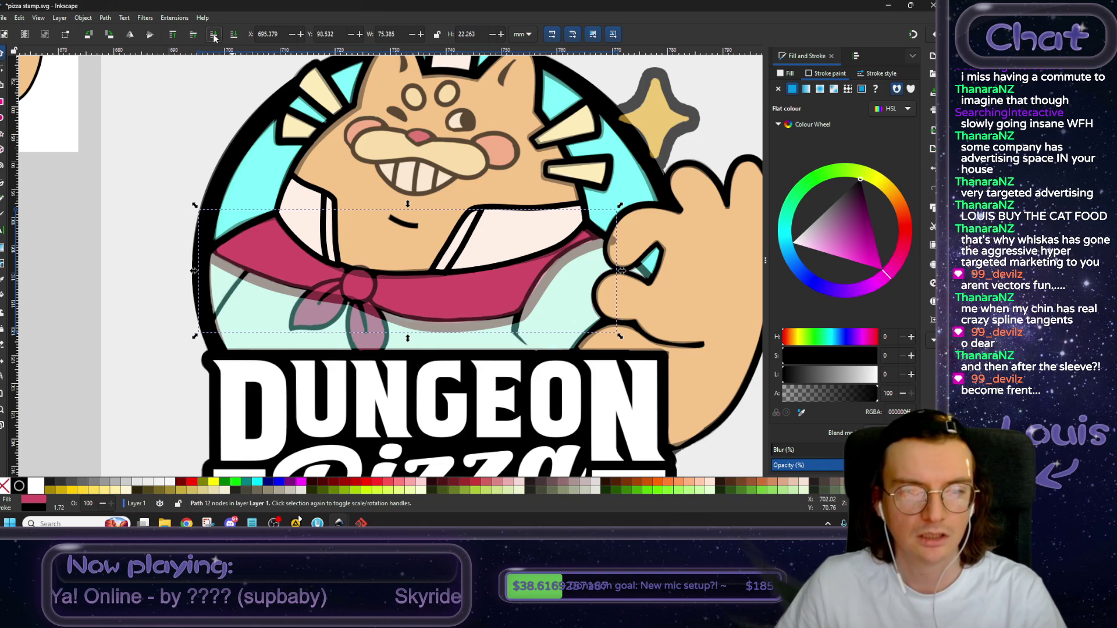
click(2, 73)
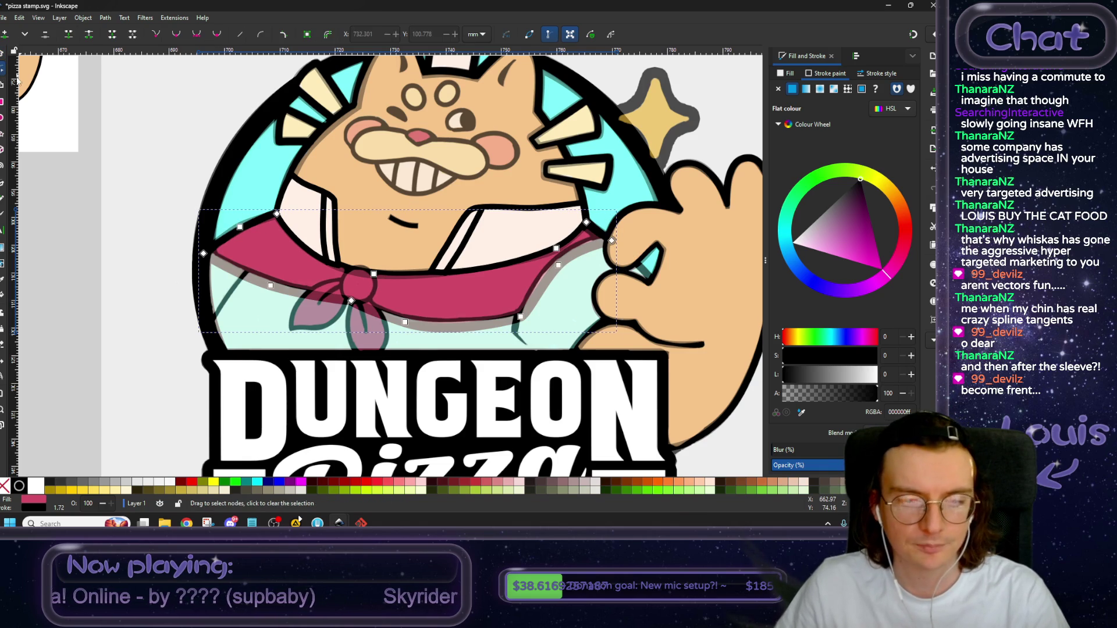
ctrl+scroll(347, 325, up, 2)
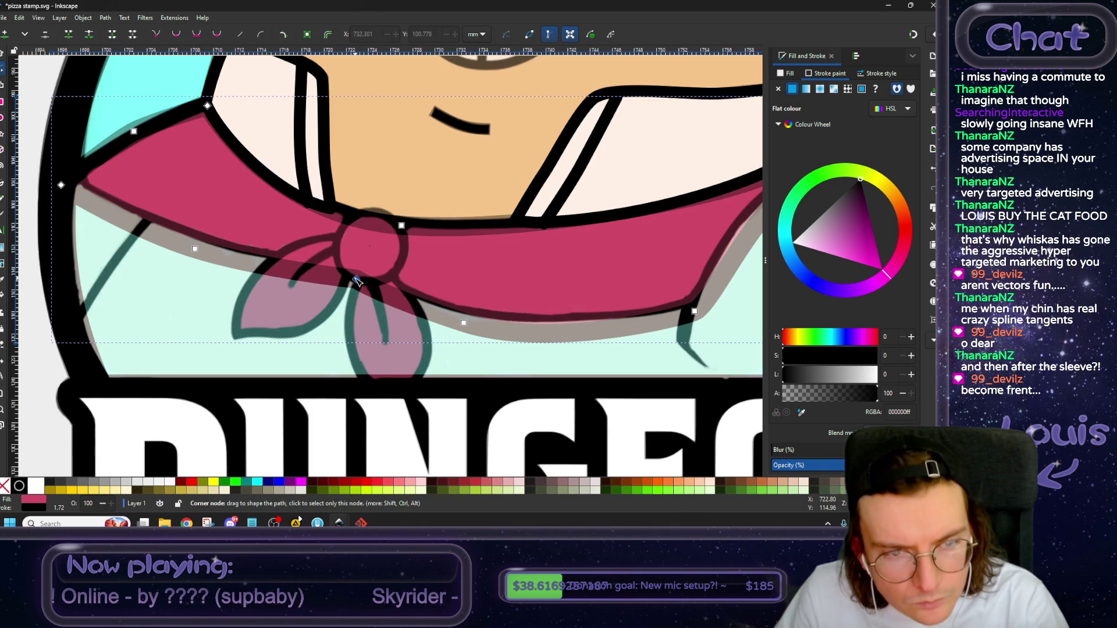
drag(358, 281, 366, 261)
drag(463, 324, 464, 308)
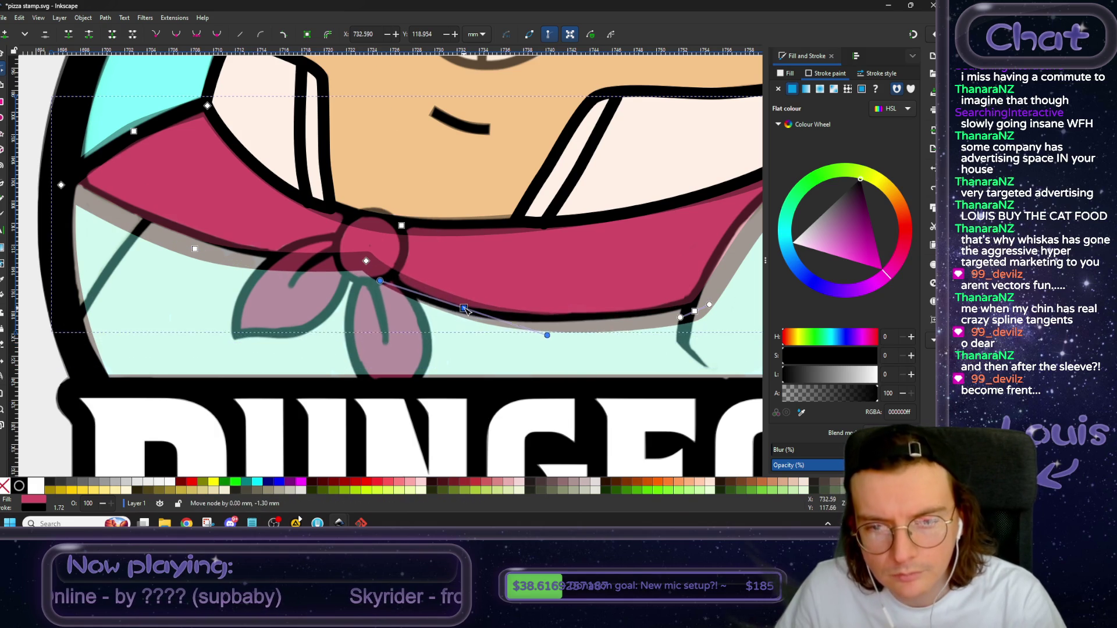
drag(547, 335, 534, 326)
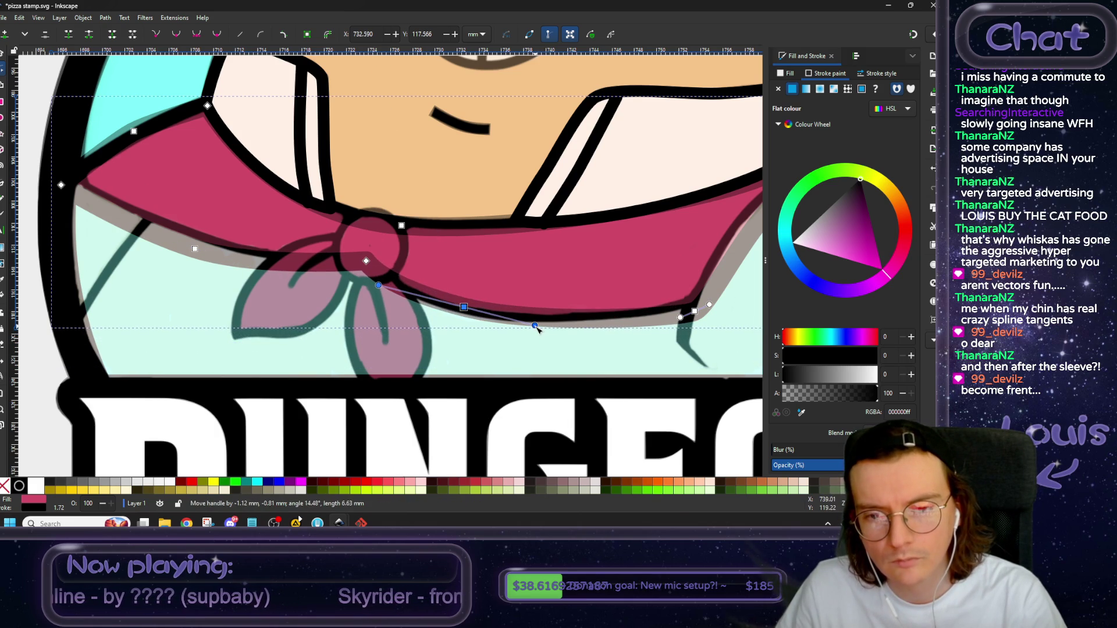
Move and smooth the nodes at the scarf's right end.
scroll(535, 329, right, 6)
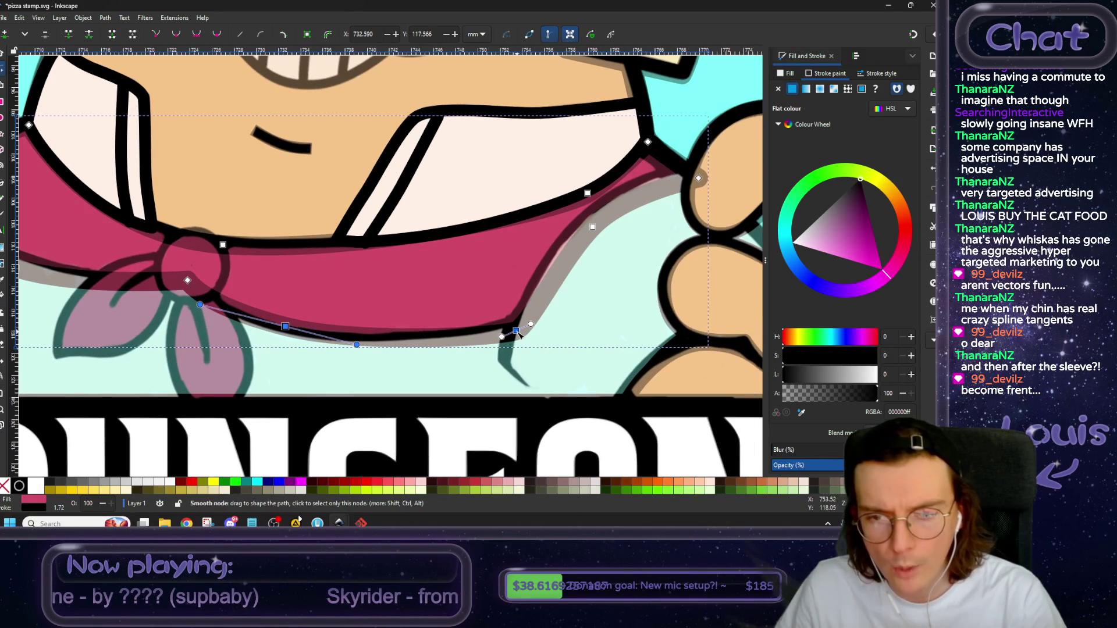
scroll(535, 310, up, 1)
scroll(535, 310, up, 1)
scroll(535, 310, up, 1)
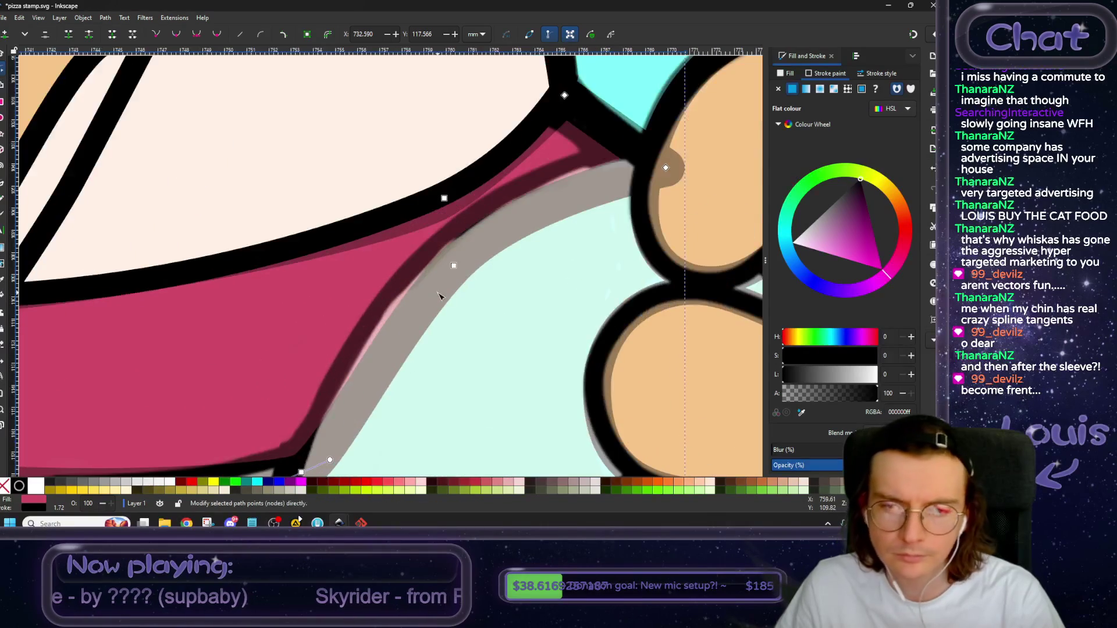
drag(444, 197, 436, 190)
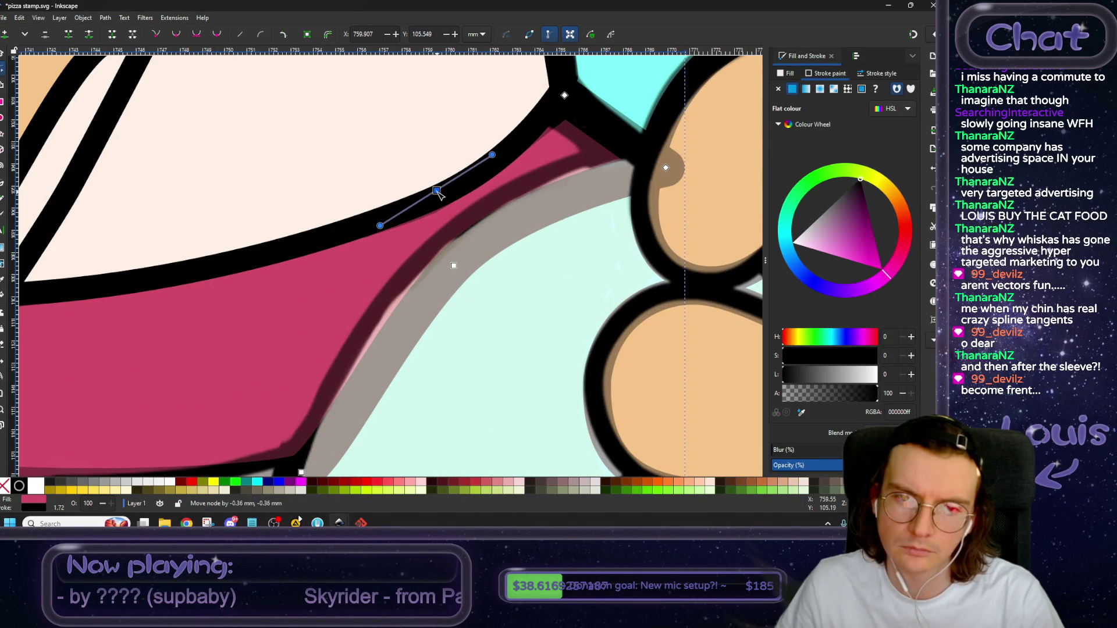
drag(491, 154, 498, 158)
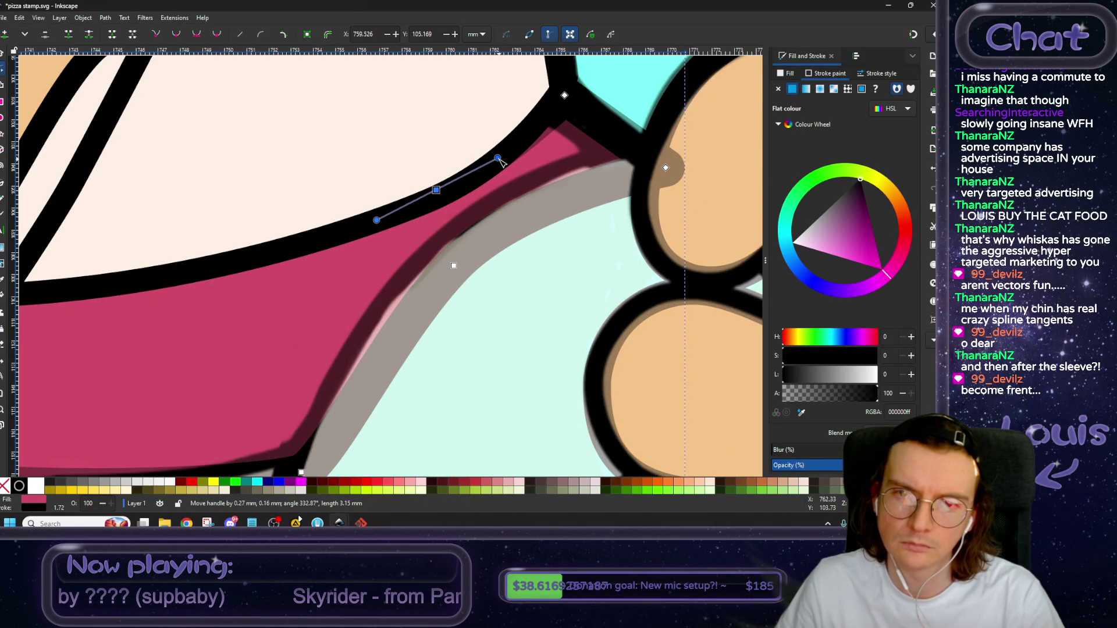
Lift the scarf's lower-left edge and bend its top-left edge along the collar.
scroll(448, 215, down, 3)
scroll(363, 310, left, 3)
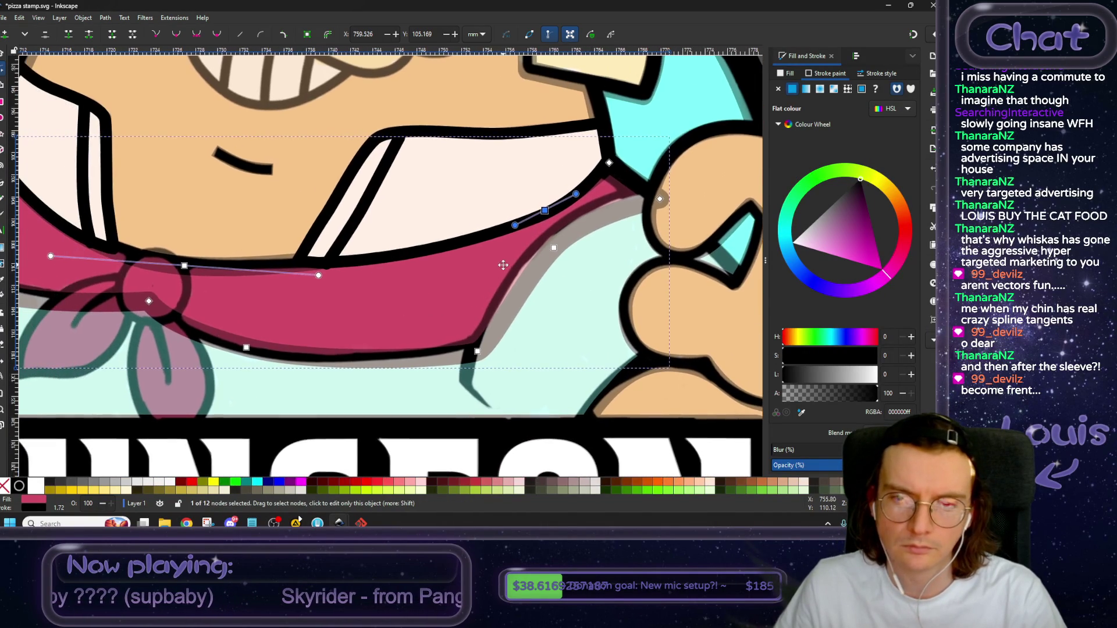
scroll(369, 311, left, 5)
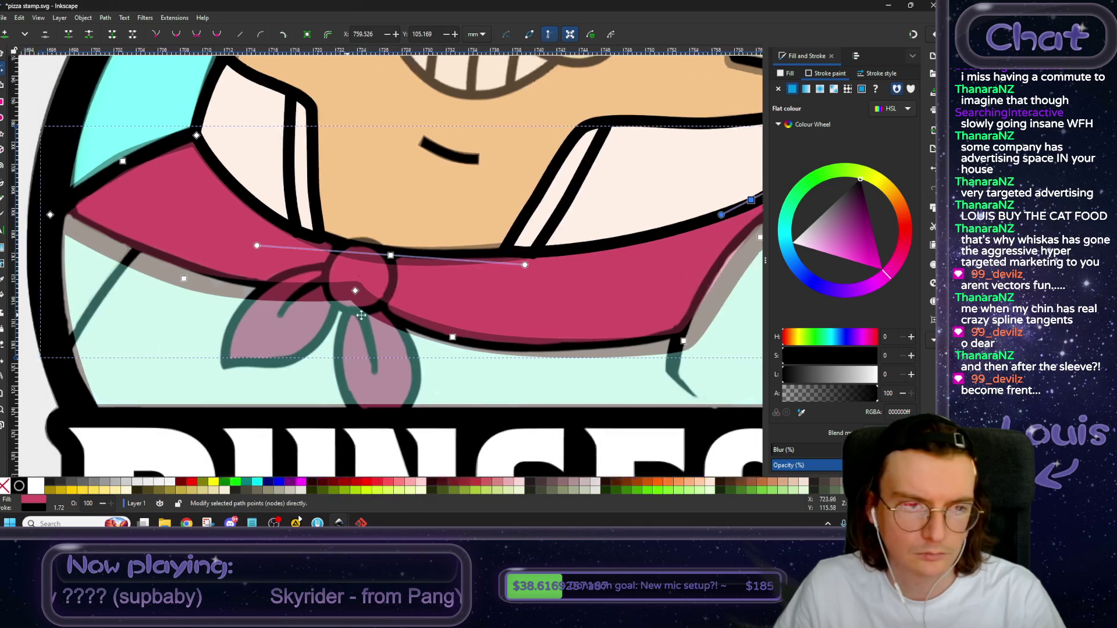
scroll(464, 333, left, 3)
scroll(397, 296, right, 3)
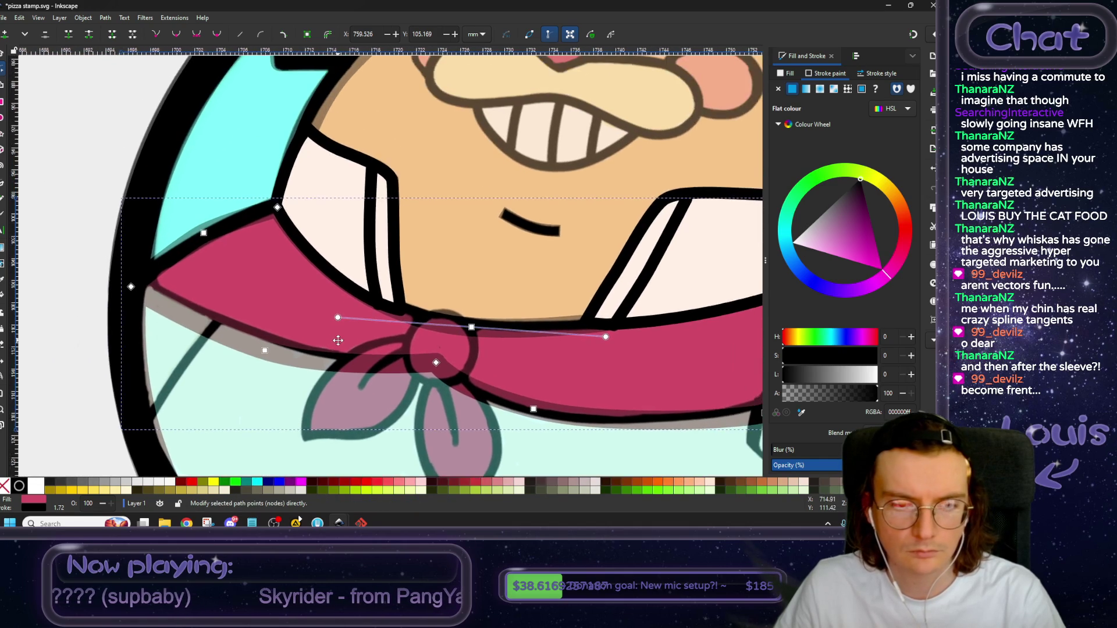
scroll(296, 304, left, 2)
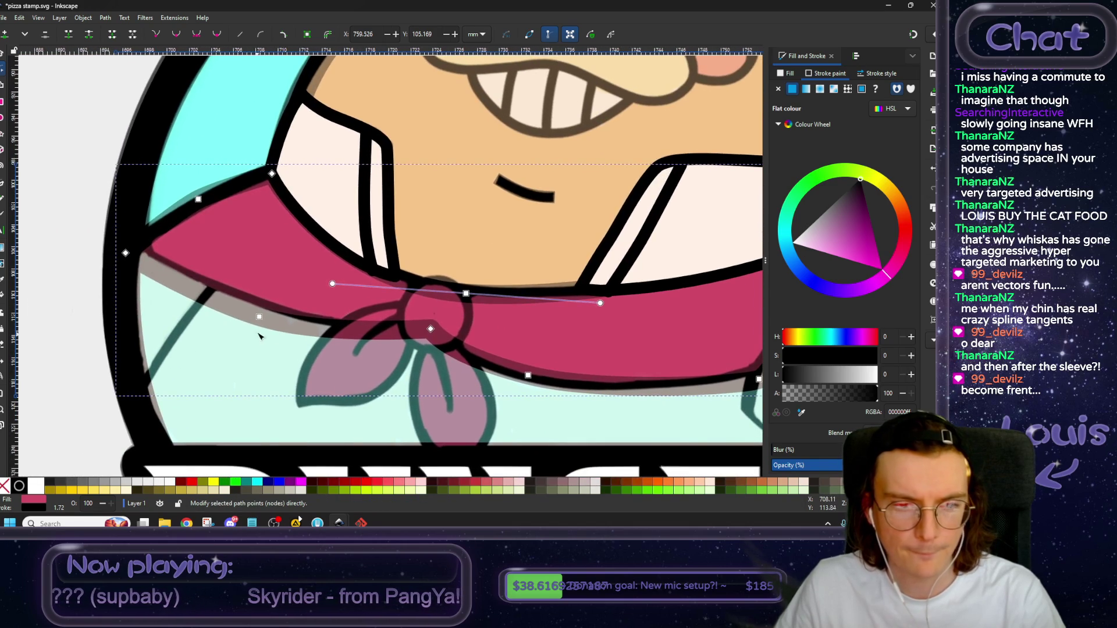
drag(261, 321, 261, 313)
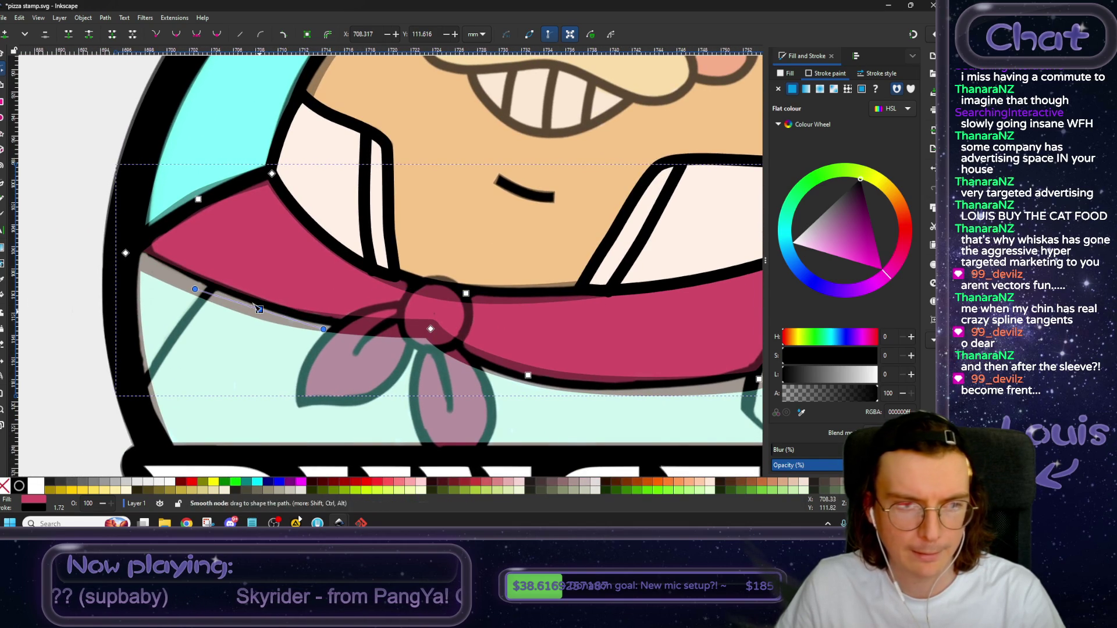
drag(123, 254, 129, 248)
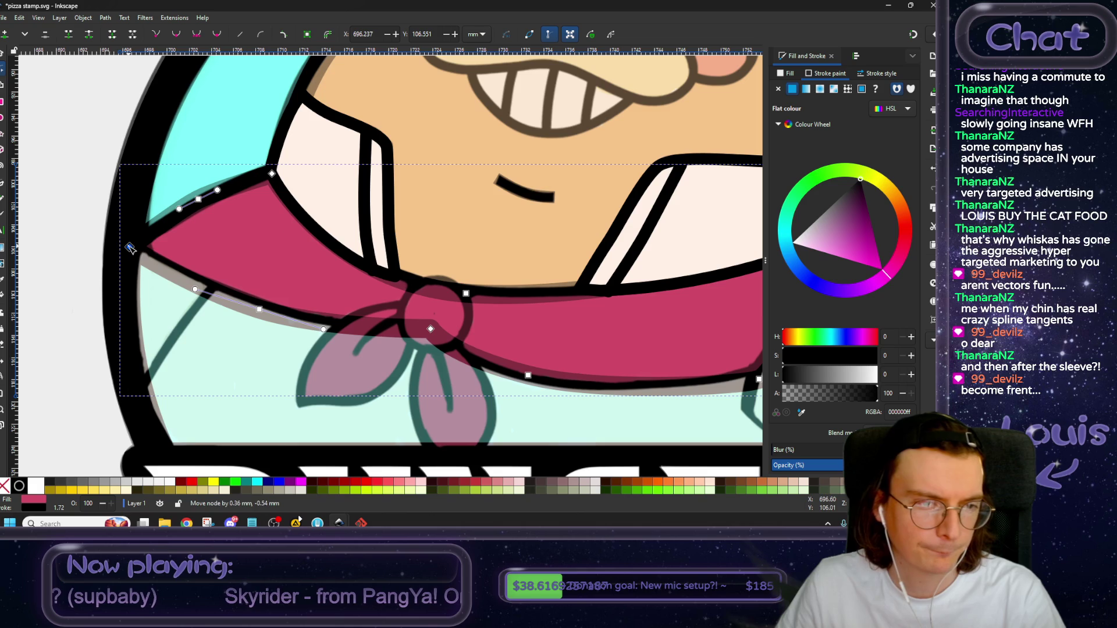
click(198, 200)
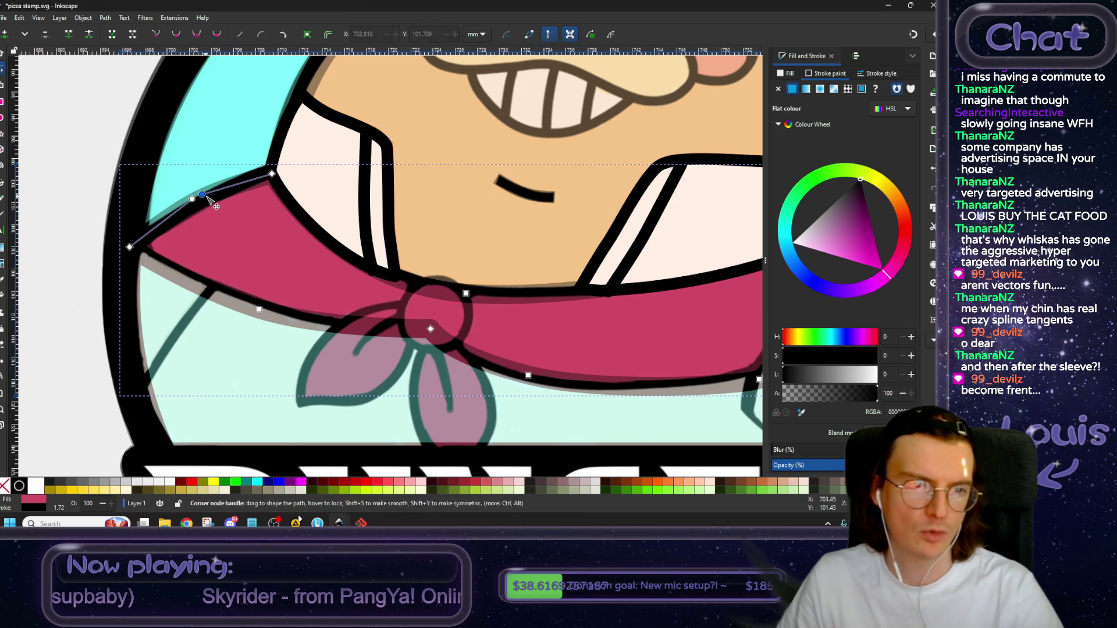
scroll(211, 196, up, 1)
scroll(207, 196, up, 1)
drag(206, 195, 133, 247)
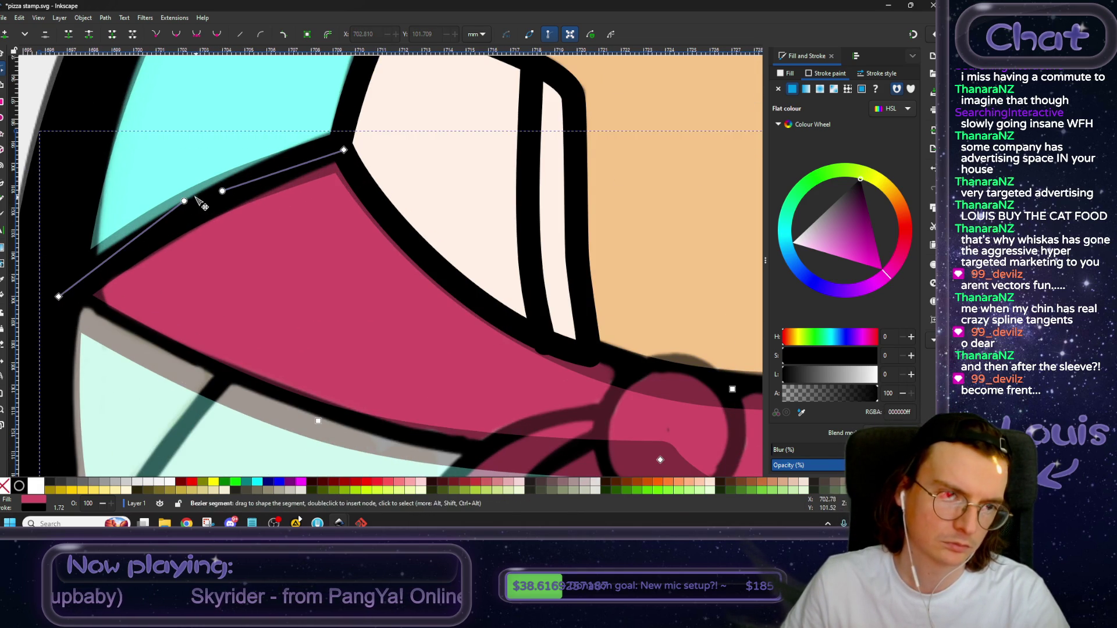
Pan across the scarf to review the reshaped outline.
scroll(132, 247, down, 2)
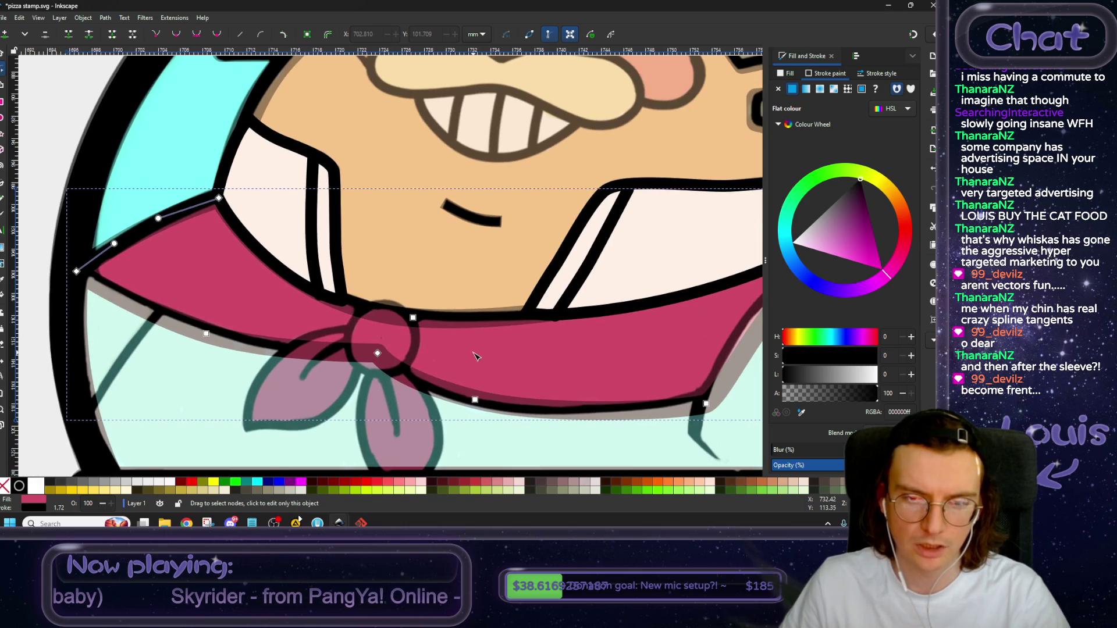
drag(475, 356, 349, 300)
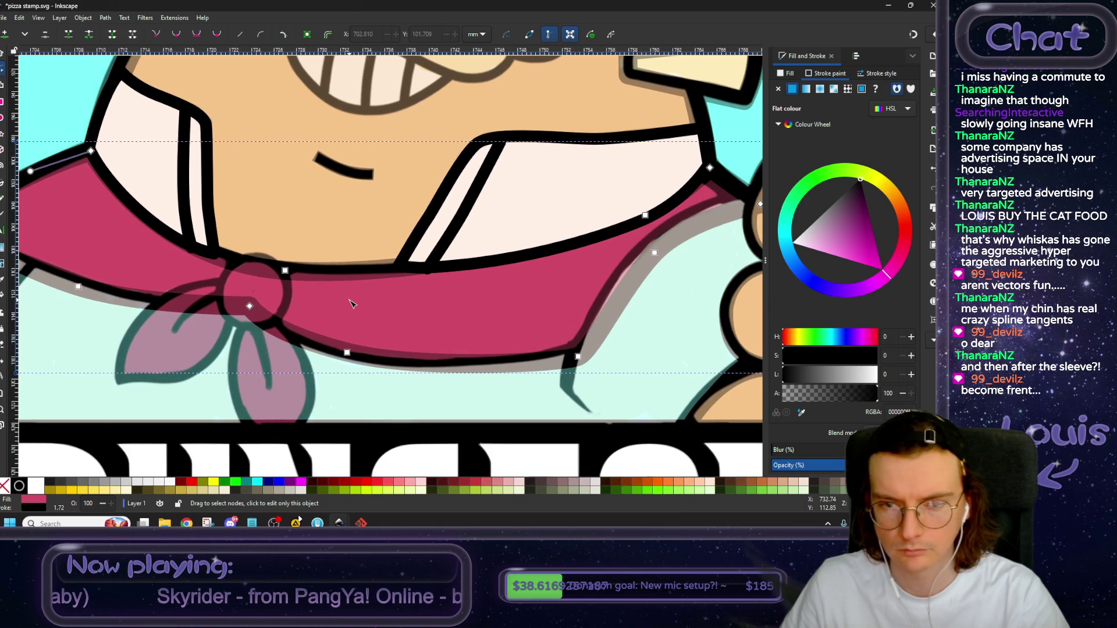
drag(395, 317, 427, 303)
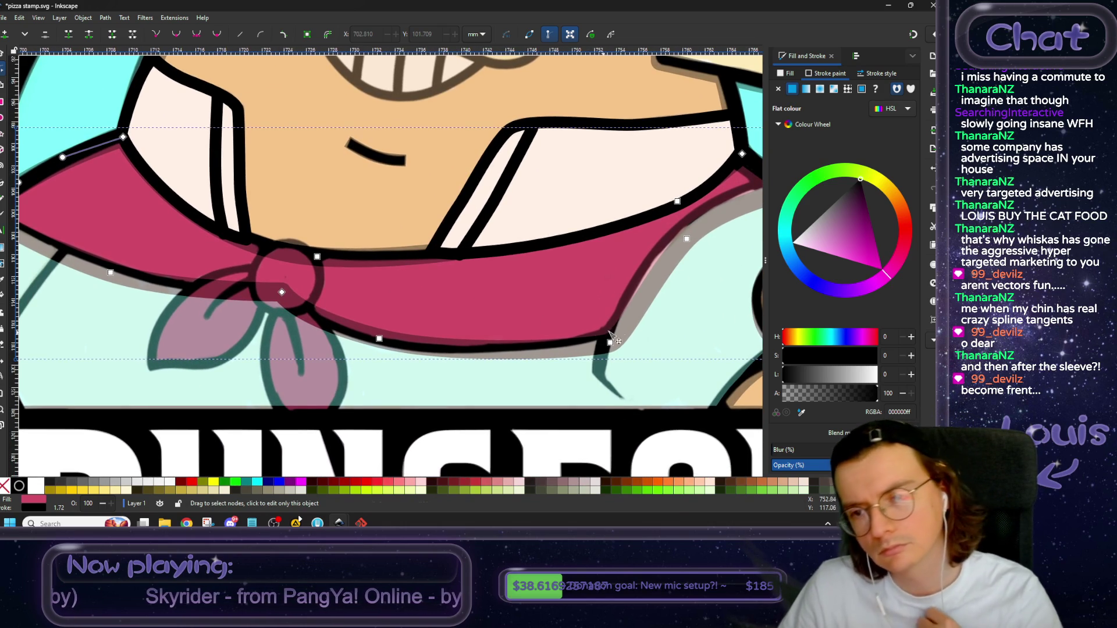
scroll(610, 336, right, 5)
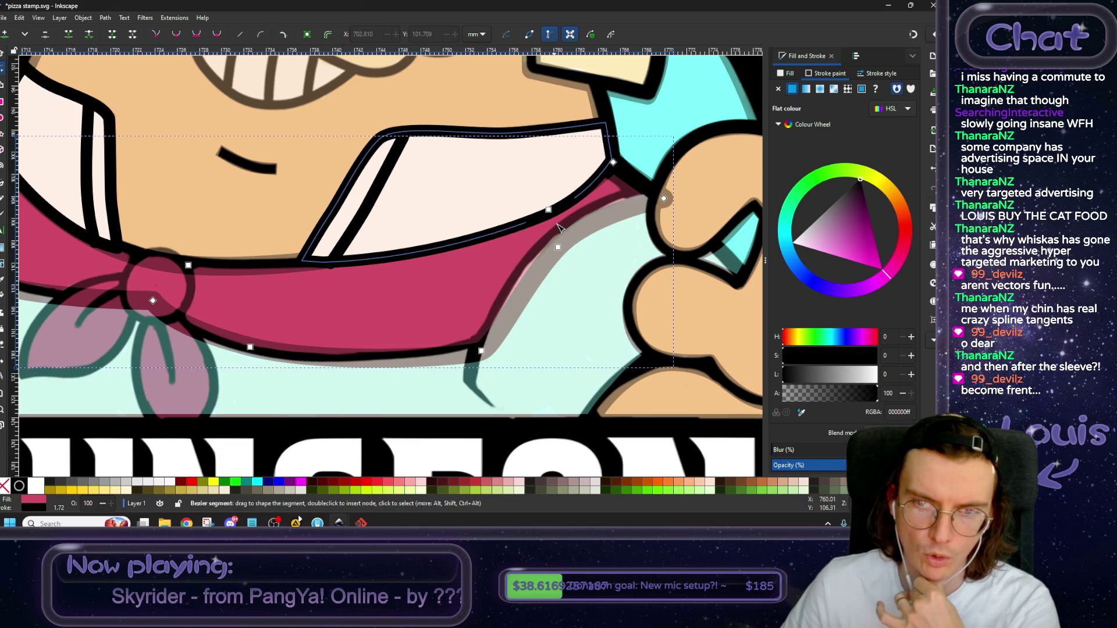
mouse_move(466, 297)
mouse_down()
mouse_move(348, 334)
mouse_move(550, 226)
mouse_up()
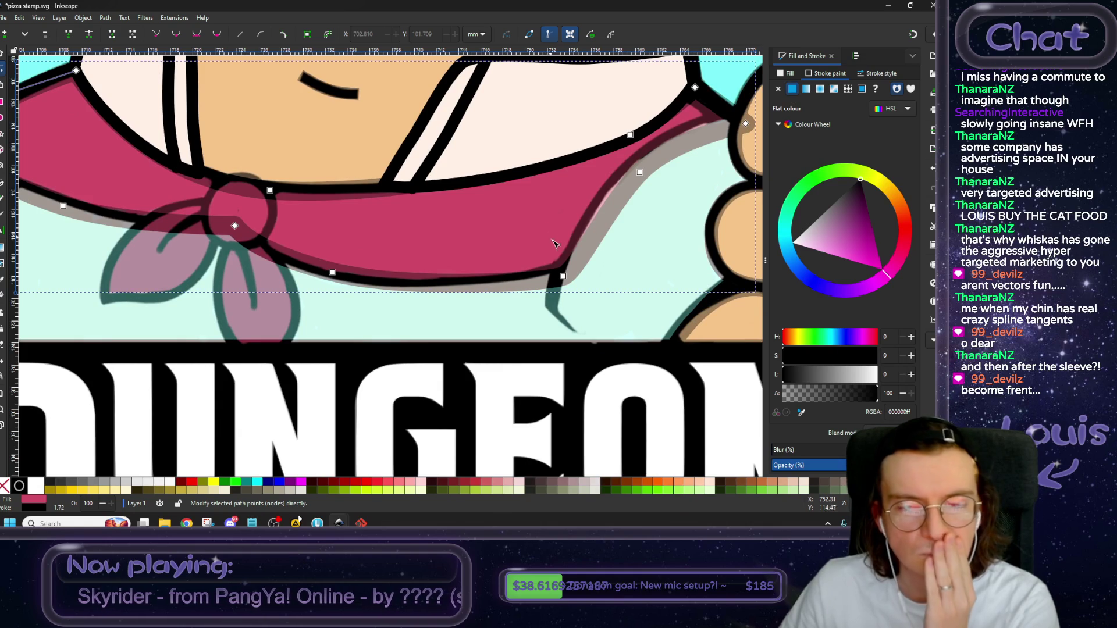
scroll(517, 278, right, 3)
scroll(500, 295, down, 1)
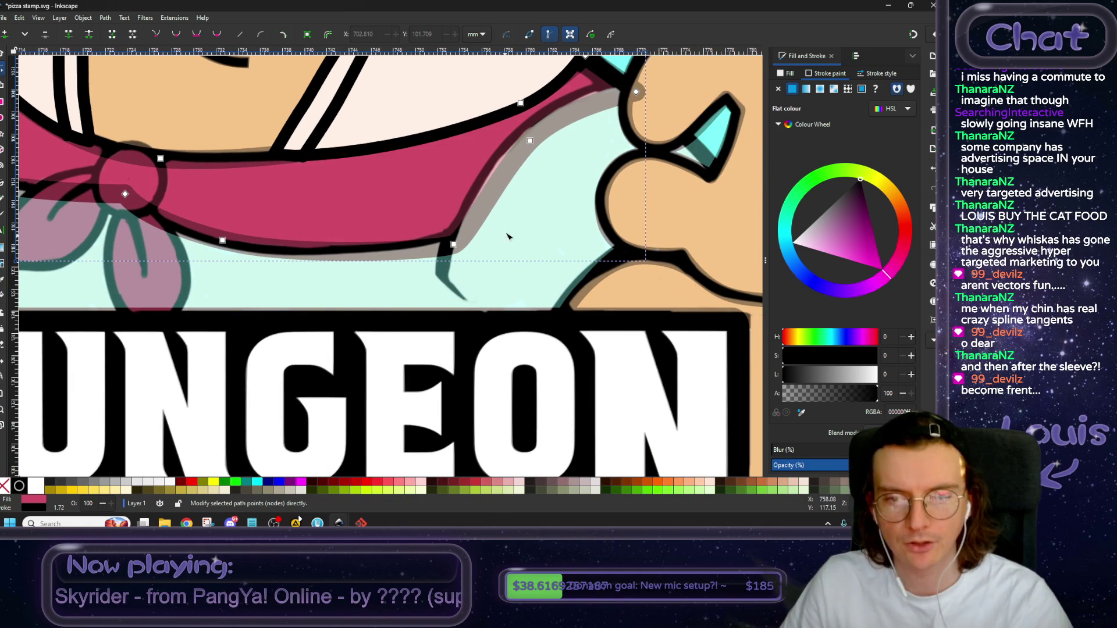
scroll(512, 231, down, 5)
scroll(264, 262, right, 3)
scroll(265, 262, up, 5)
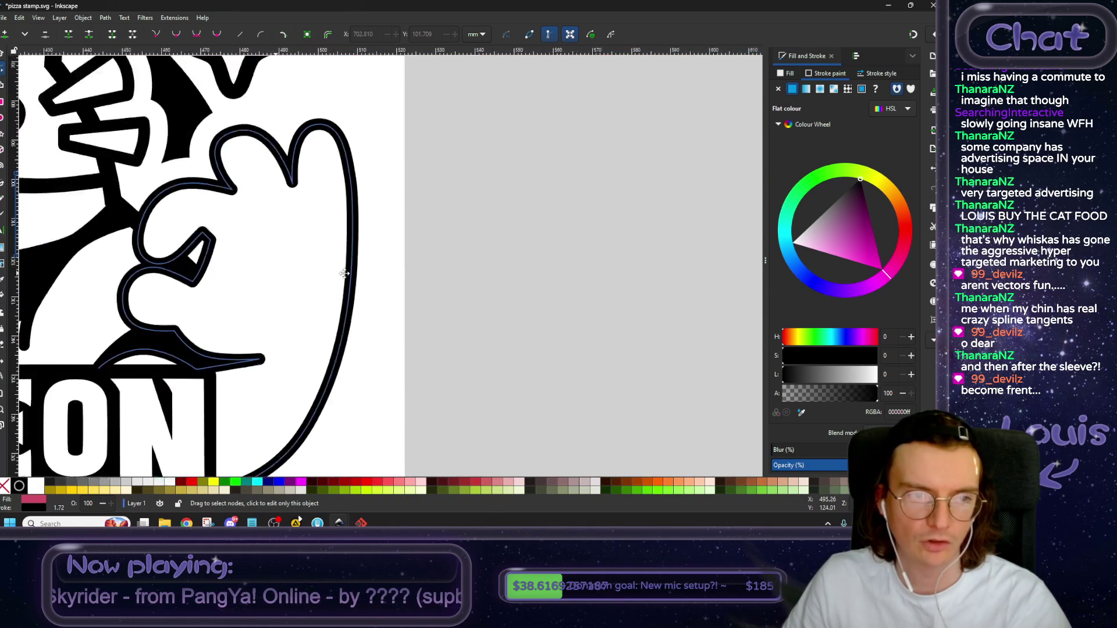
Select the neckerchief crease shape on the black-and-white logo and move it to the coloured pin.
scroll(534, 279, down, 3)
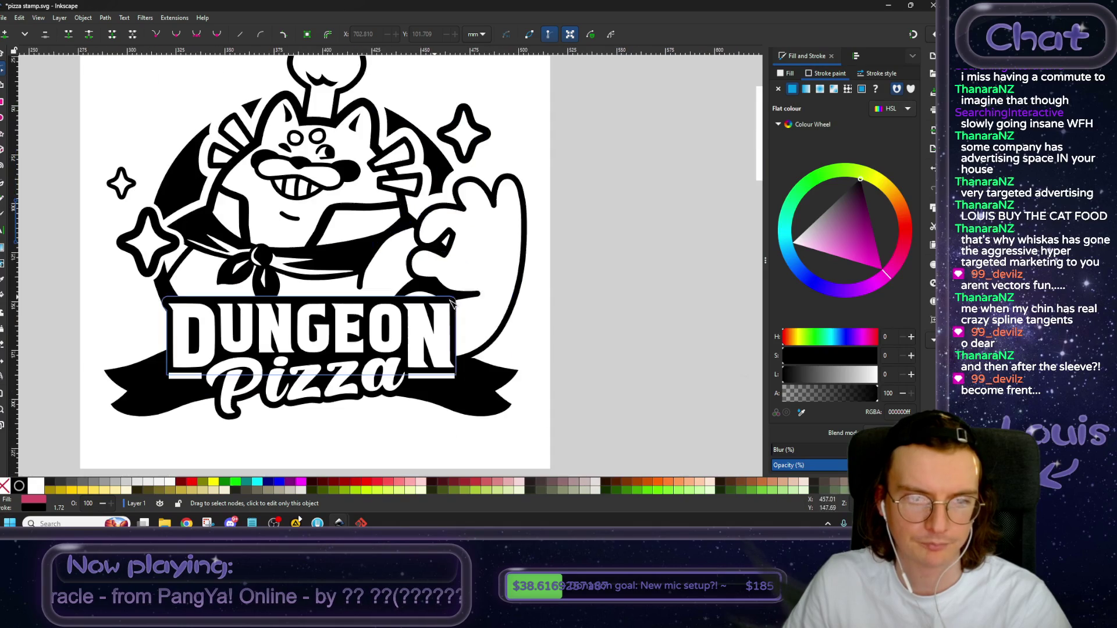
scroll(534, 279, down, 1)
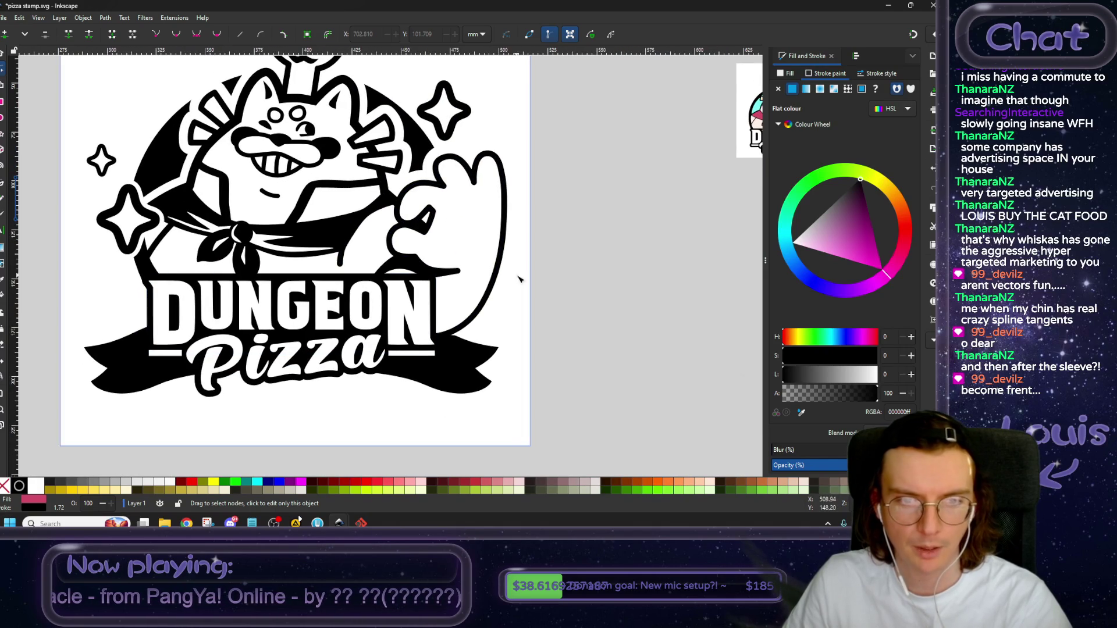
scroll(631, 269, right, 3)
scroll(523, 267, right, 7)
scroll(384, 276, up, 1)
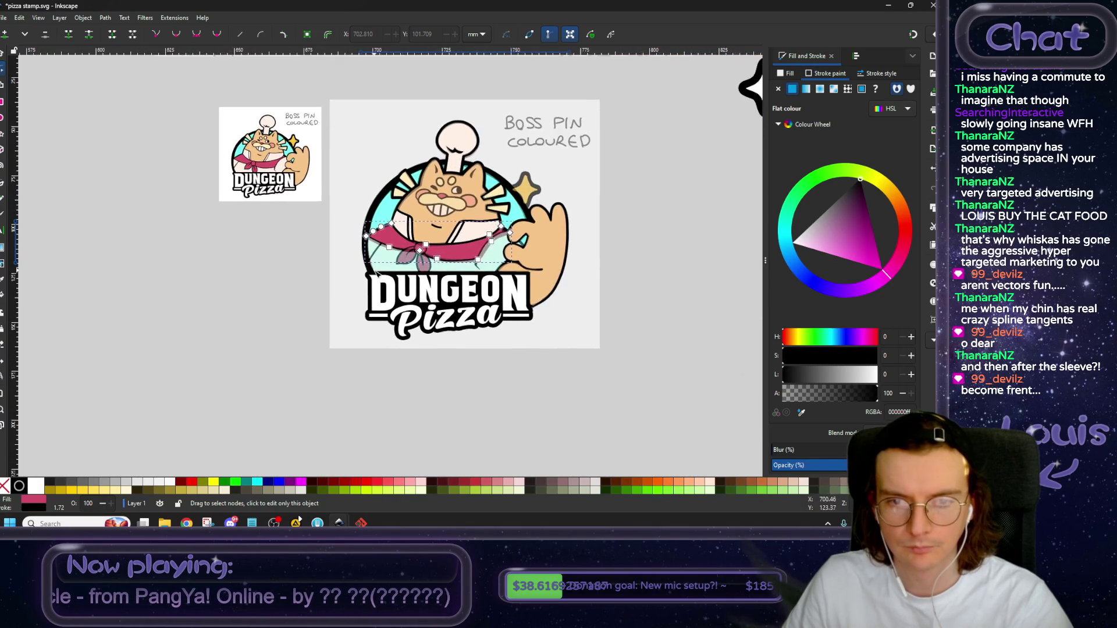
scroll(389, 271, up, 1)
scroll(395, 268, up, 1)
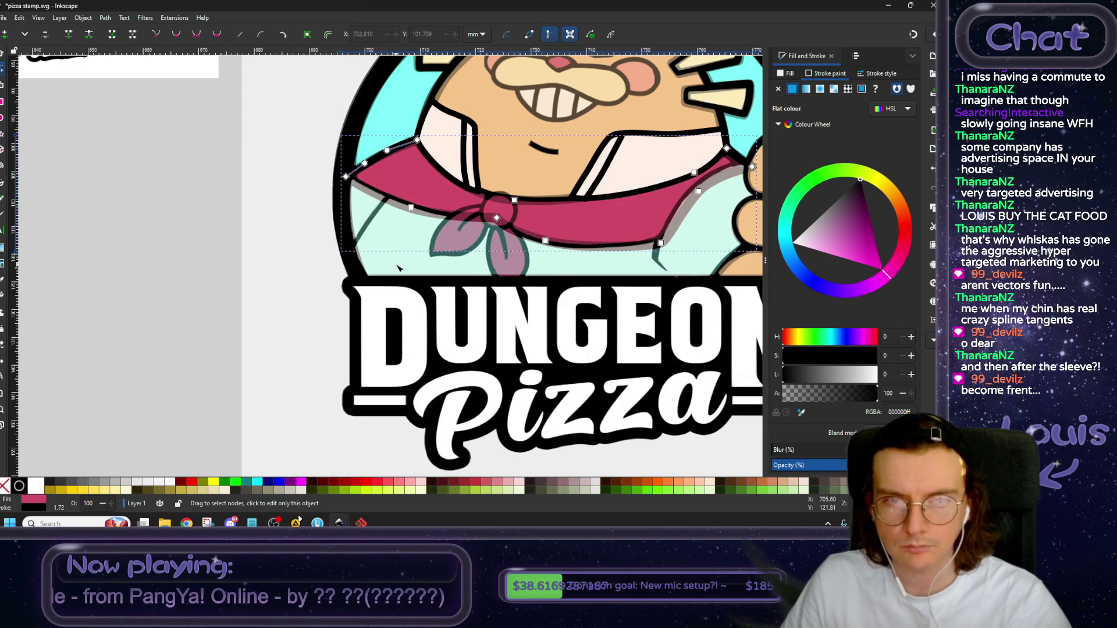
click(2, 54)
scroll(266, 219, down, 1)
scroll(311, 249, up, 1)
scroll(210, 293, down, 1)
scroll(223, 296, up, 1)
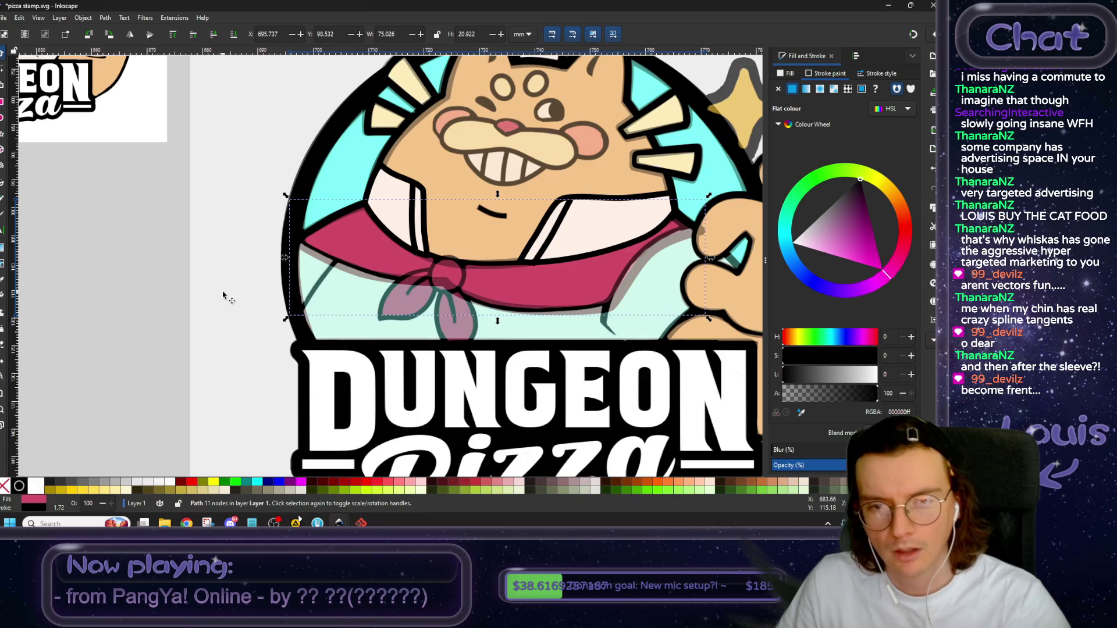
scroll(224, 294, down, 1)
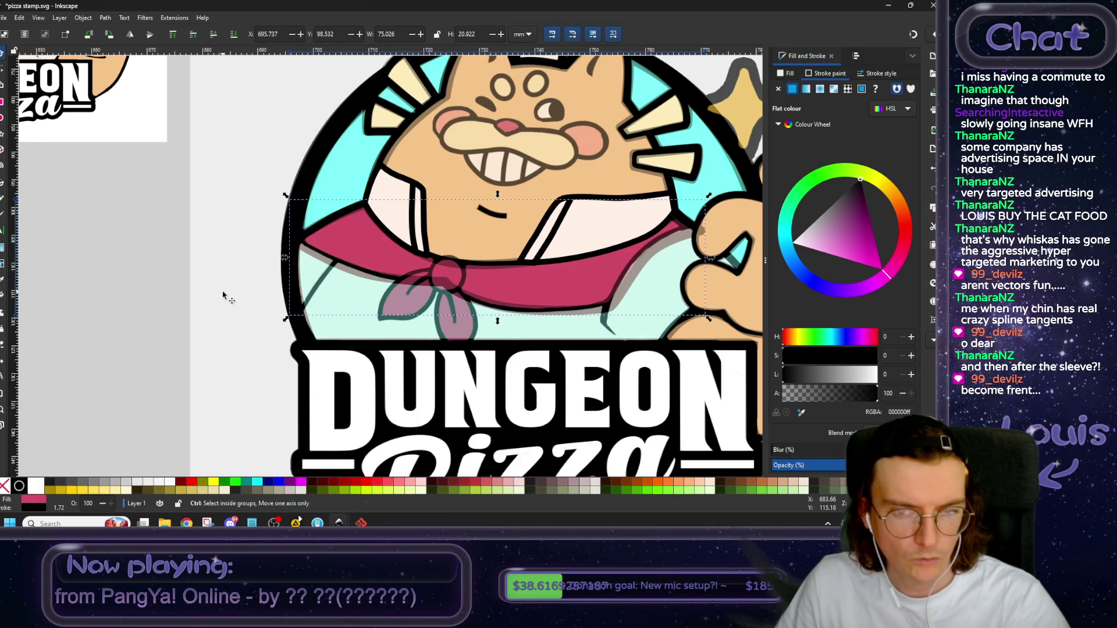
scroll(224, 294, down, 2)
scroll(408, 279, left, 5)
scroll(564, 268, left, 5)
scroll(564, 268, left, 1)
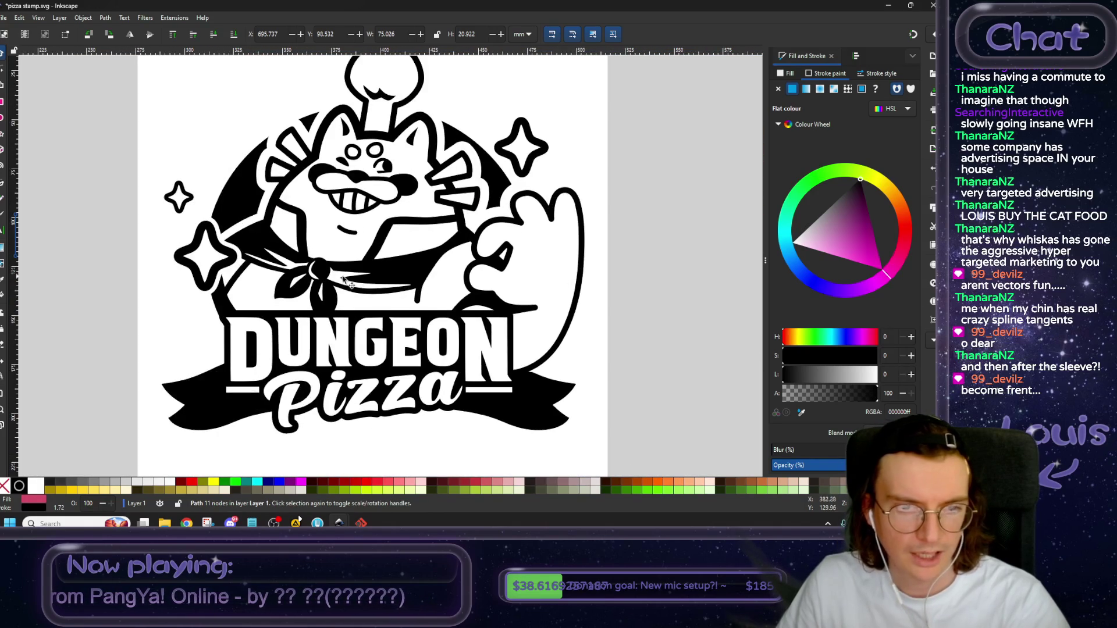
click(340, 283)
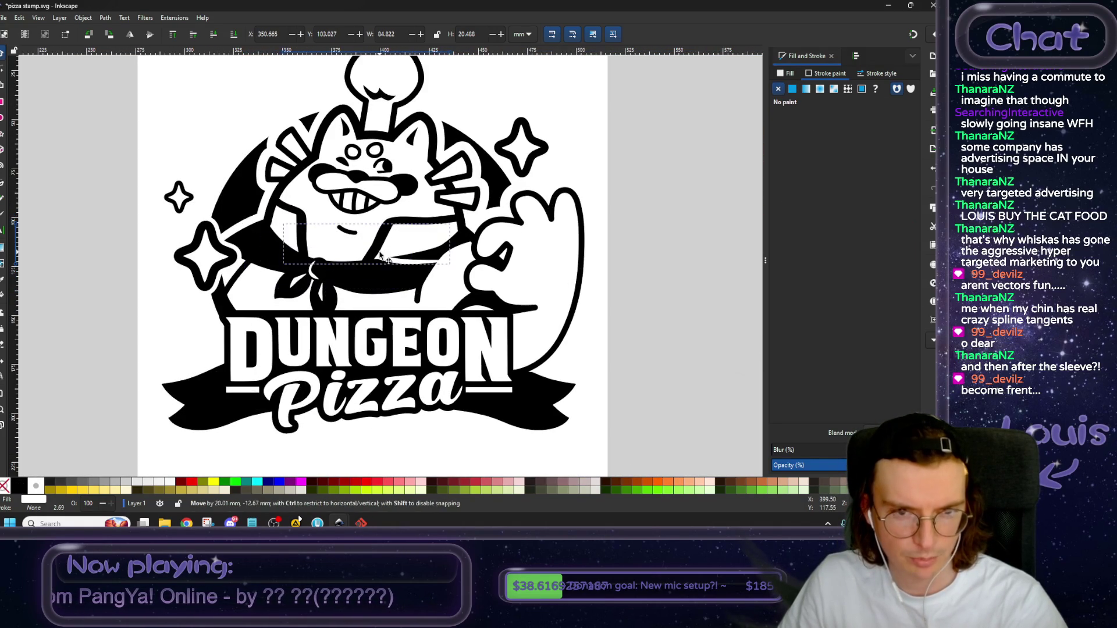
mouse_move(379, 275)
mouse_down()
mouse_move(430, 283)
mouse_move(488, 197)
mouse_move(471, 173)
mouse_up()
Raise the crease shape to the top and fill it black.
scroll(475, 174, up, 2)
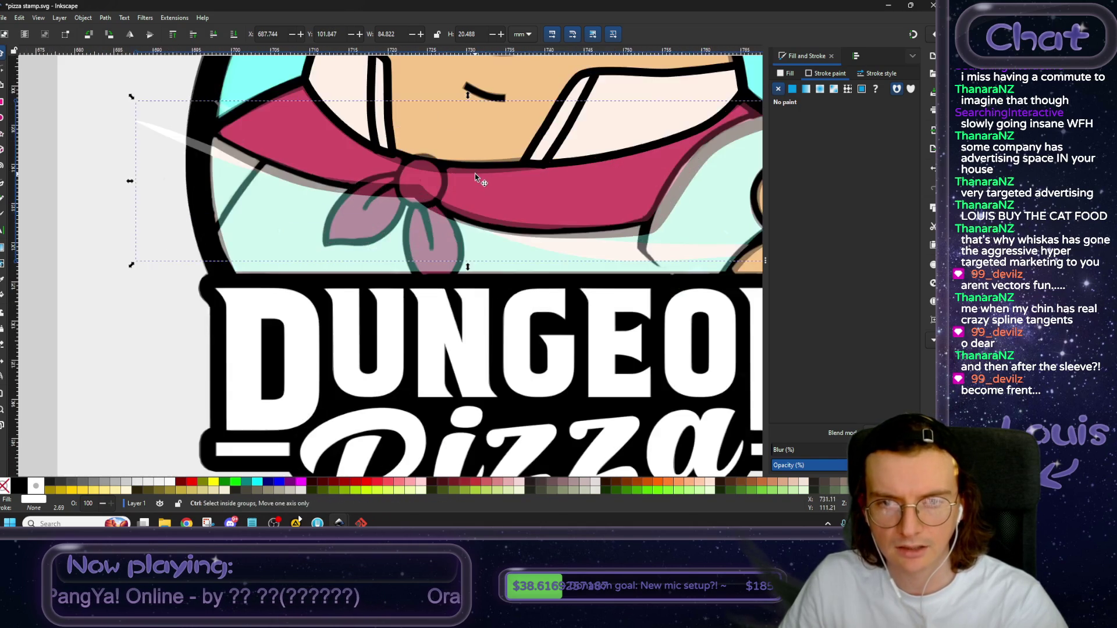
scroll(476, 232, up, 2)
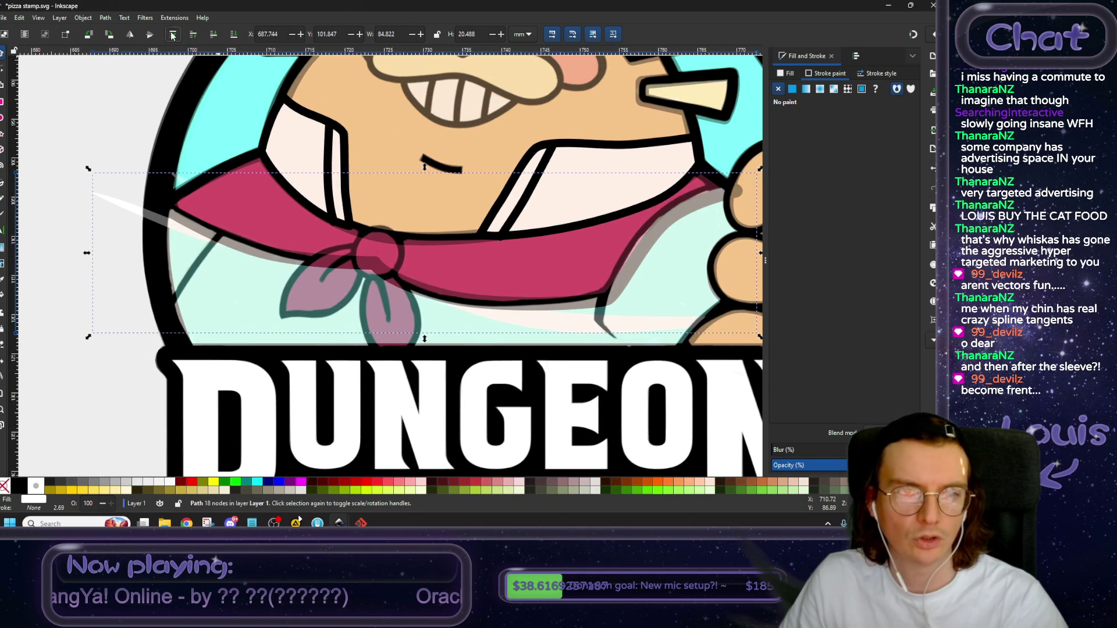
click(172, 35)
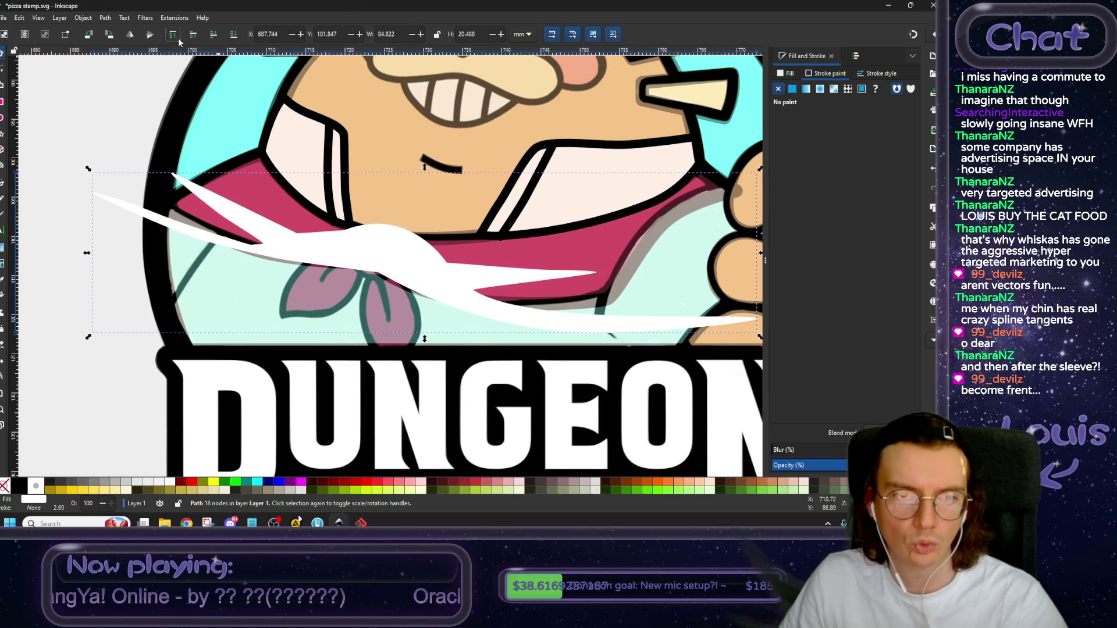
click(785, 73)
drag(812, 371, 546, 388)
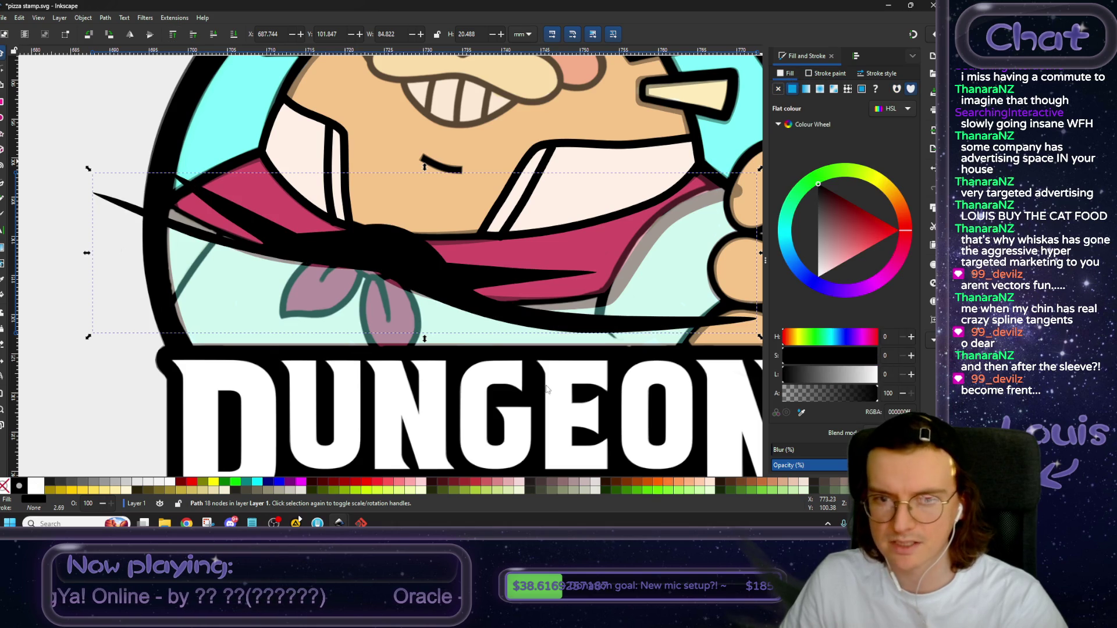
Resize the black swoosh to fit across the pink scarf.
scroll(506, 291, down, 1)
scroll(510, 274, down, 1)
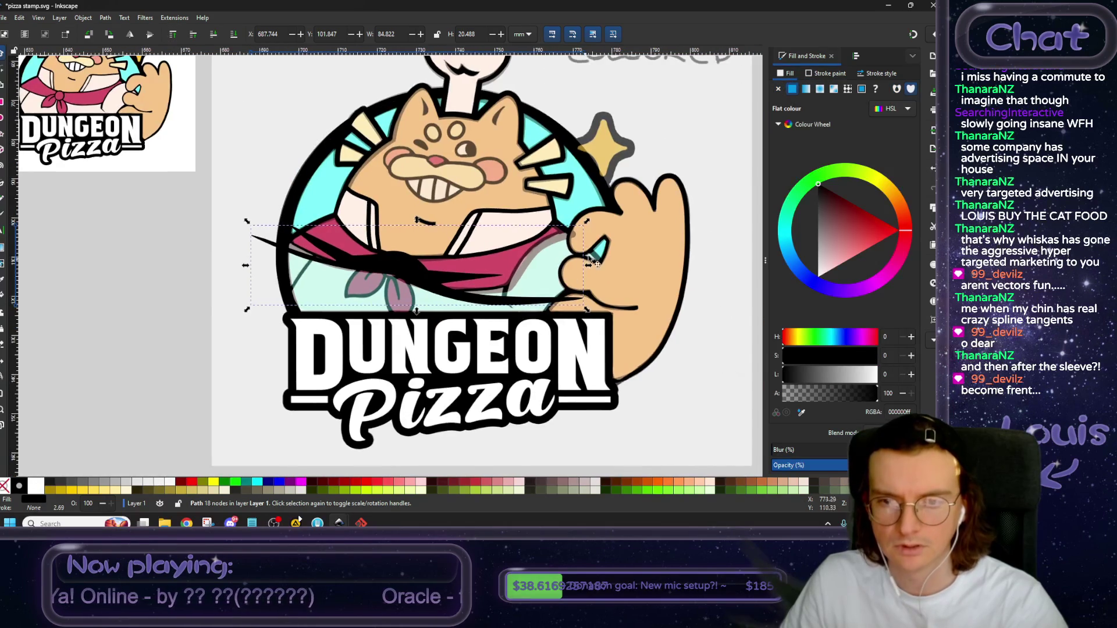
mouse_move(585, 223)
mouse_down()
mouse_move(298, 298)
mouse_move(576, 223)
mouse_move(480, 245)
mouse_up()
drag(384, 268, 393, 269)
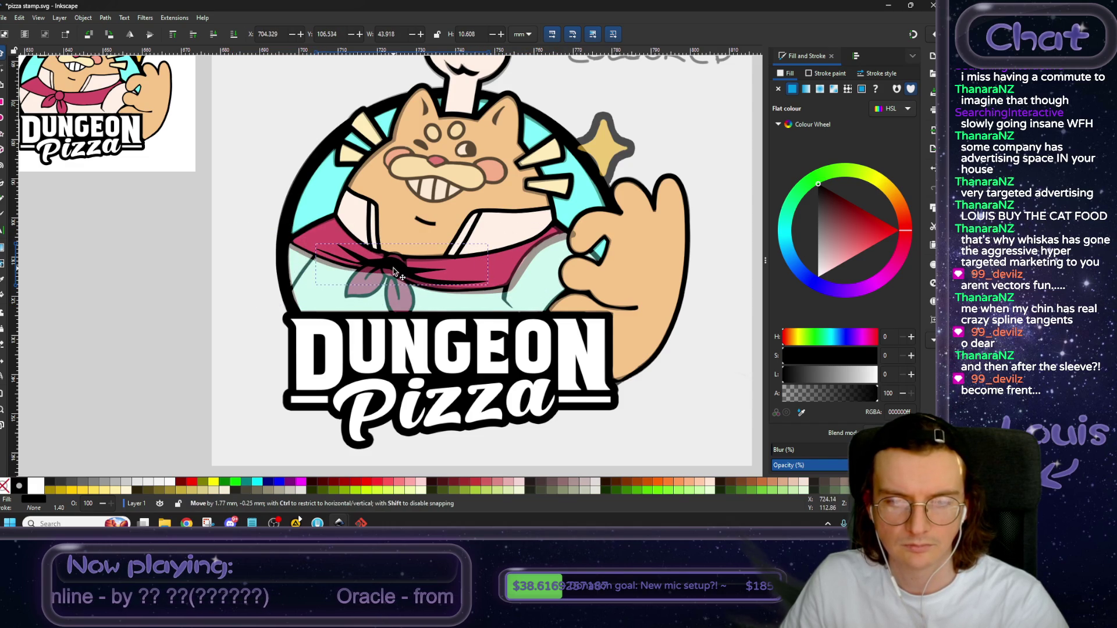
Move the swoosh off the scarf onto the grey canvas and deselect it.
scroll(453, 294, up, 2)
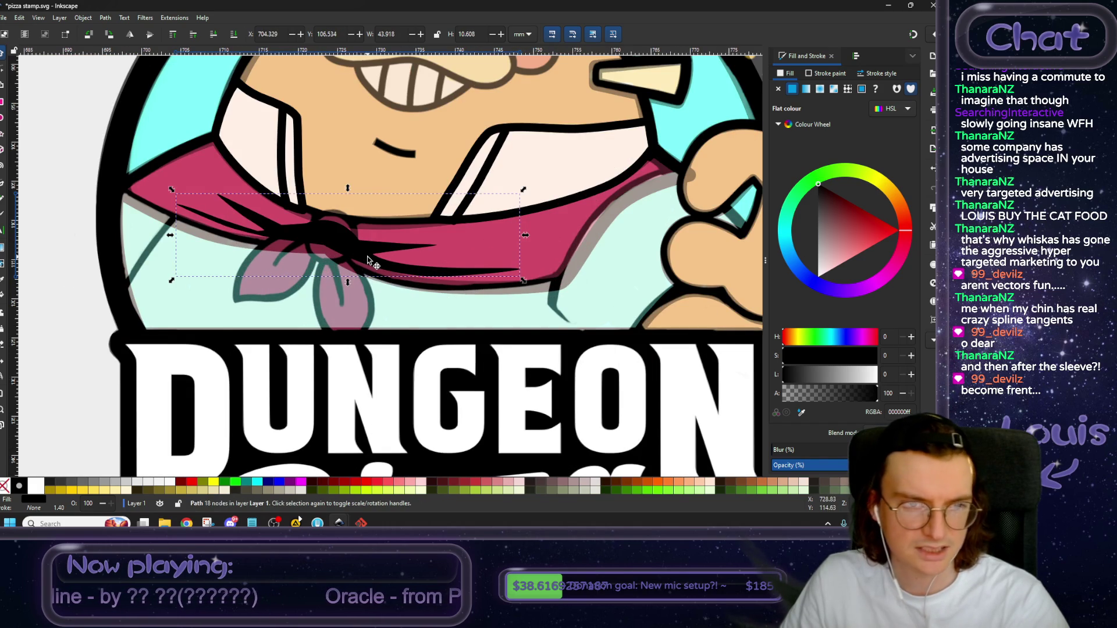
scroll(334, 302, down, 2)
scroll(334, 302, left, 2)
mouse_move(473, 262)
mouse_down()
mouse_move(359, 270)
mouse_move(261, 222)
mouse_up()
click(214, 322)
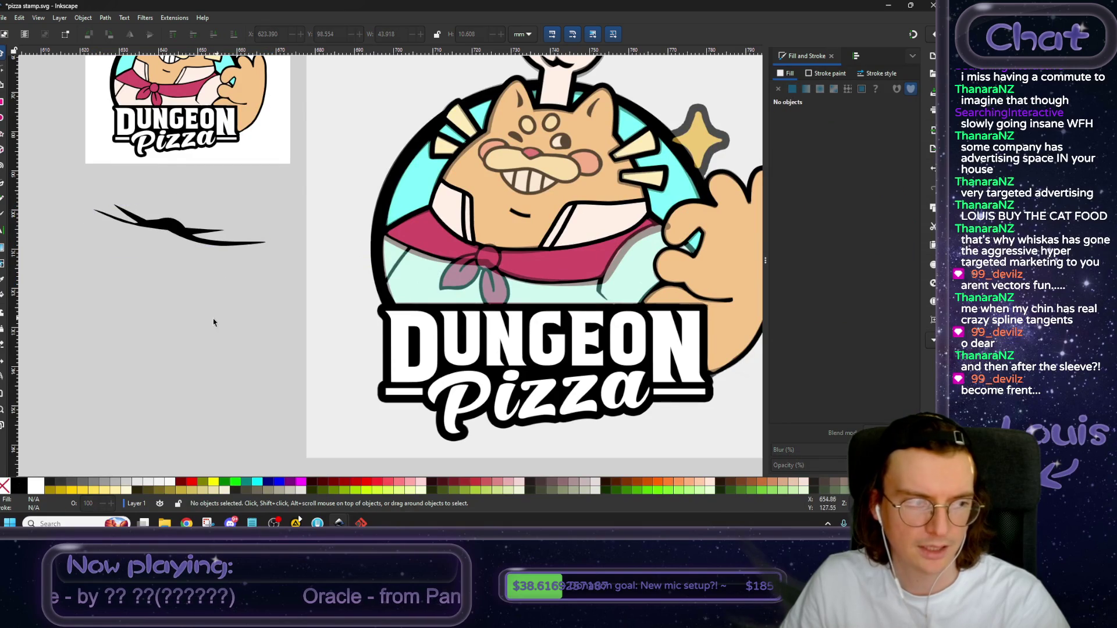
scroll(231, 313, left, 5)
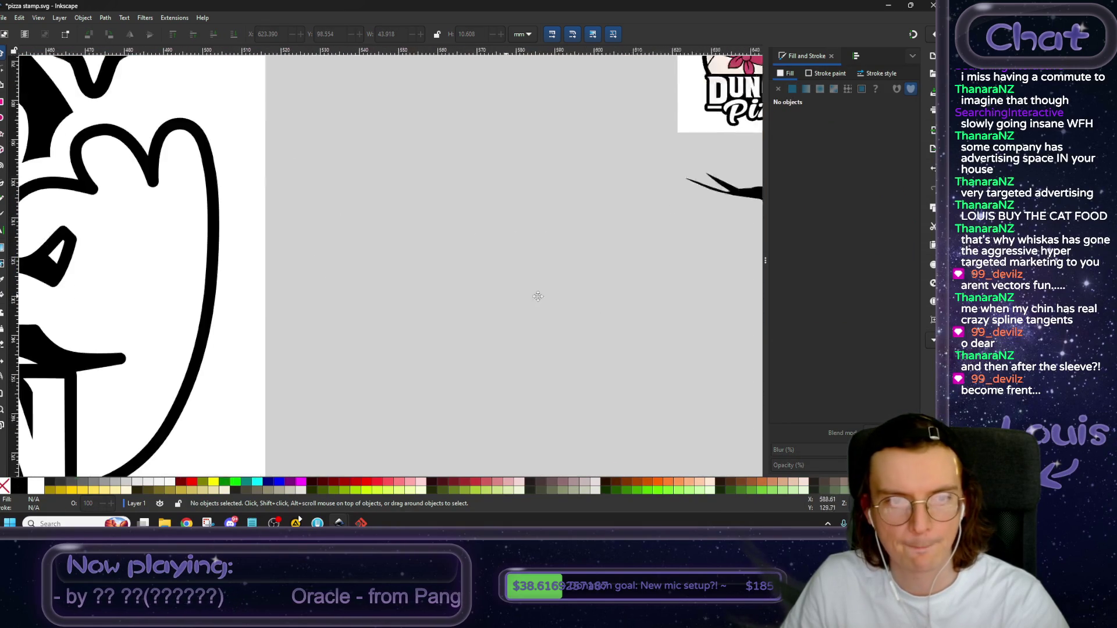
scroll(231, 313, left, 5)
Move the scarf knot from the black-and-white logo over to the coloured pin.
click(216, 276)
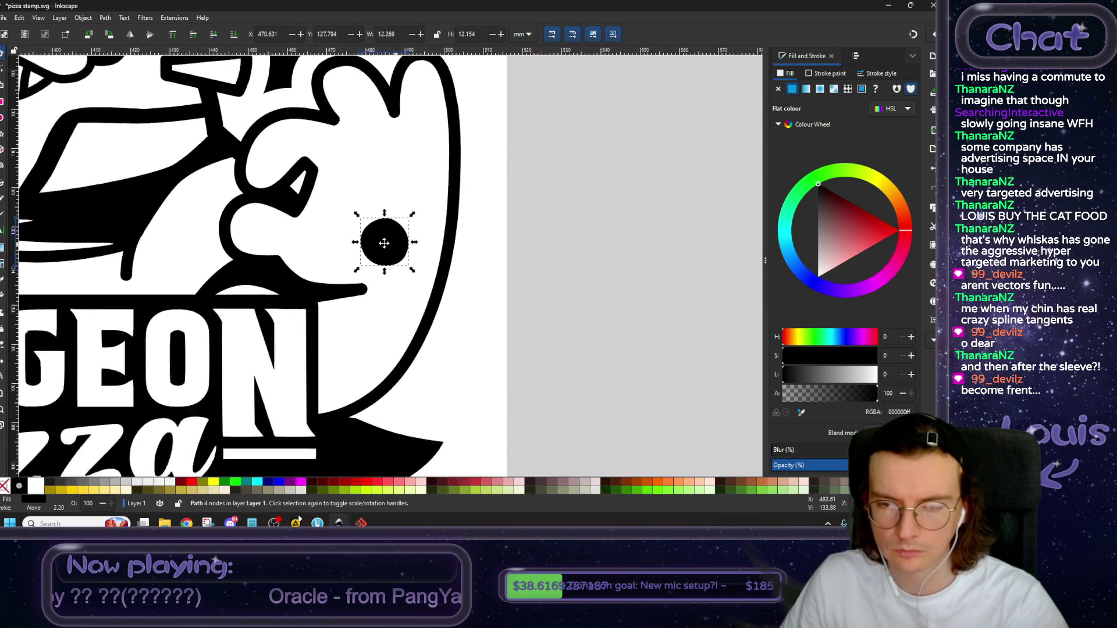
mouse_move(762, 319)
mouse_down()
mouse_move(417, 258)
mouse_move(514, 251)
mouse_move(506, 263)
mouse_up()
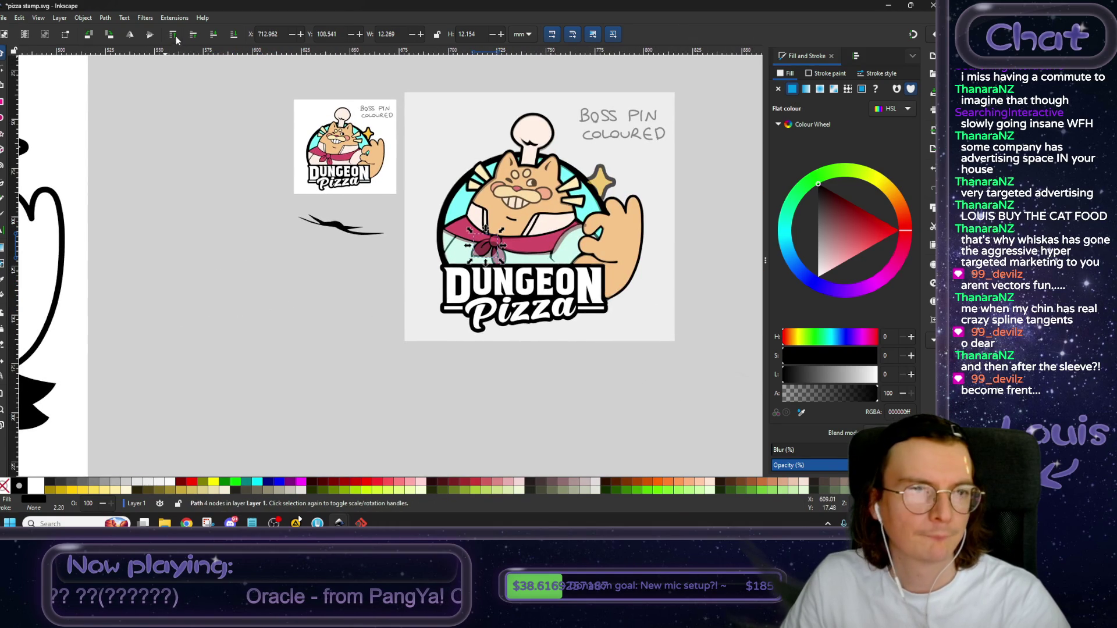
scroll(440, 324, up, 1)
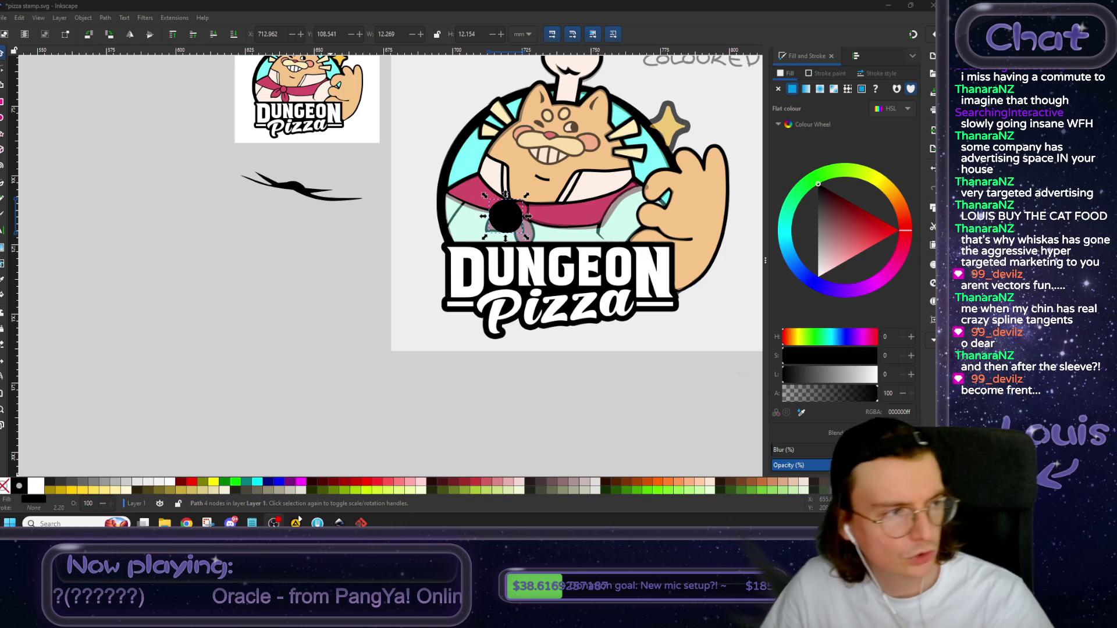
click(365, 320)
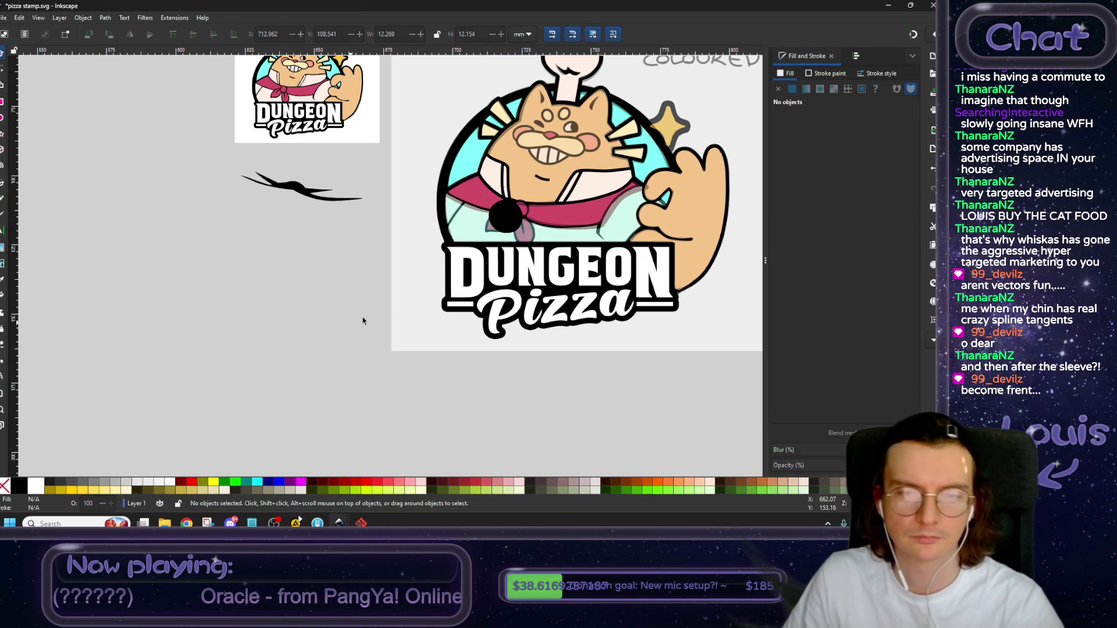
Fill the knot circle with the scarf pink d24c68 and give it a flat black stroke.
scroll(277, 391, up, 2)
scroll(277, 391, right, 2)
scroll(318, 355, up, 2)
click(400, 299)
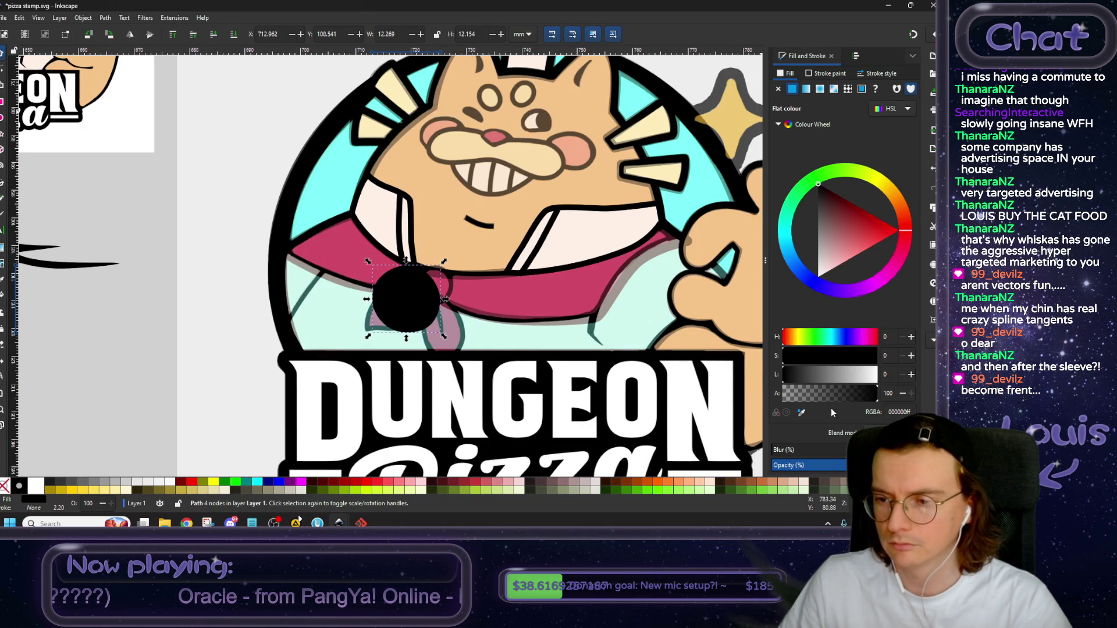
click(801, 412)
click(572, 296)
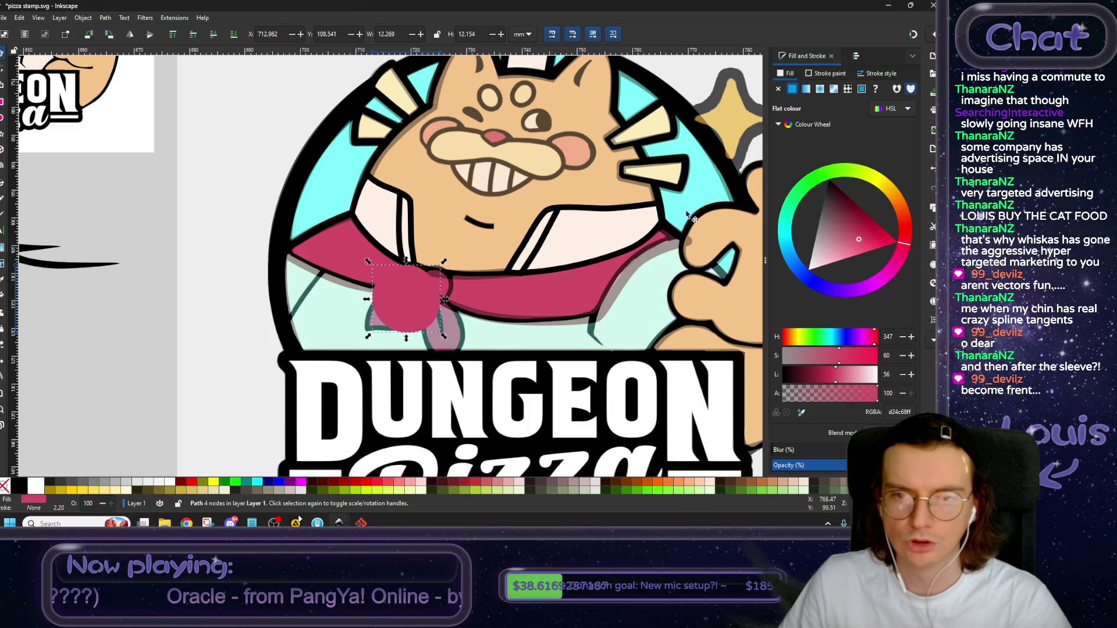
click(822, 73)
click(791, 88)
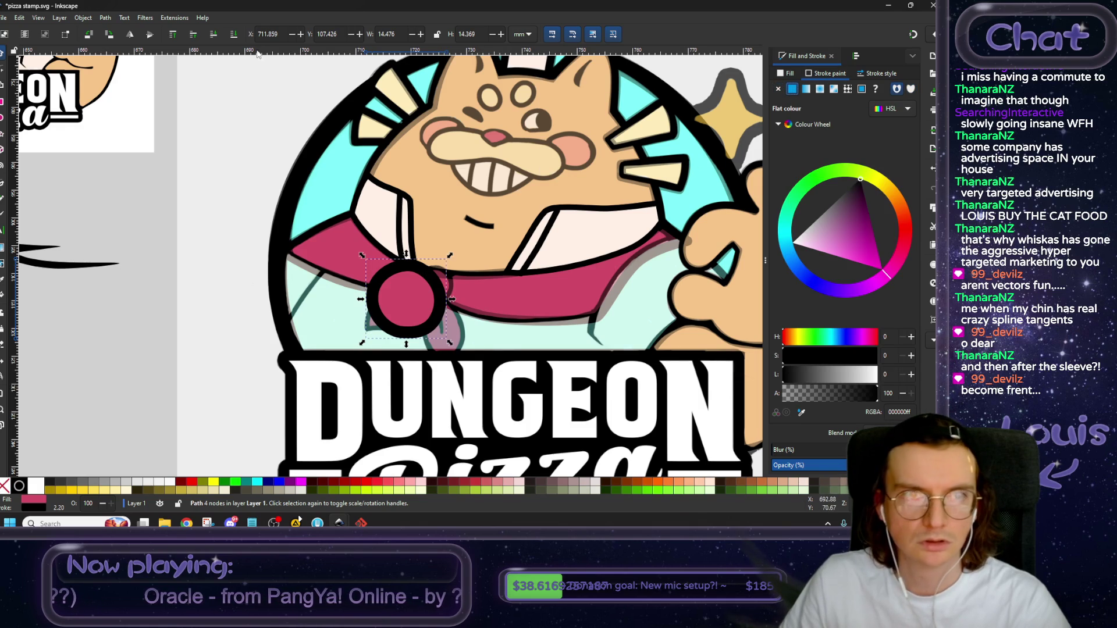
Lower the knot circle one step and resize it to sit over the knot tails.
click(214, 36)
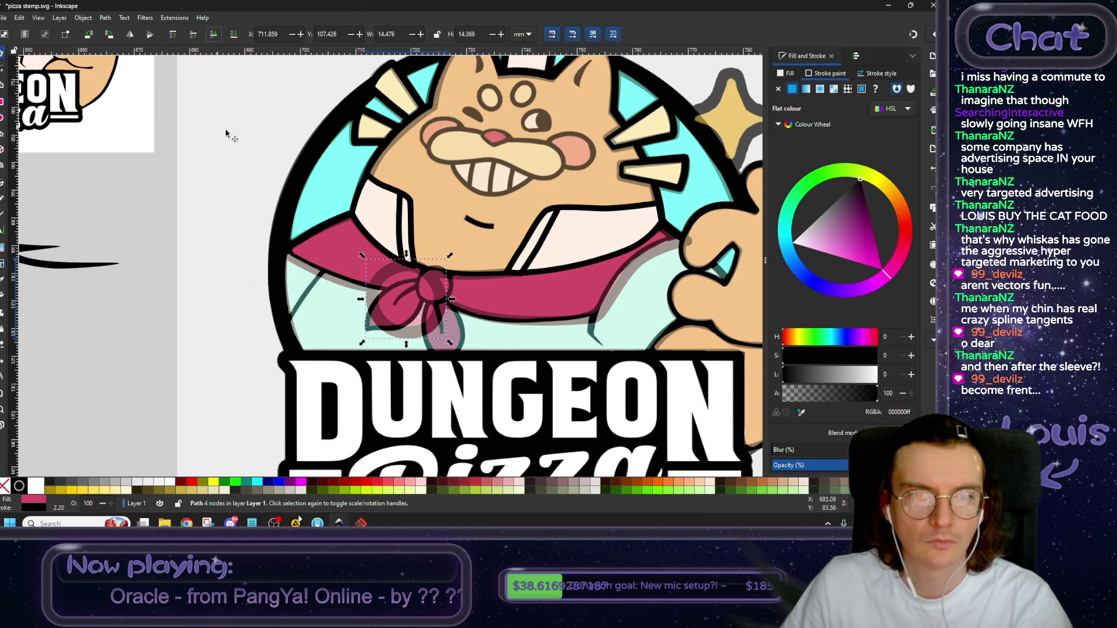
mouse_move(450, 256)
mouse_down()
mouse_move(474, 251)
mouse_move(413, 322)
mouse_move(441, 296)
mouse_move(400, 262)
mouse_up()
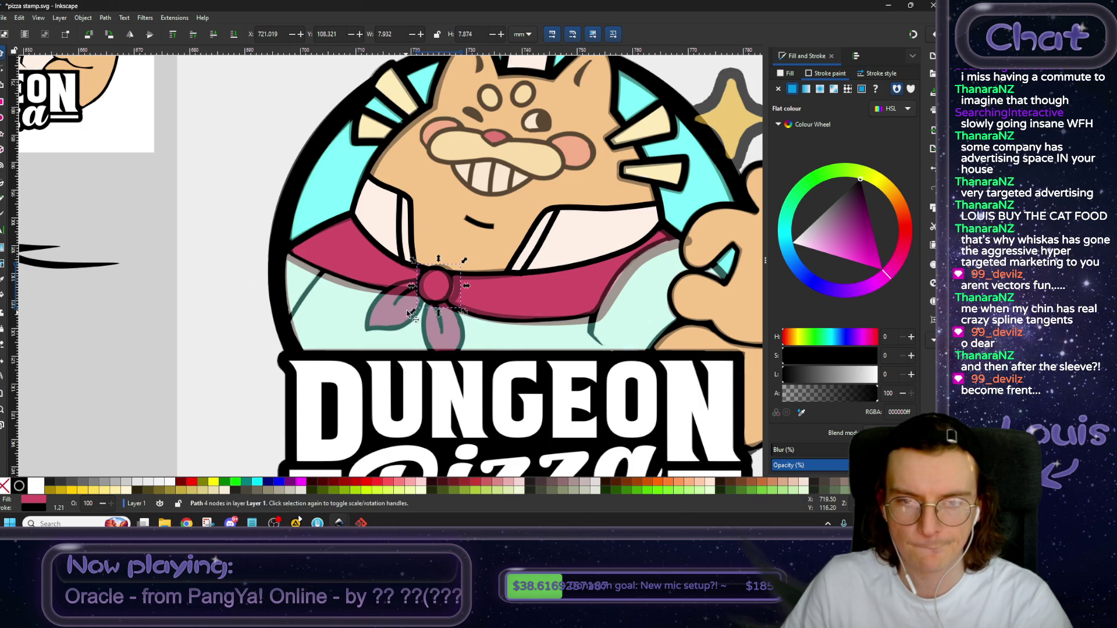
ctrl+scroll(441, 301, up, 2)
ctrl+scroll(440, 301, up, 1)
drag(502, 327, 489, 324)
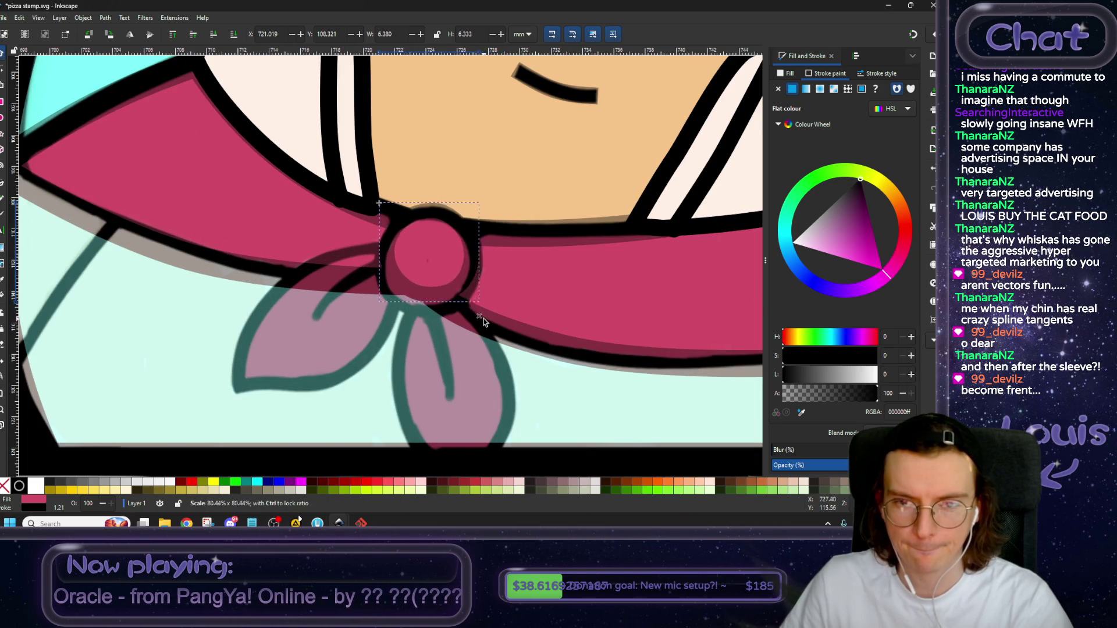
drag(385, 316, 363, 332)
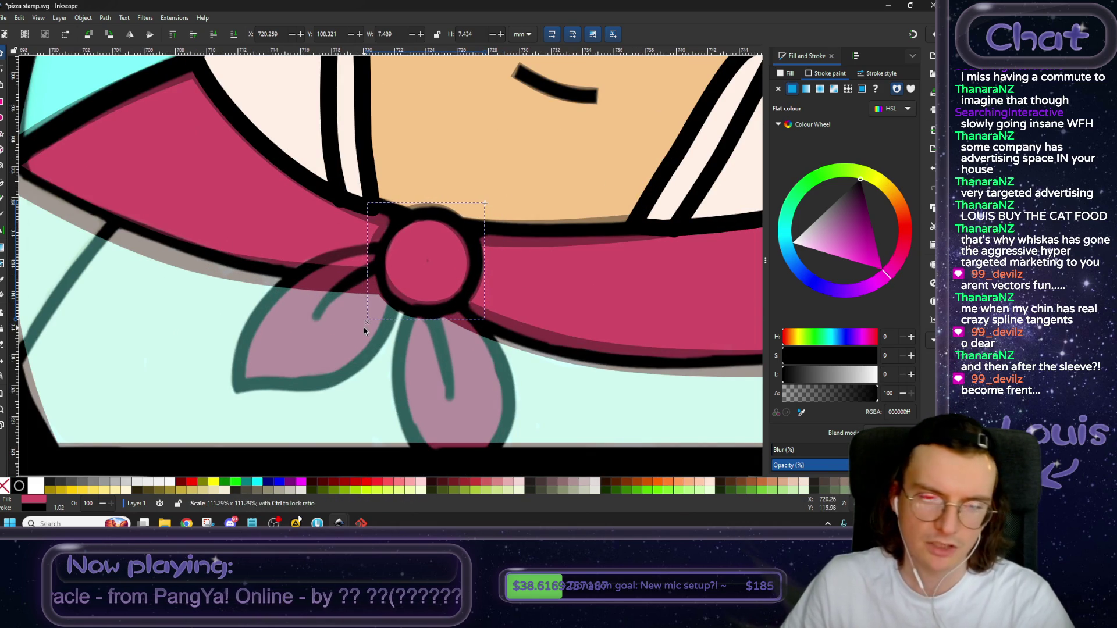
drag(365, 203, 365, 202)
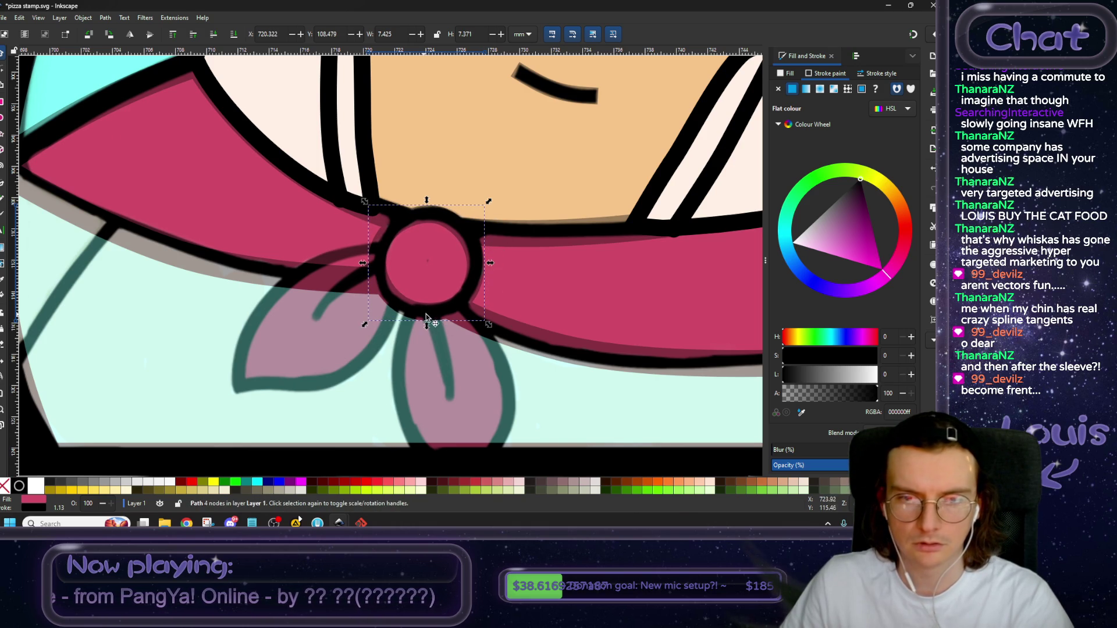
scroll(415, 303, down, 2)
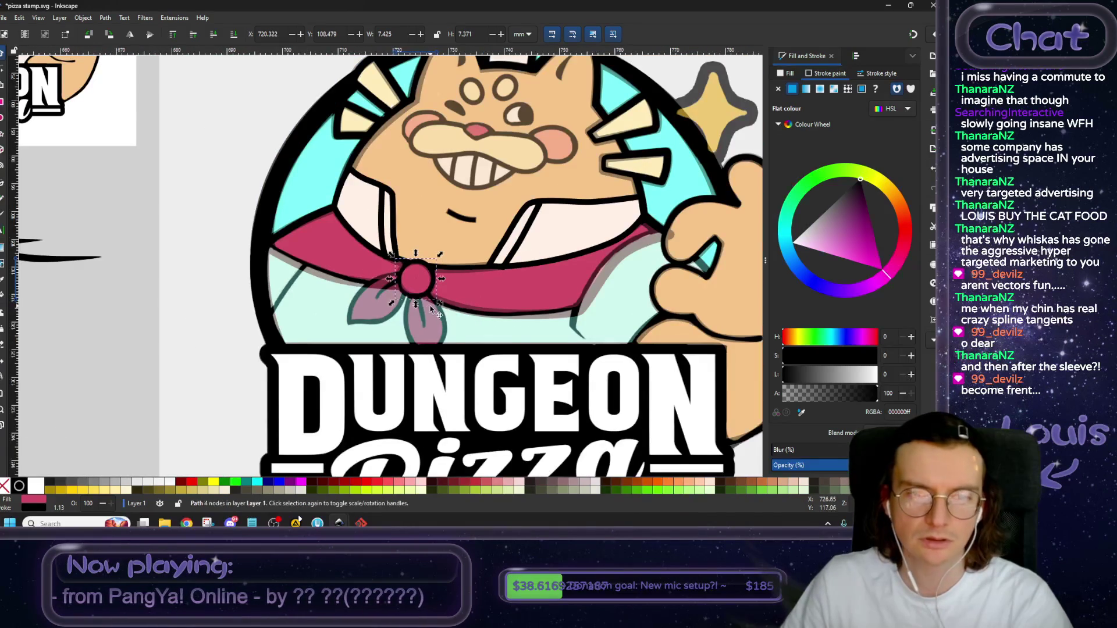
click(105, 375)
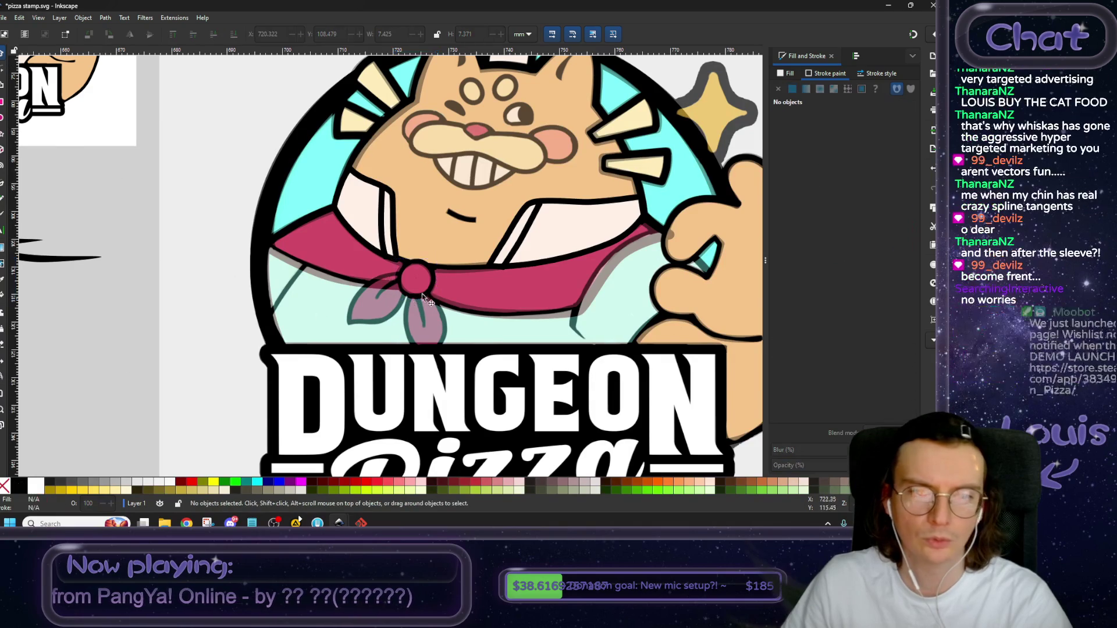
Paste two copies of the knot leaf, rotate one upright, and place them side by side.
drag(410, 297, 449, 301)
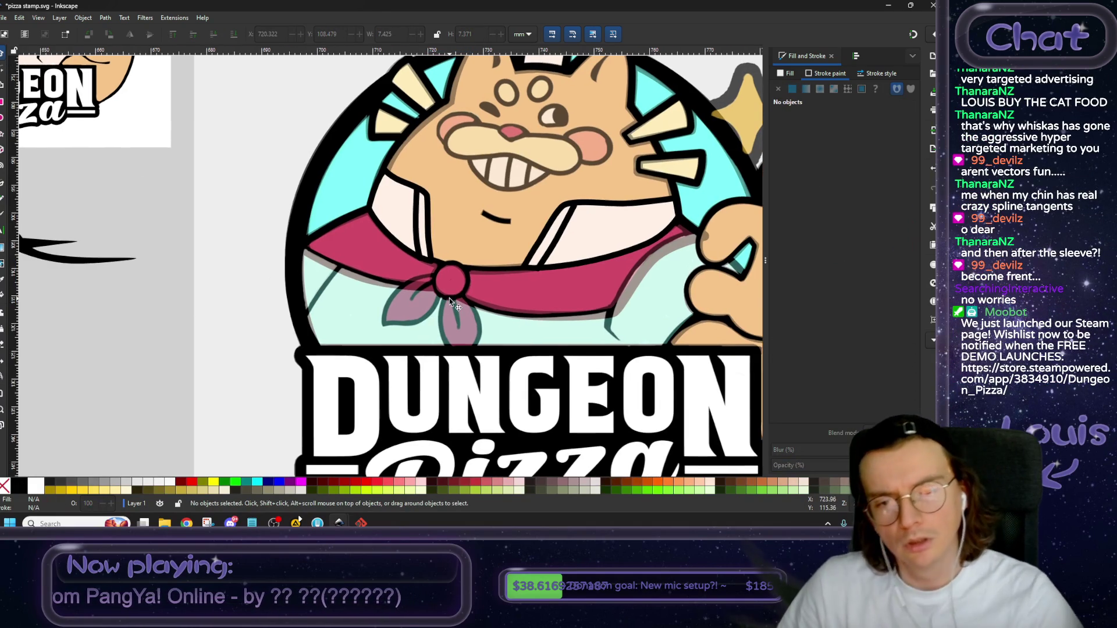
scroll(447, 303, up, 2)
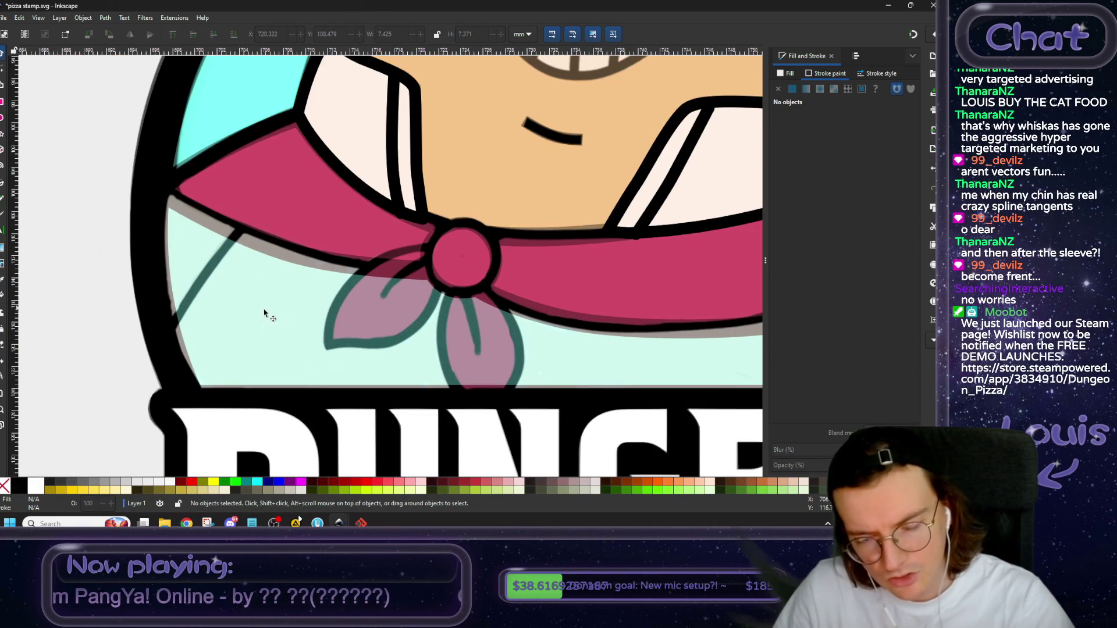
scroll(264, 314, down, 3)
scroll(174, 351, left, 5)
scroll(232, 317, down, 3)
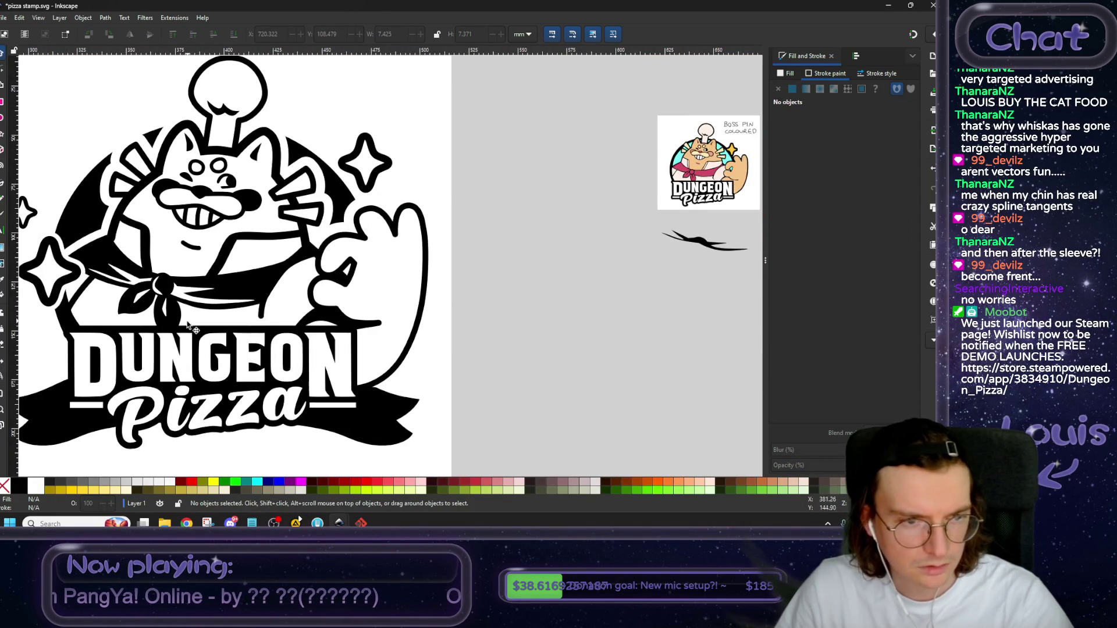
click(133, 317)
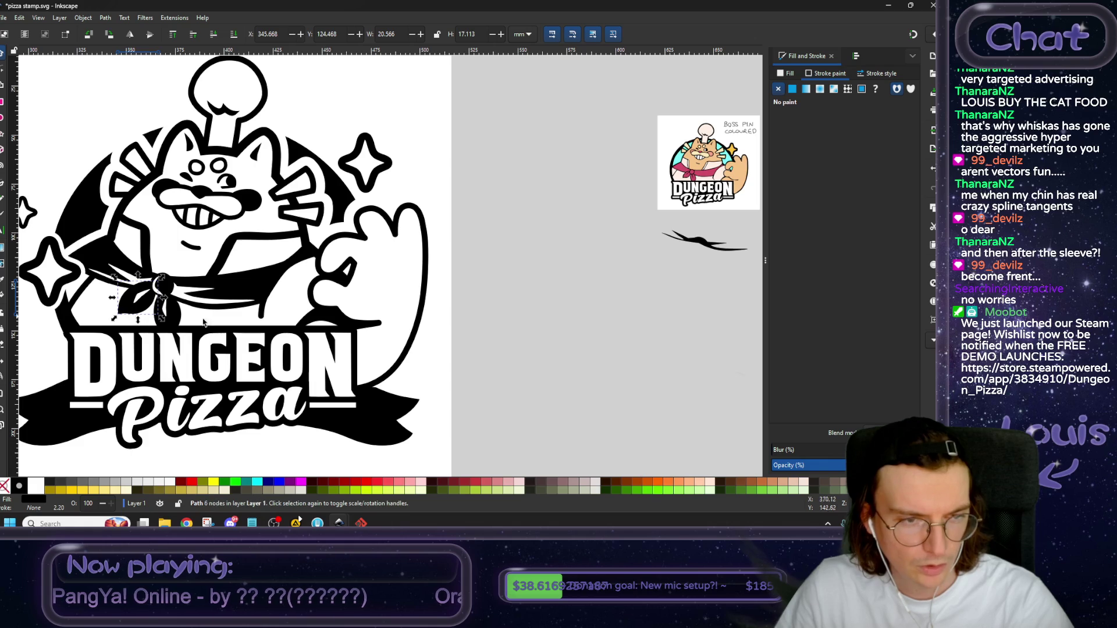
key(ctrl+v)
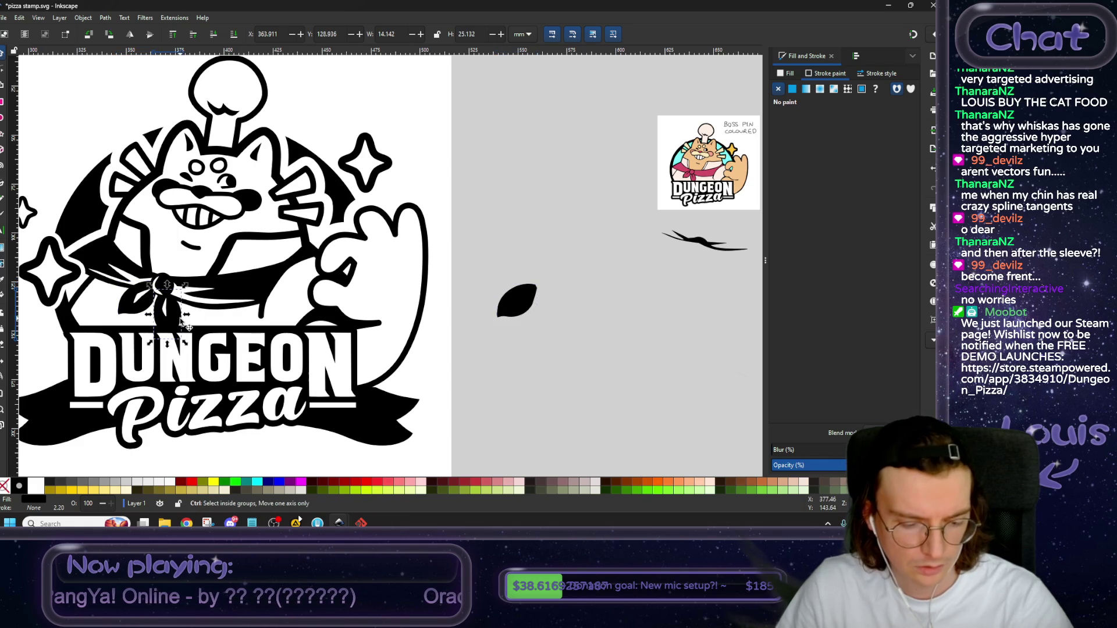
key(ctrl+v)
key(bracketleft)
key(bracketleft)
key(bracketleft)
scroll(522, 299, right, 3)
scroll(523, 299, right, 5)
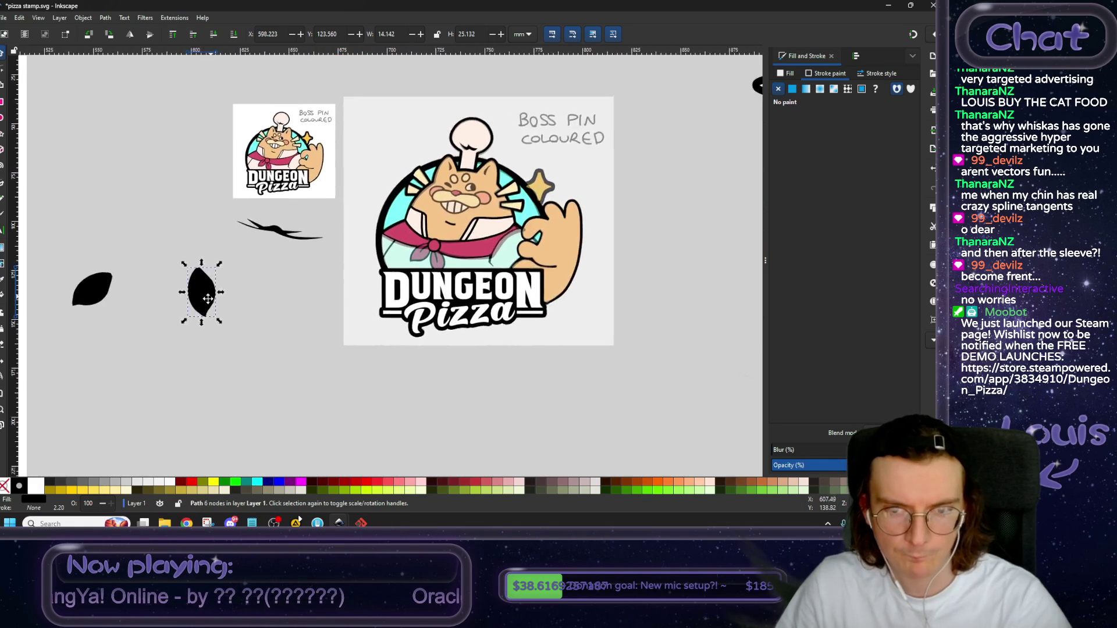
scroll(605, 140, up, 1)
scroll(605, 139, left, 4)
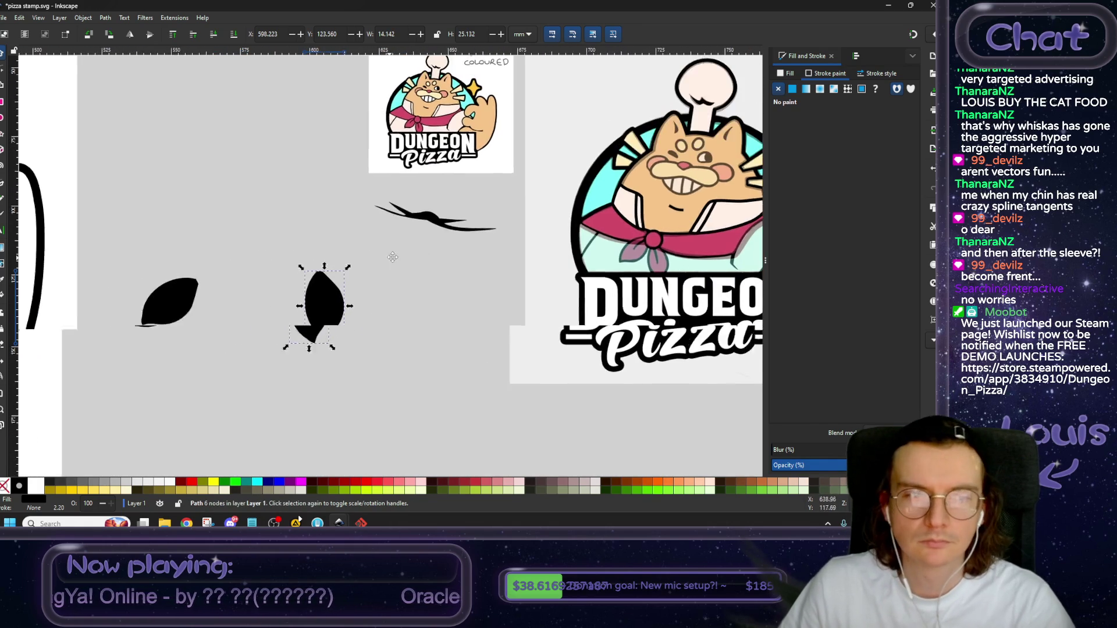
drag(174, 308, 274, 285)
Fill both leaves with the eyedropped scarf pink and give them black outlines.
shift+click(327, 301)
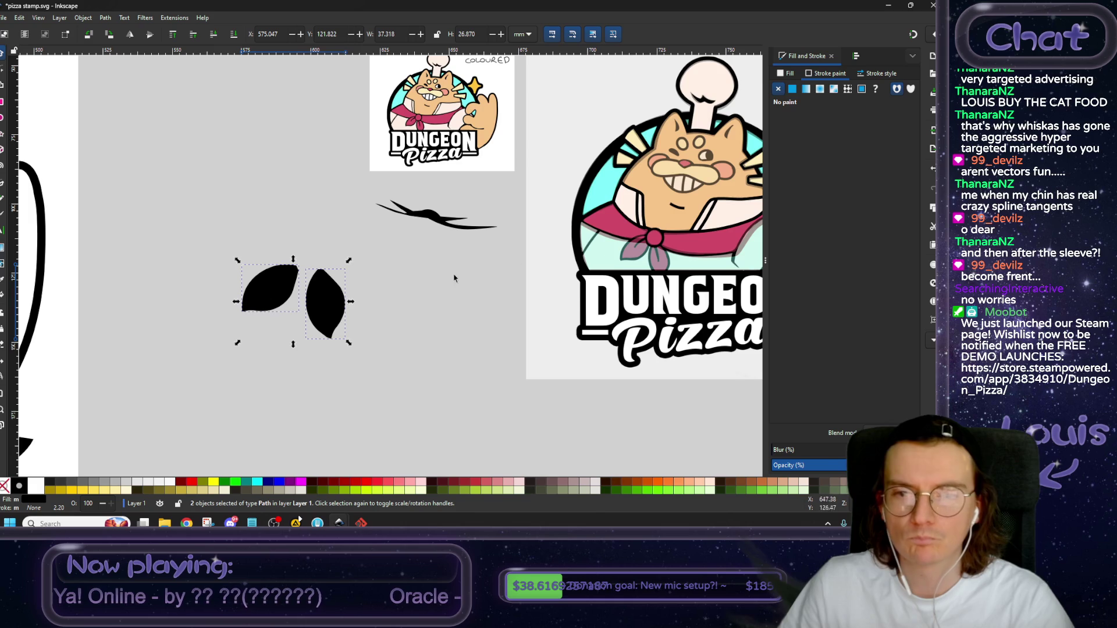
click(791, 74)
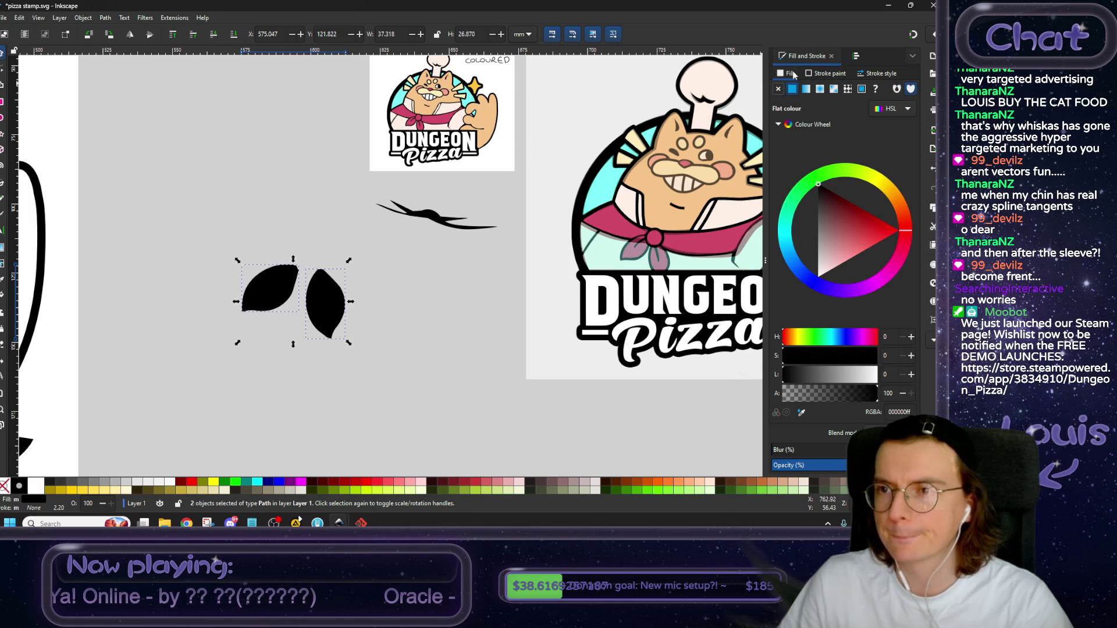
click(801, 414)
click(442, 124)
click(826, 75)
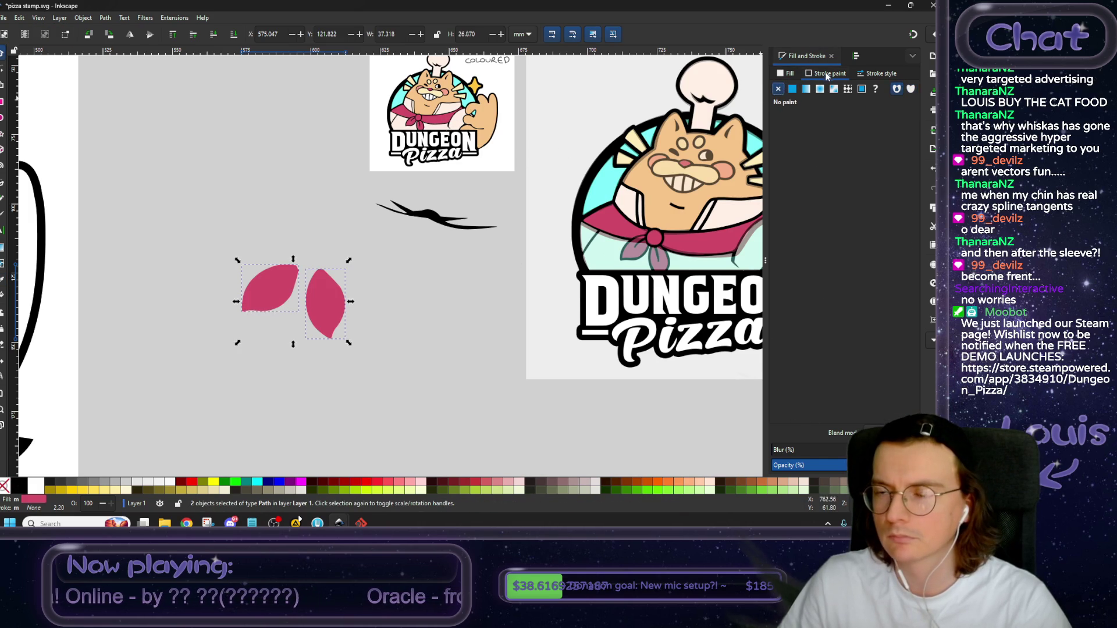
click(792, 90)
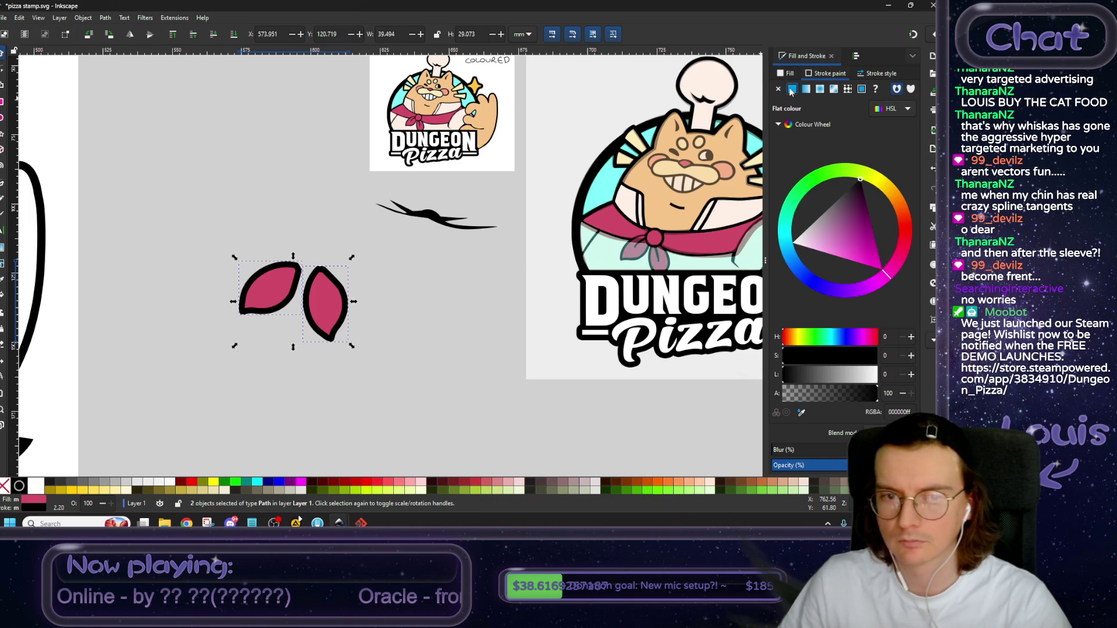
click(418, 283)
mouse_move(271, 299)
mouse_down()
mouse_move(517, 281)
mouse_move(266, 295)
mouse_up()
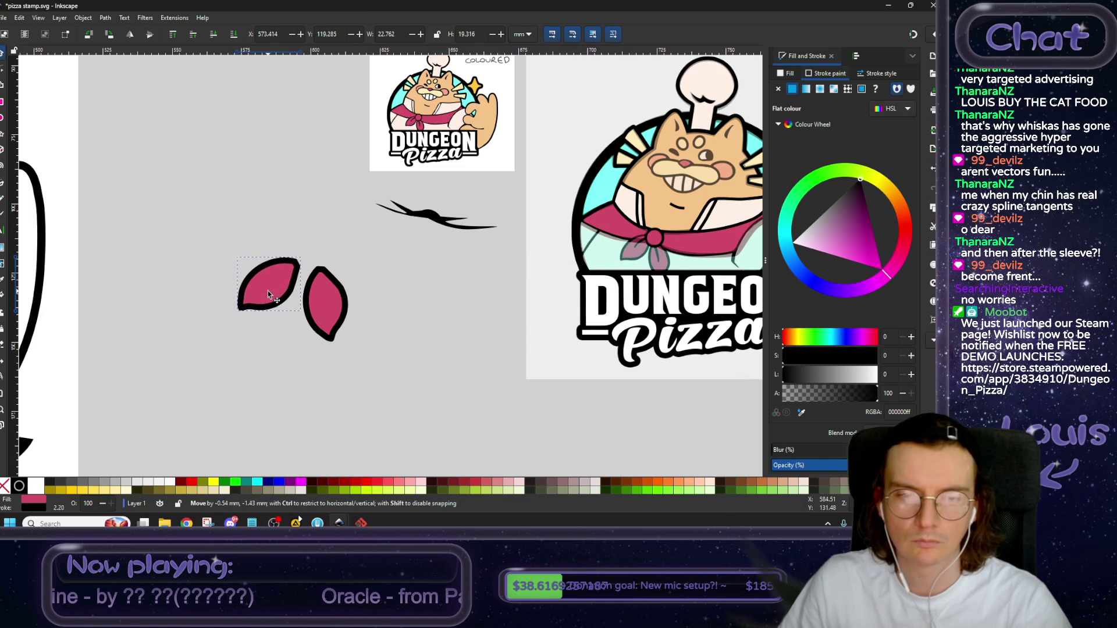
Place the first pink leaf on the bandana, shrink it to half size, and stack it behind the knot.
drag(265, 296, 630, 256)
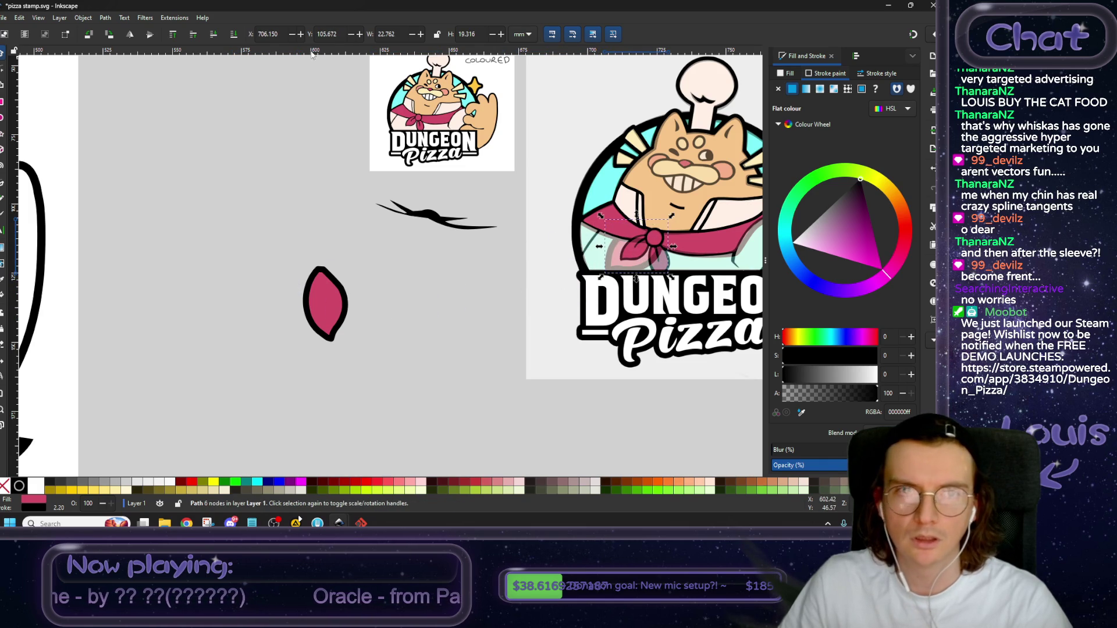
click(174, 35)
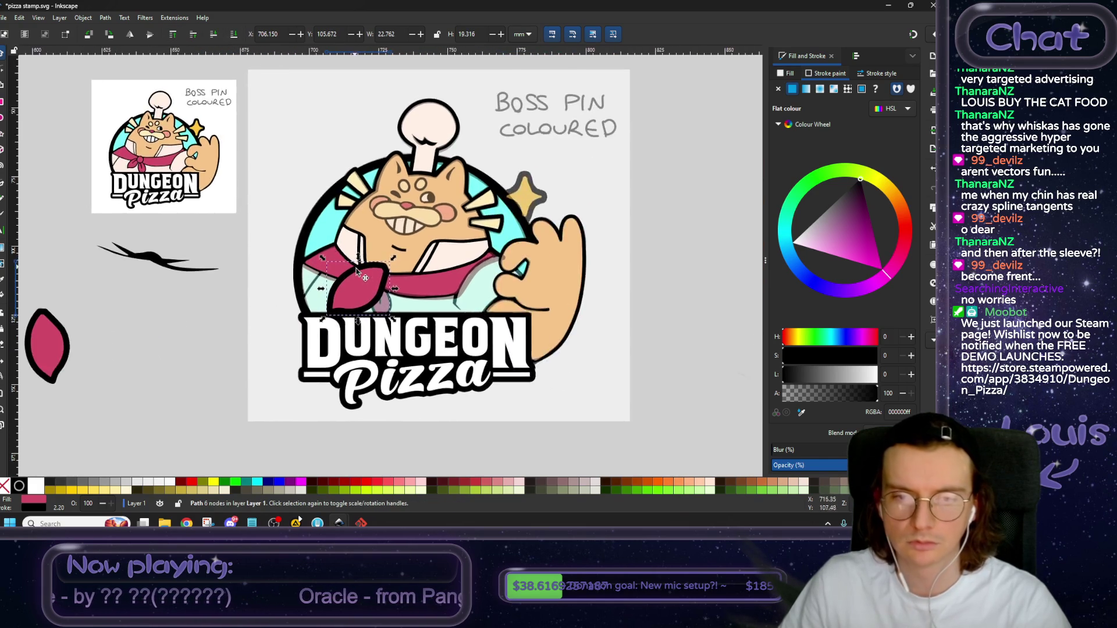
scroll(516, 230, up, 5)
drag(516, 230, 463, 278)
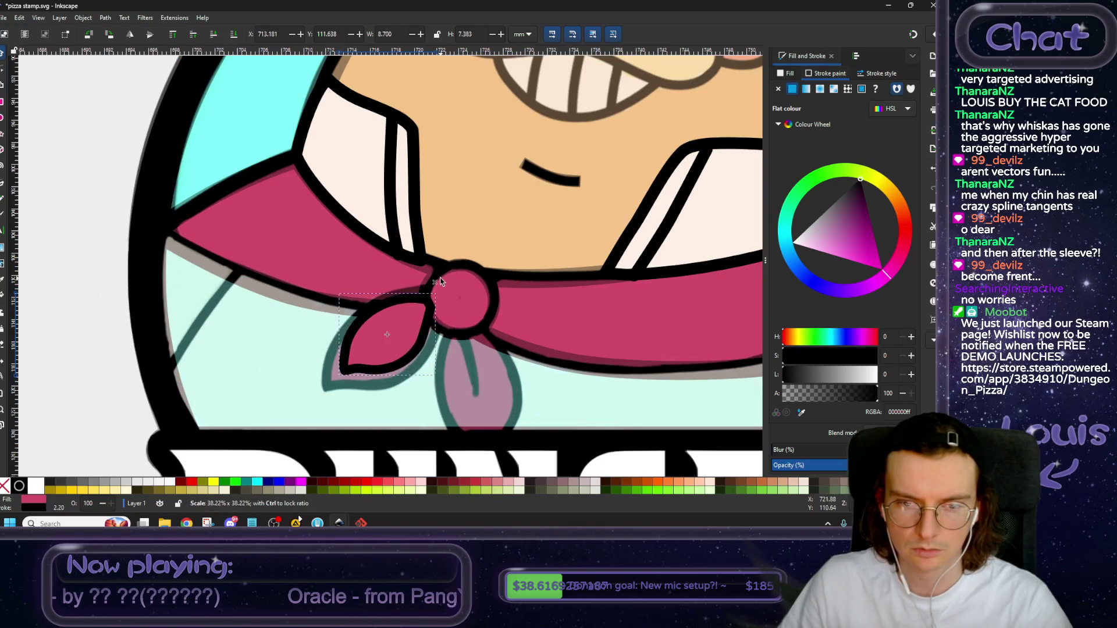
drag(431, 332, 431, 341)
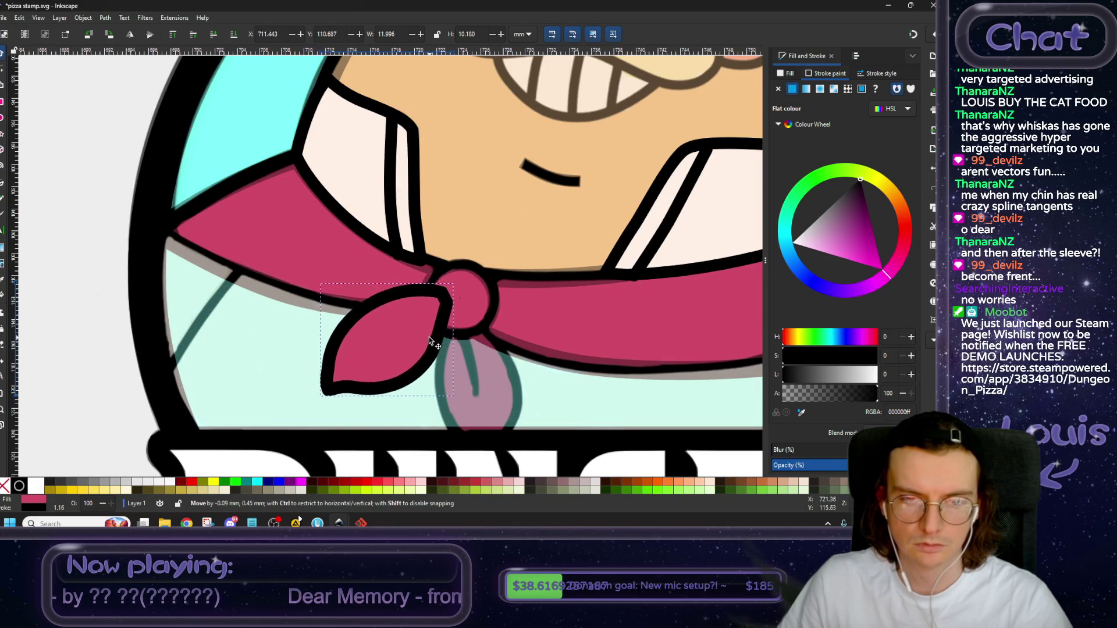
click(214, 36)
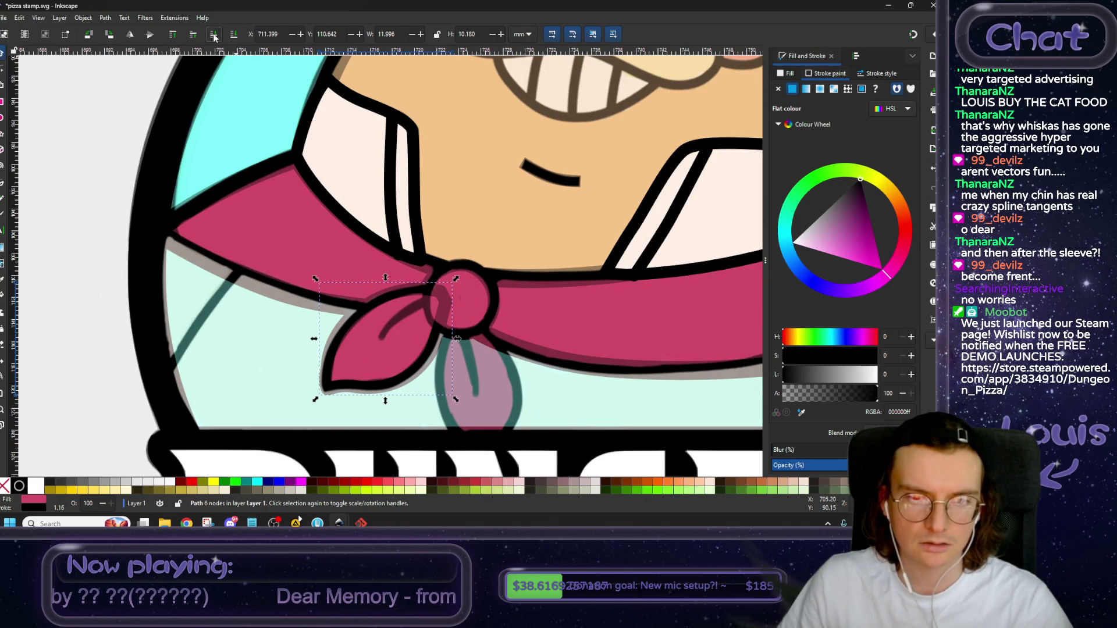
drag(456, 279, 453, 283)
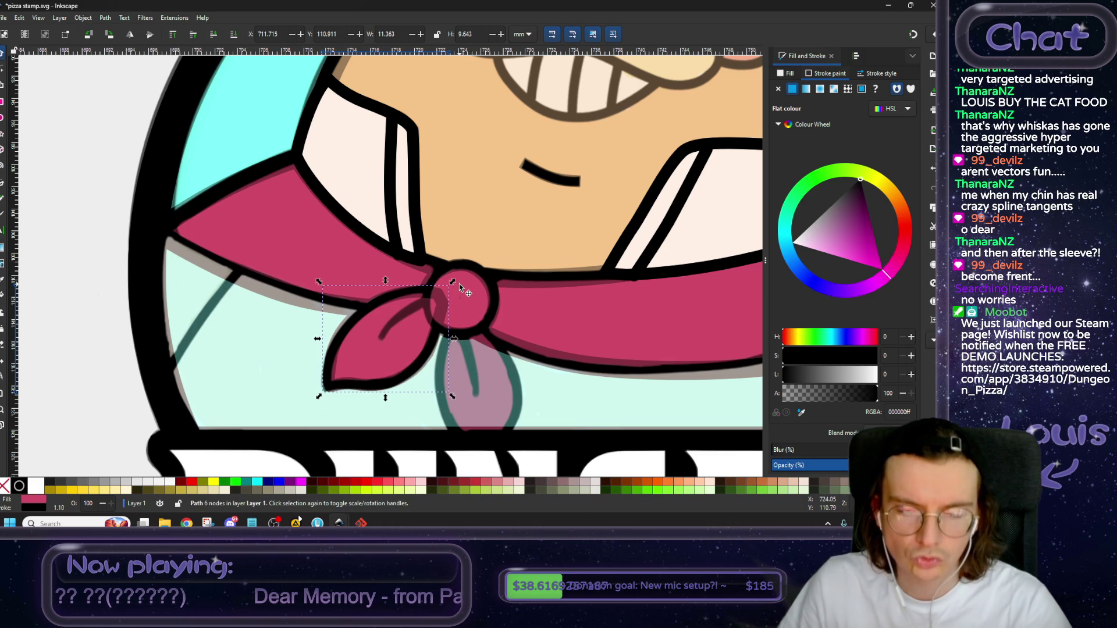
click(213, 34)
scroll(315, 292, down, 5)
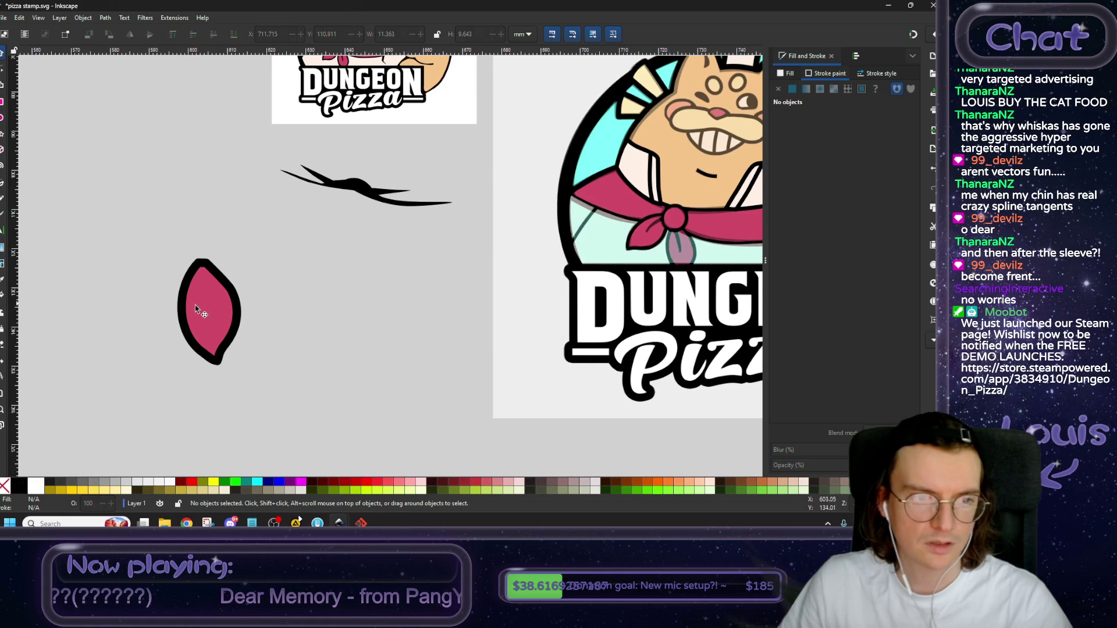
Place the second leaf on the knot, shrink it, and tilt and resize it hanging downward.
drag(205, 311, 677, 250)
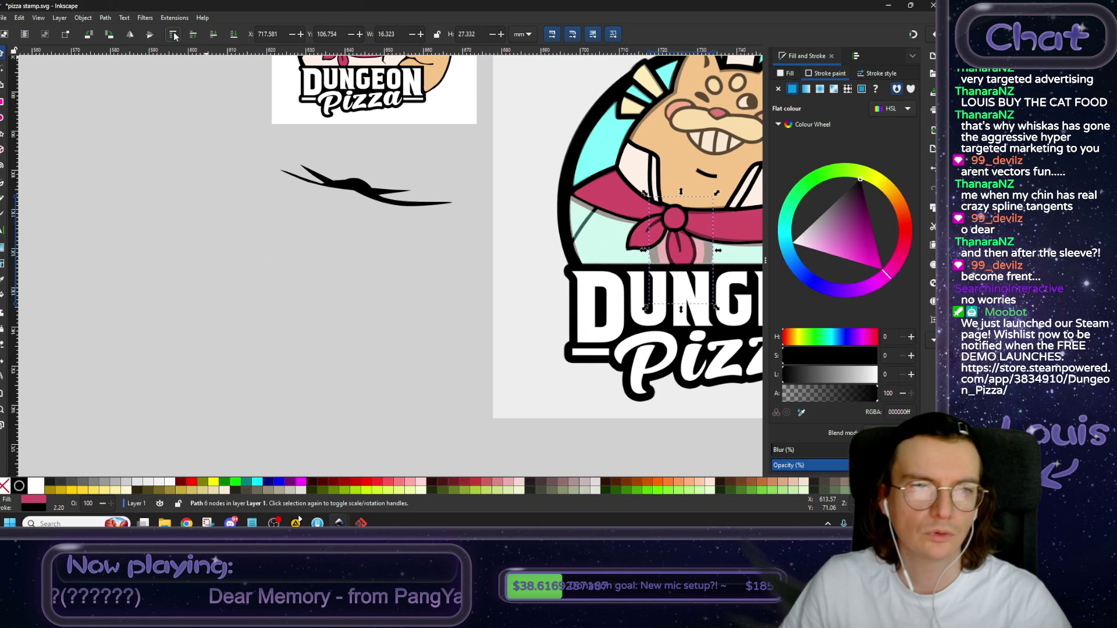
click(174, 36)
scroll(464, 226, up, 6)
drag(464, 226, 433, 280)
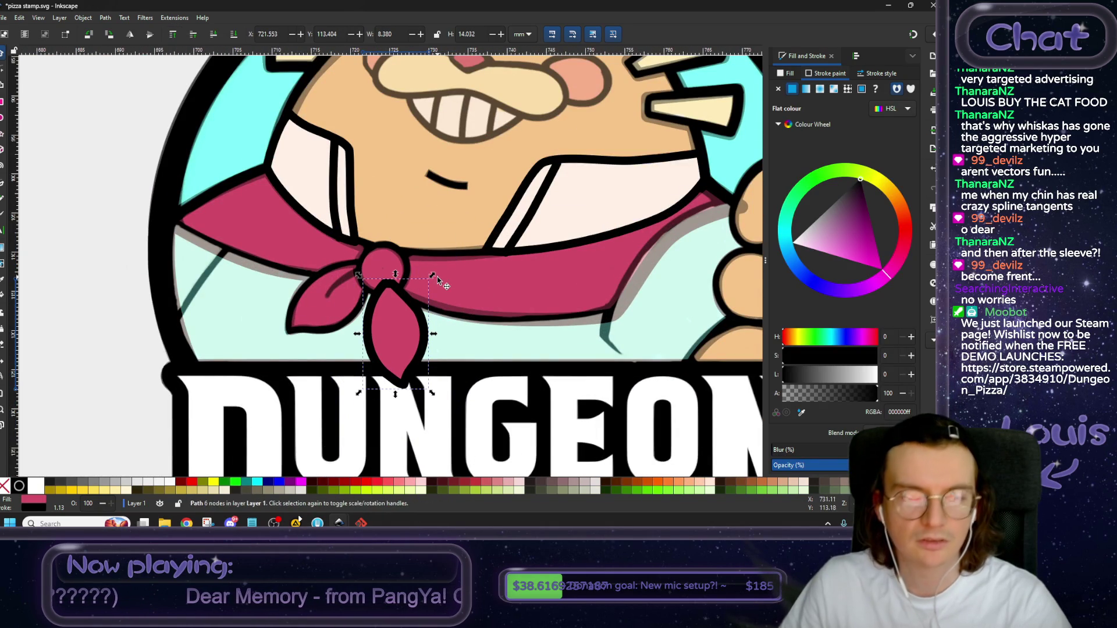
click(214, 34)
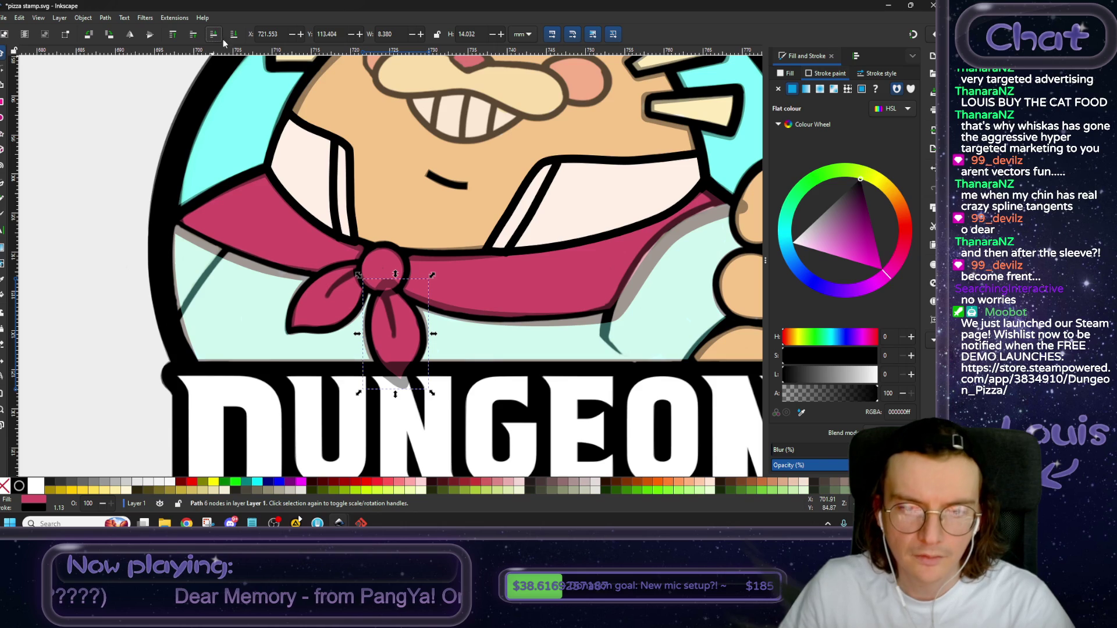
scroll(371, 283, up, 1)
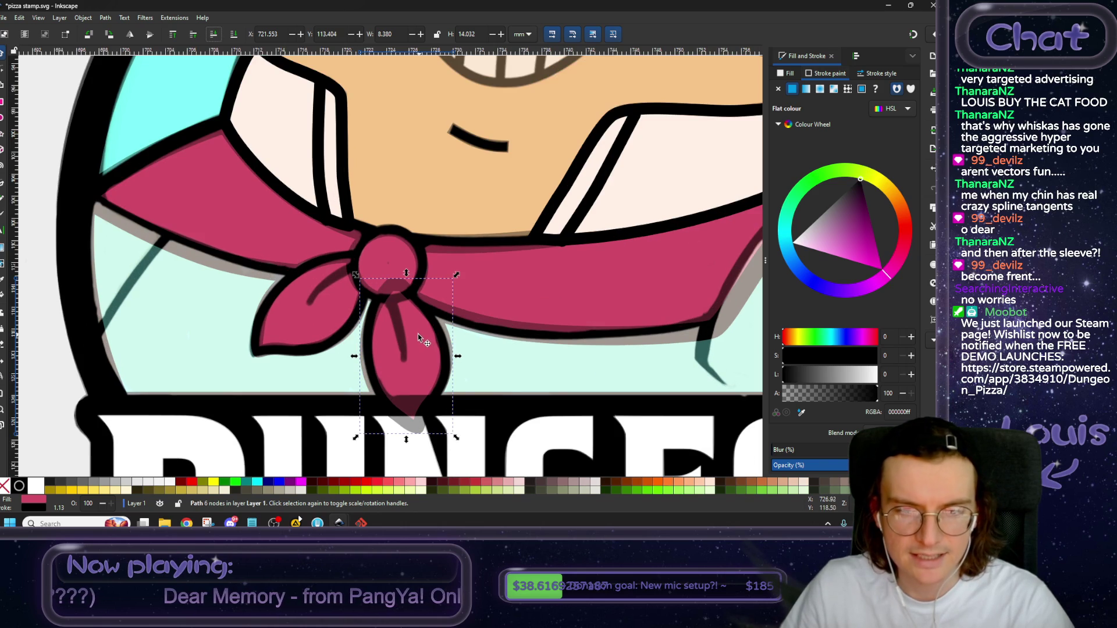
scroll(365, 322, up, 2)
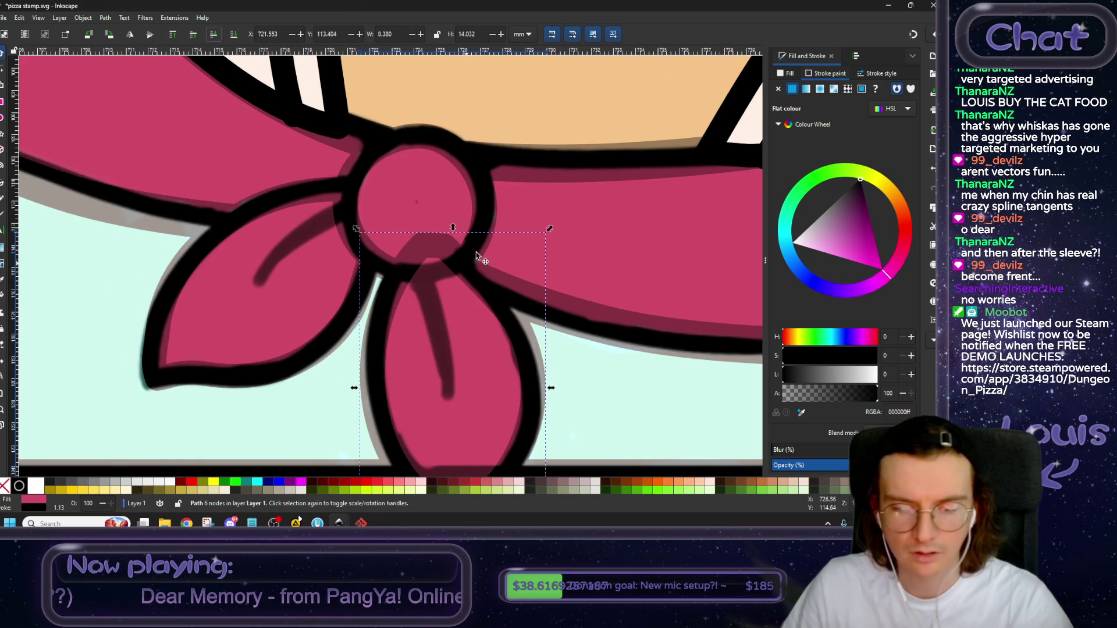
scroll(481, 236, down, 1)
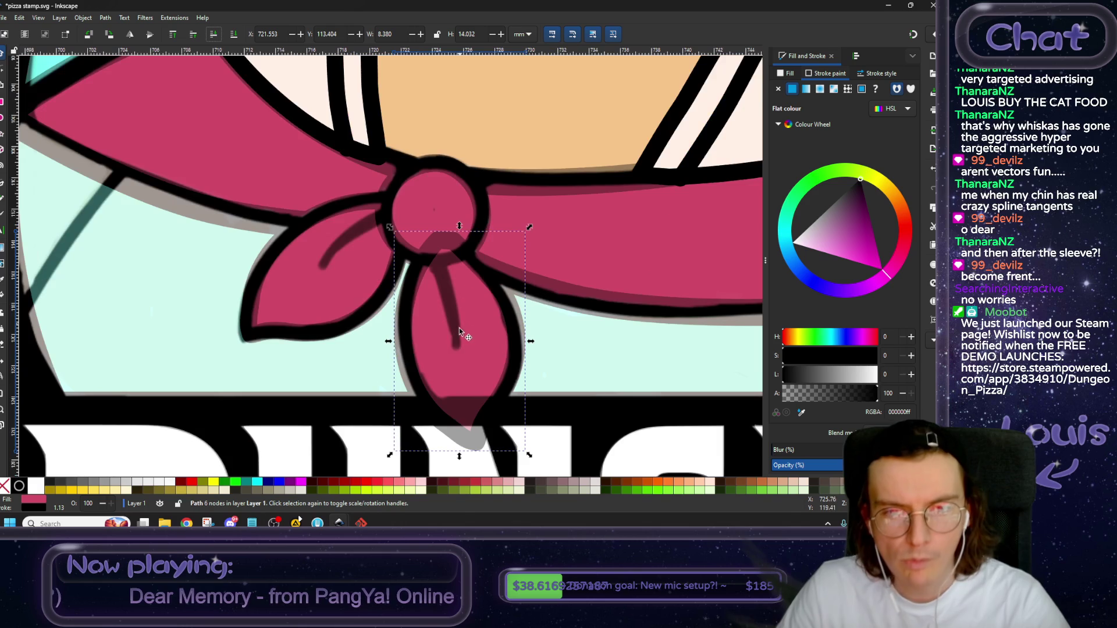
drag(389, 455, 393, 458)
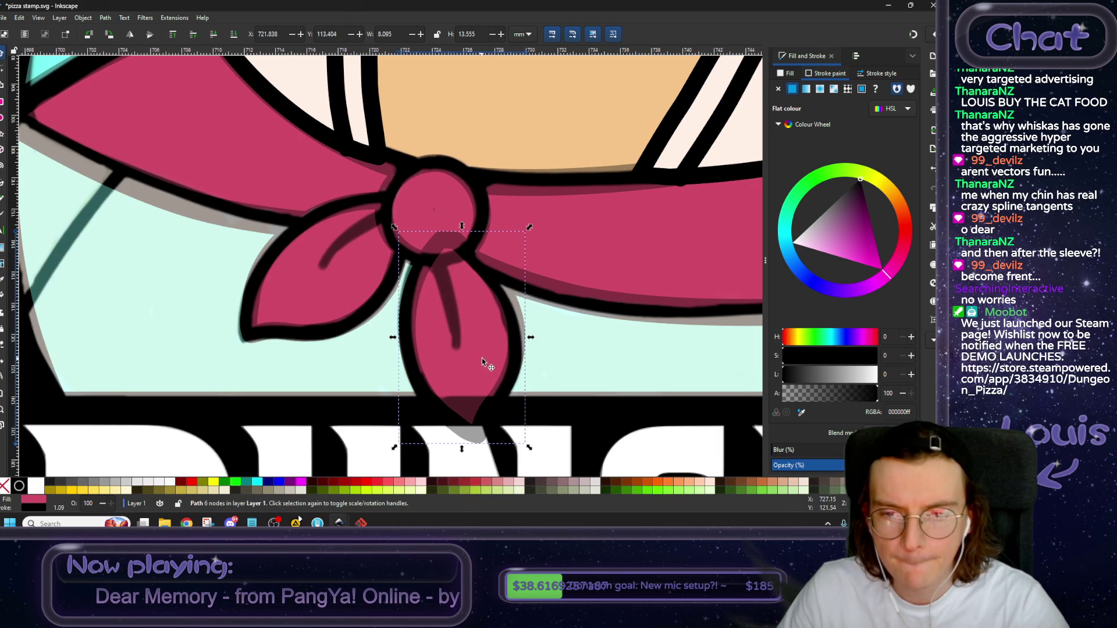
drag(523, 441, 536, 458)
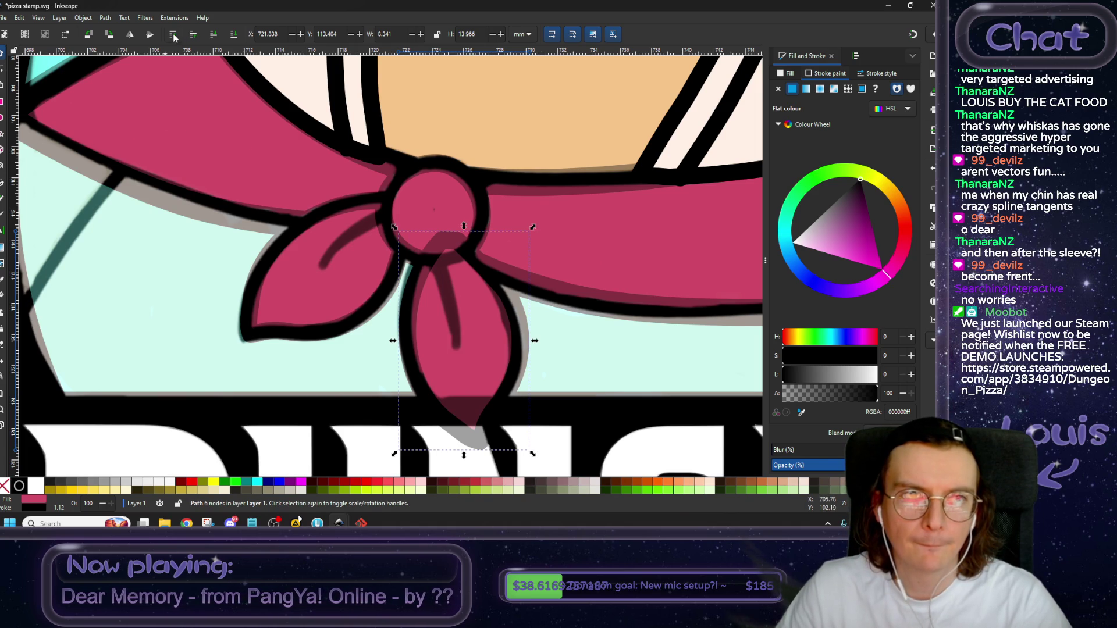
click(477, 257)
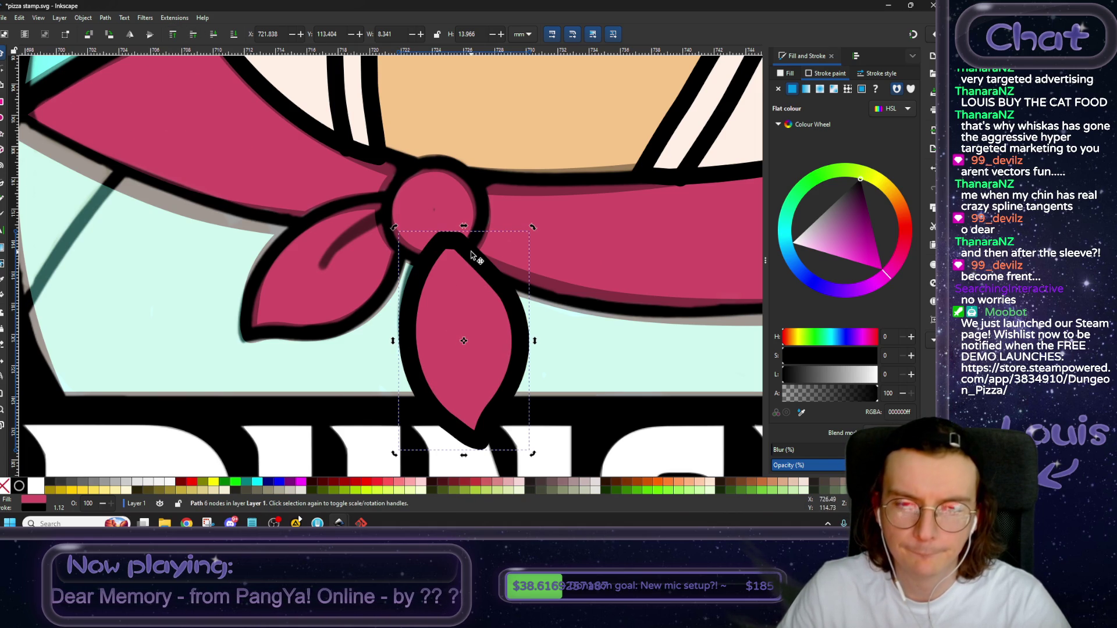
drag(532, 227, 530, 227)
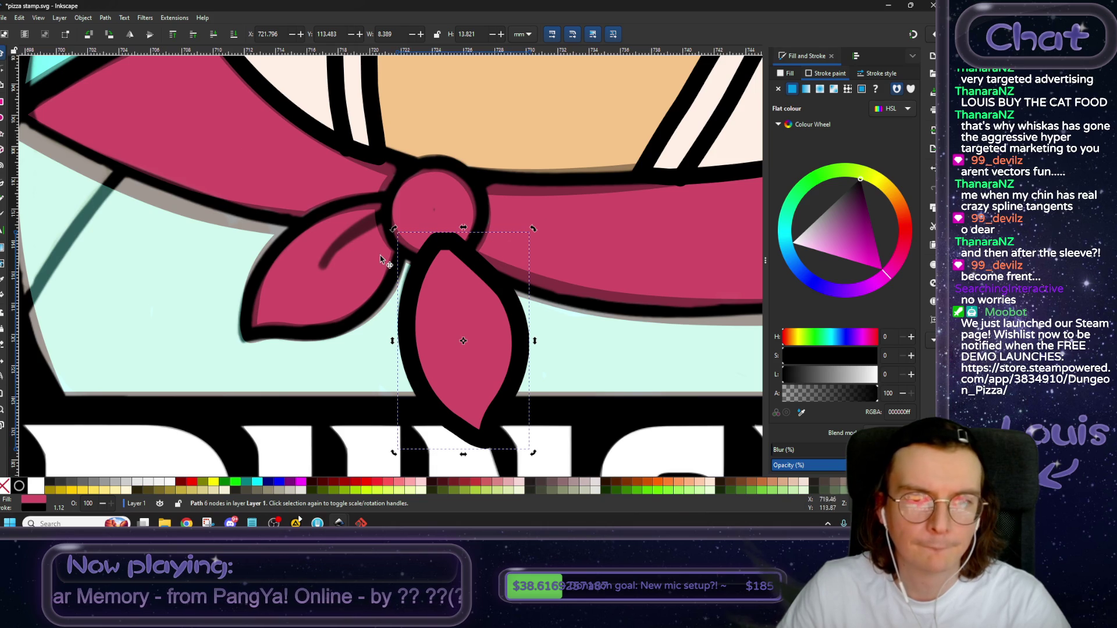
drag(533, 452, 530, 456)
drag(491, 358, 489, 344)
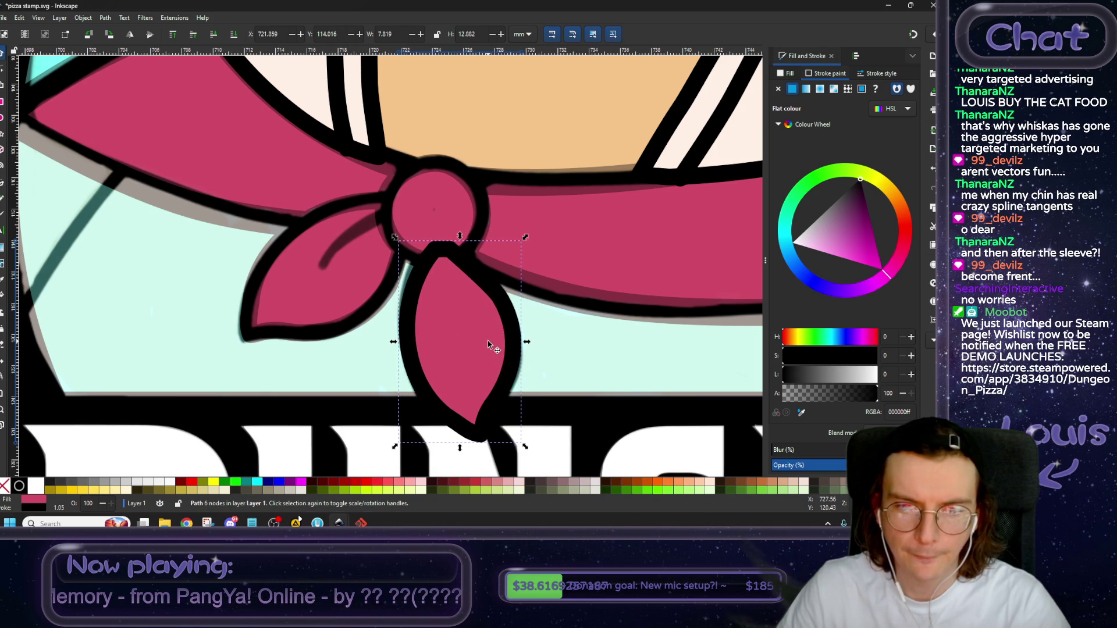
Lower the embedded reference image two steps beneath the knot and leaf.
click(296, 293)
click(214, 35)
click(214, 35)
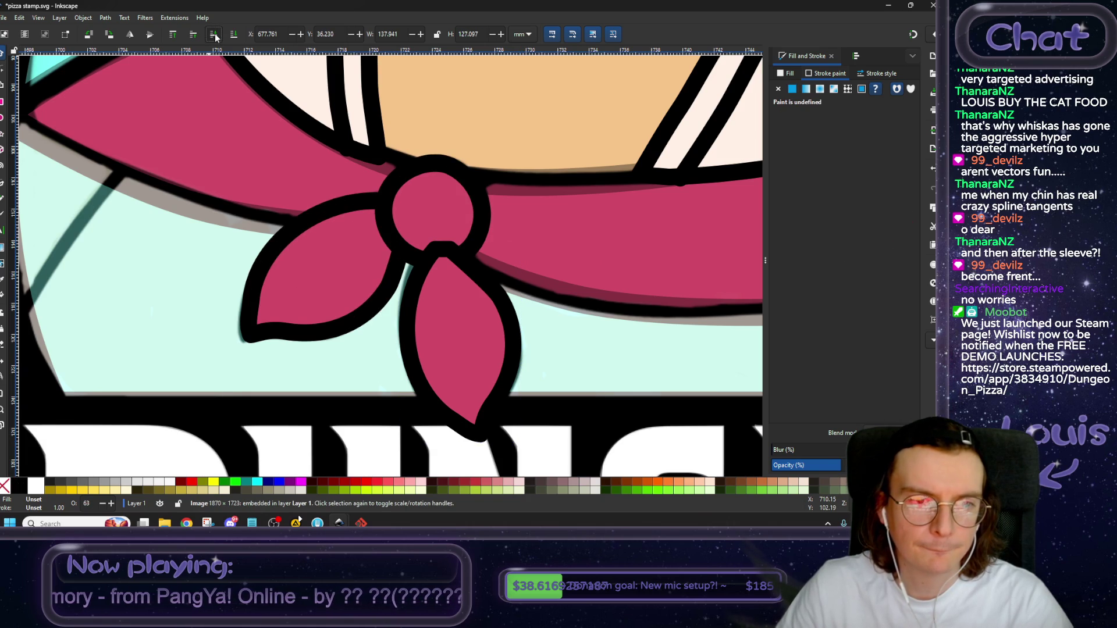
Lower the left scarf leaf one step and shrink it slightly.
click(289, 285)
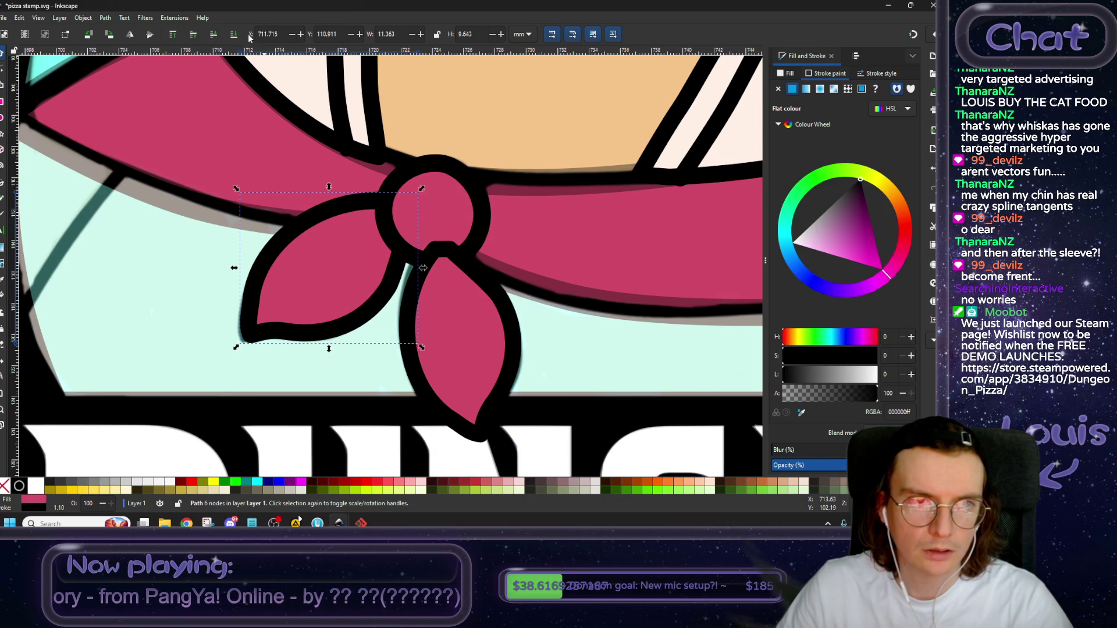
click(214, 35)
drag(422, 349, 422, 352)
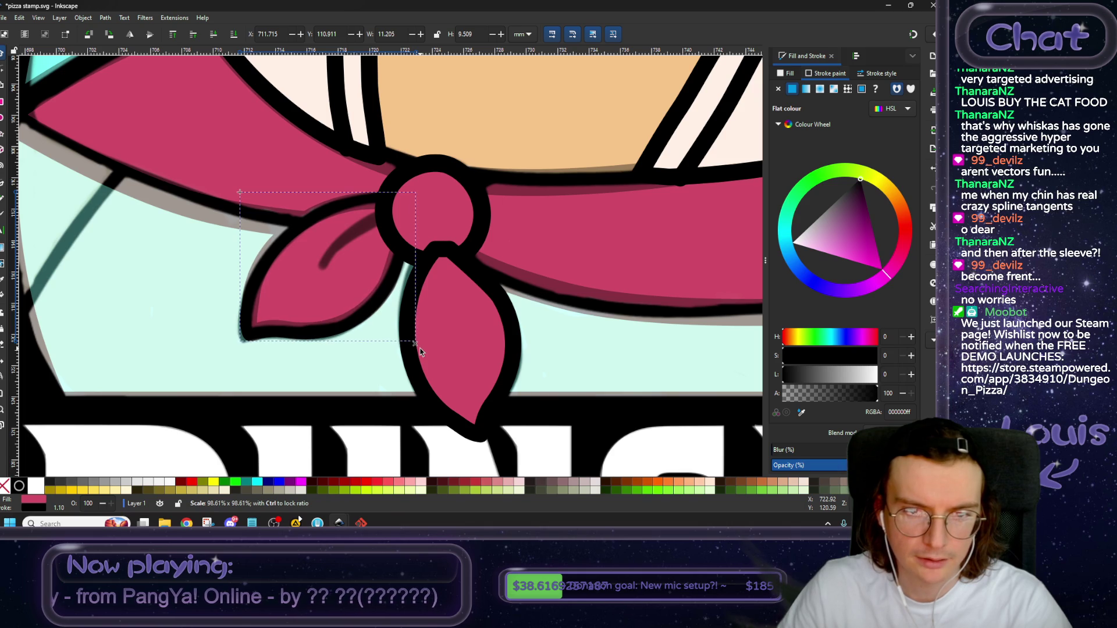
drag(421, 352, 422, 353)
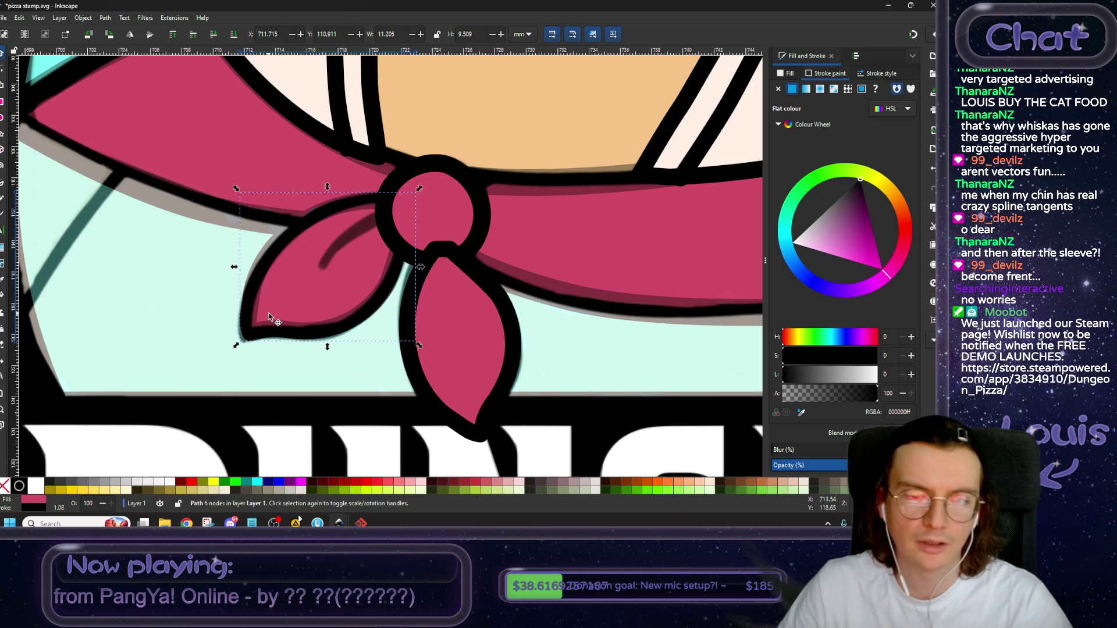
Set the left scarf leaf's outline width to 1.048 mm.
click(867, 75)
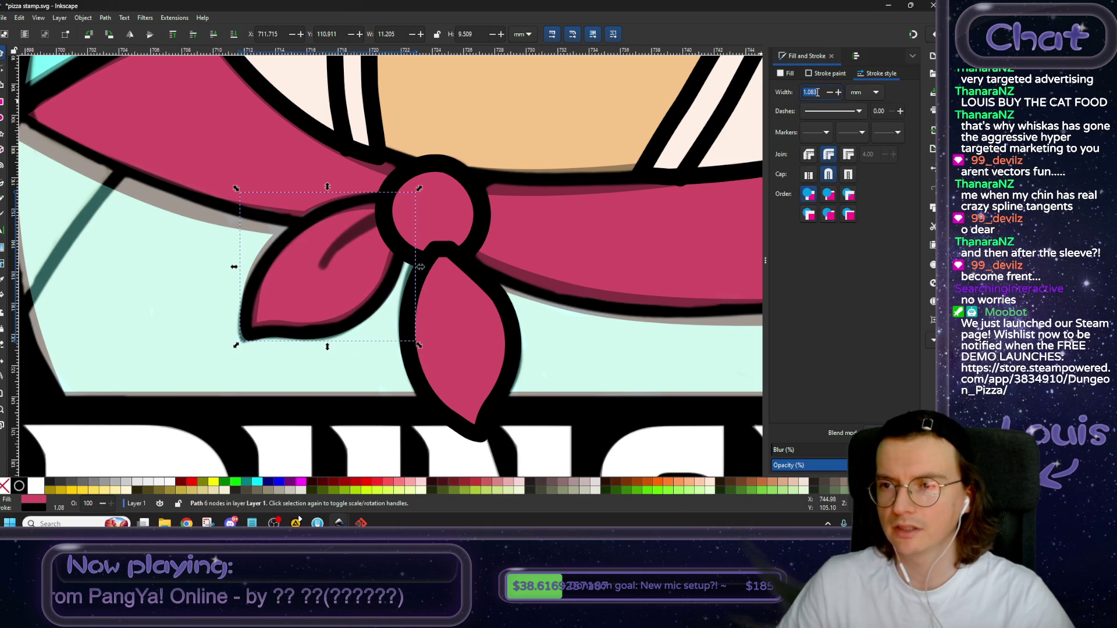
click(469, 335)
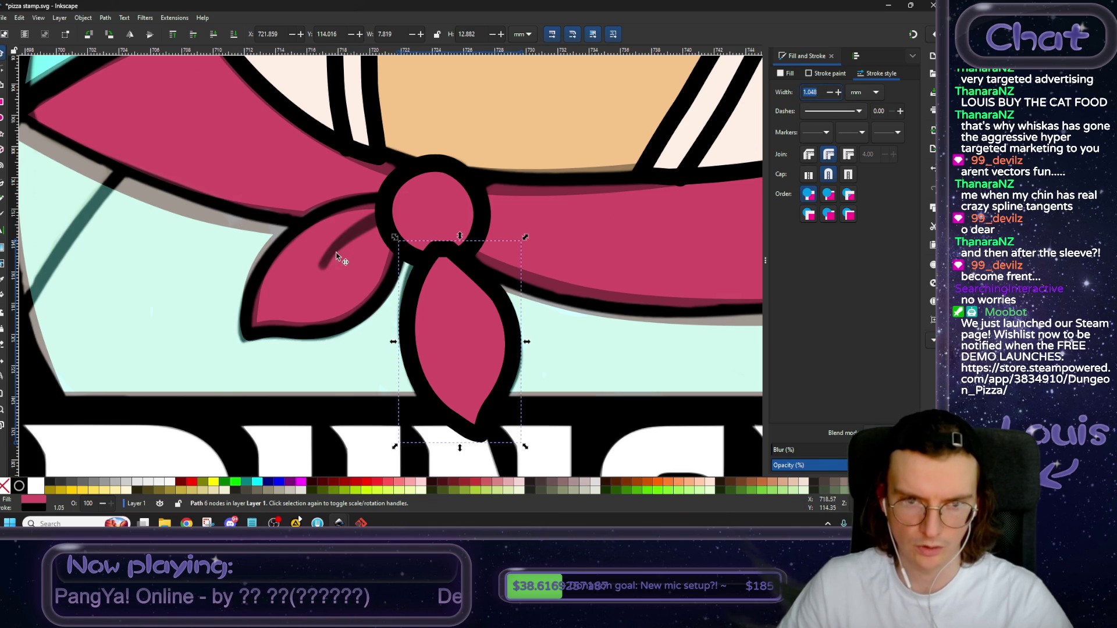
click(310, 269)
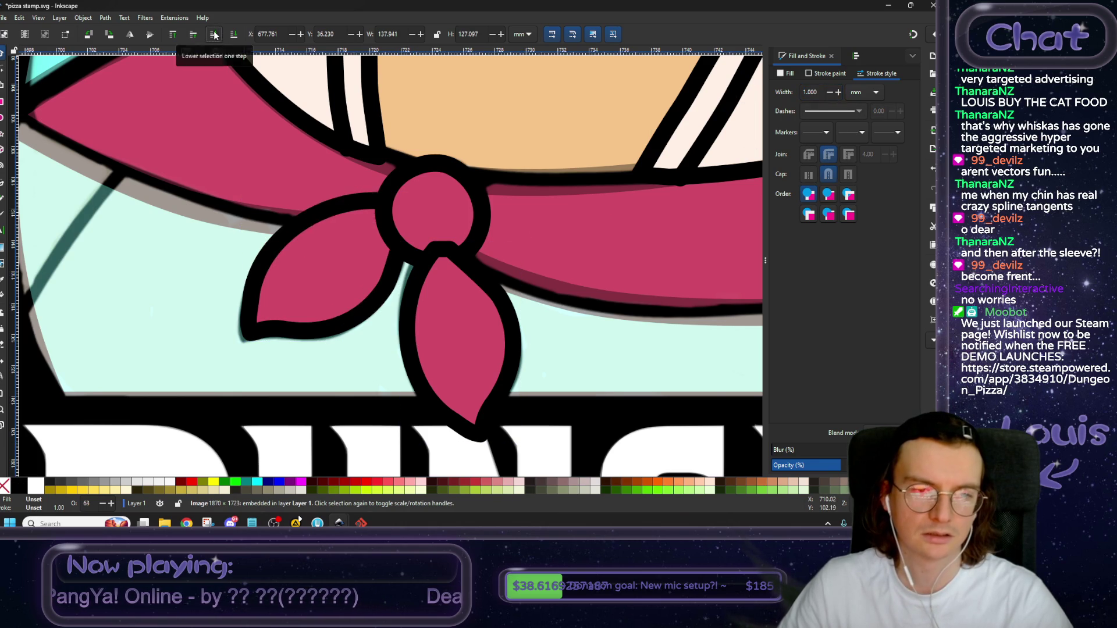
click(324, 272)
text(1.048)
key(Return)
Lower the bottom scarf leaf one step so it tucks behind the knot.
click(453, 311)
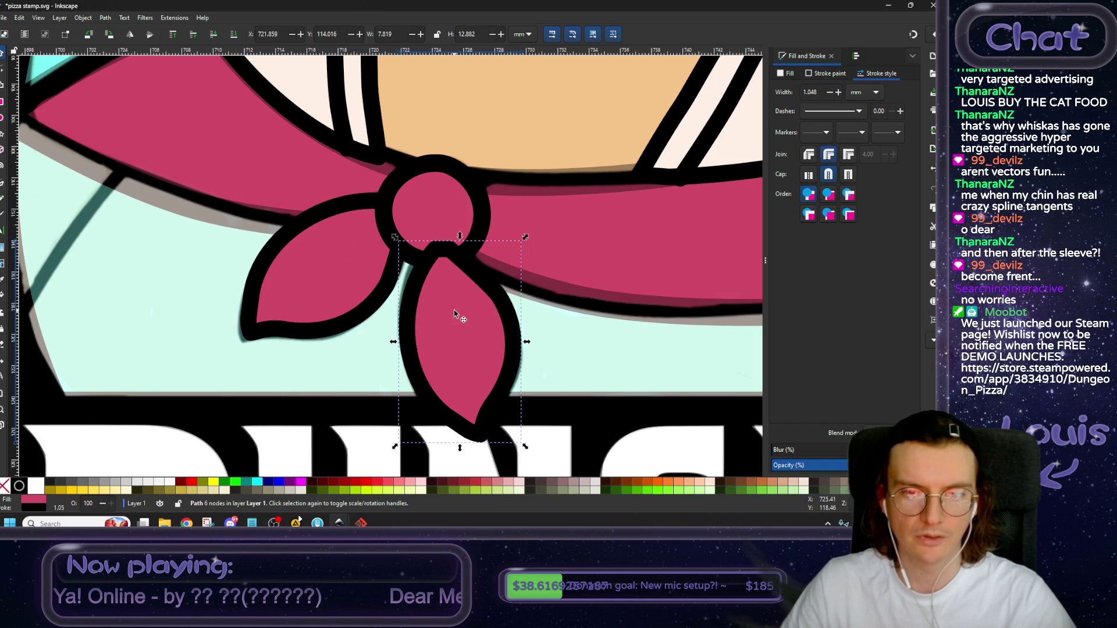
click(215, 37)
scroll(579, 274, down, 1)
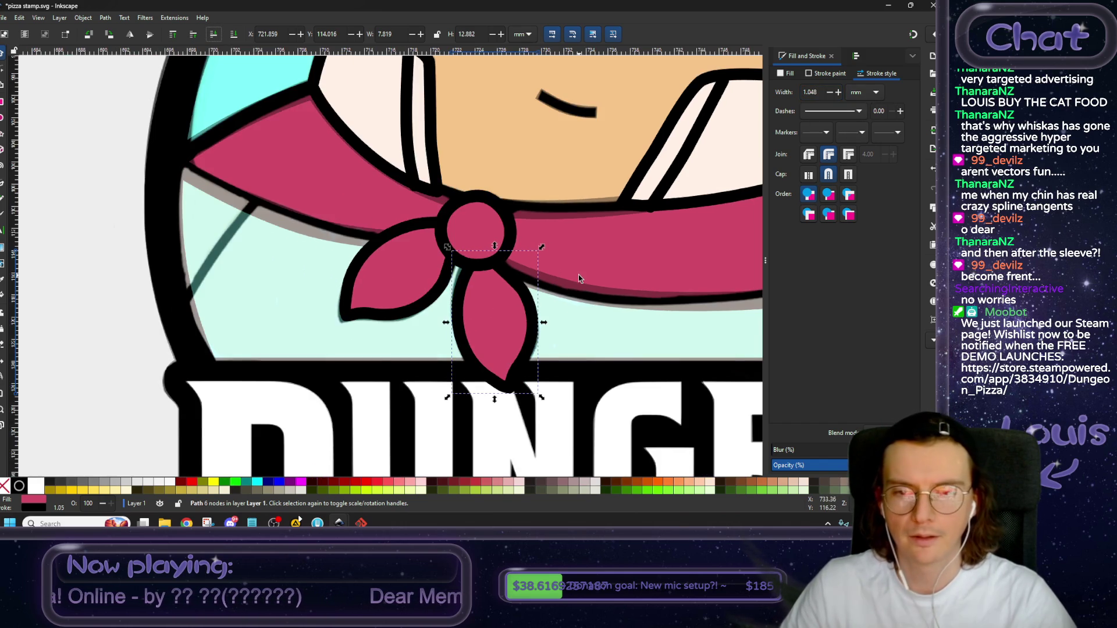
key(ctrl+Left)
key(ctrl+Down)
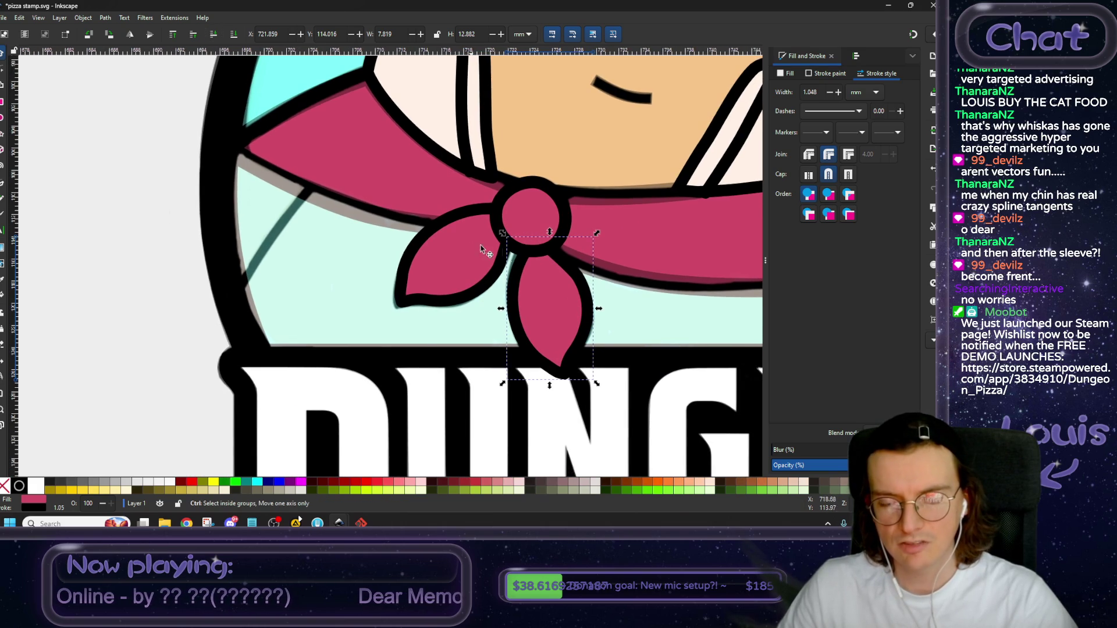
scroll(462, 279, down, 5)
scroll(442, 268, left, 5)
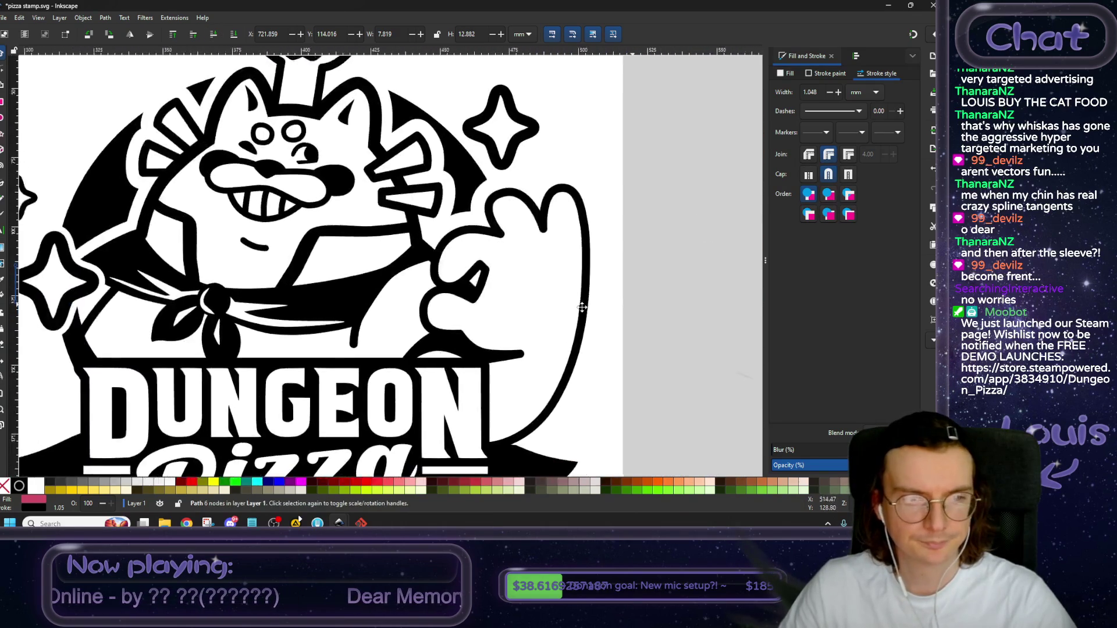
scroll(425, 259, right, 5)
scroll(512, 209, up, 1)
scroll(495, 175, up, 2)
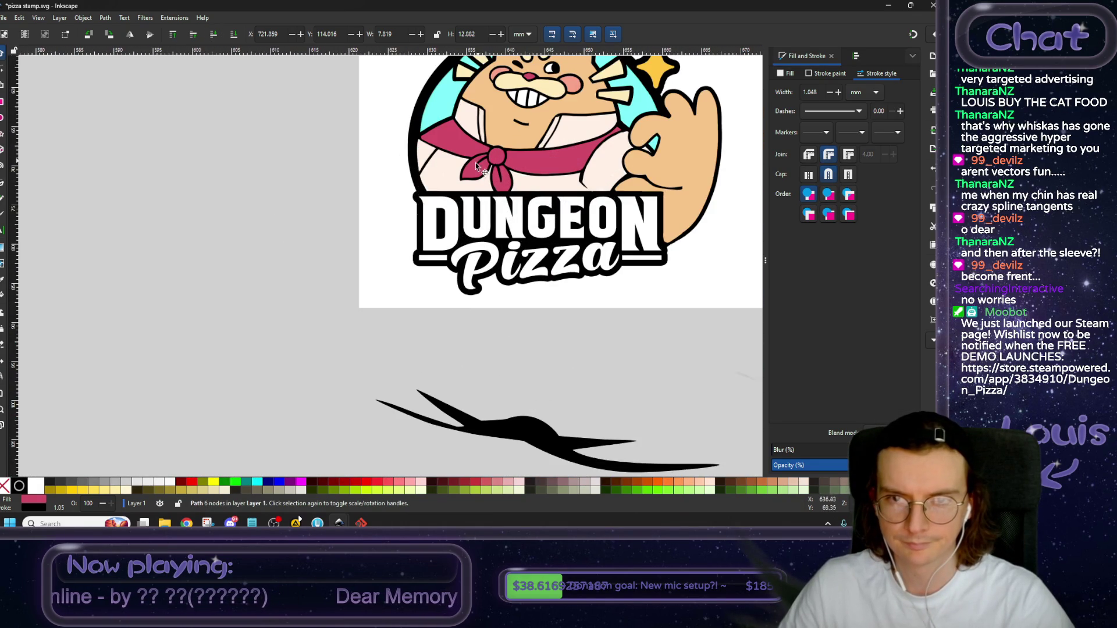
scroll(520, 198, down, 2)
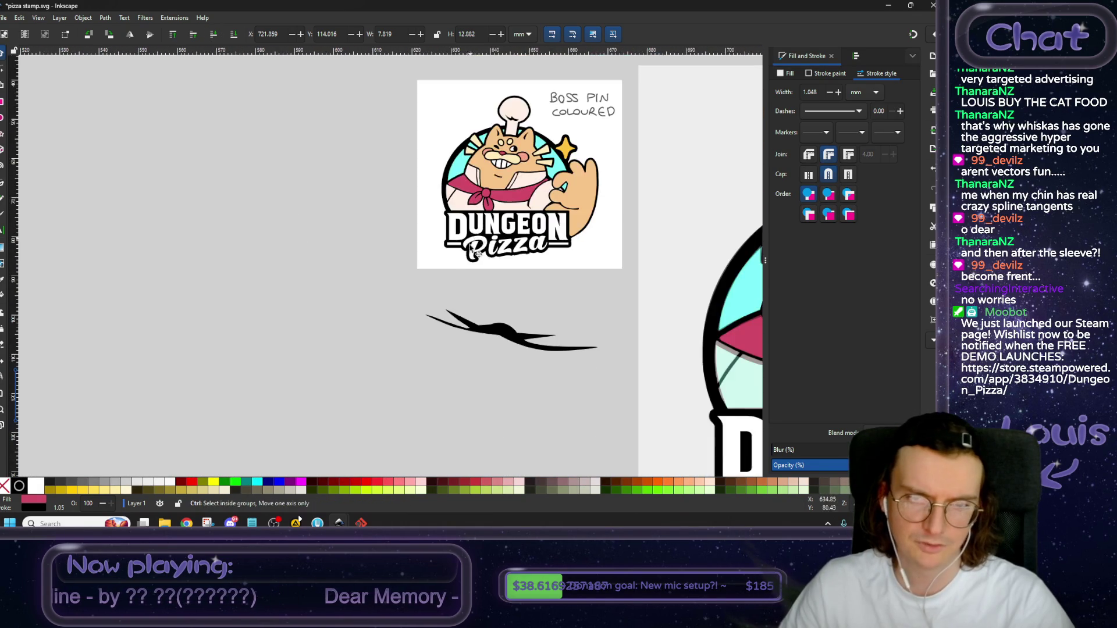
scroll(512, 225, up, 3)
scroll(204, 297, up, 2)
scroll(170, 275, left, 5)
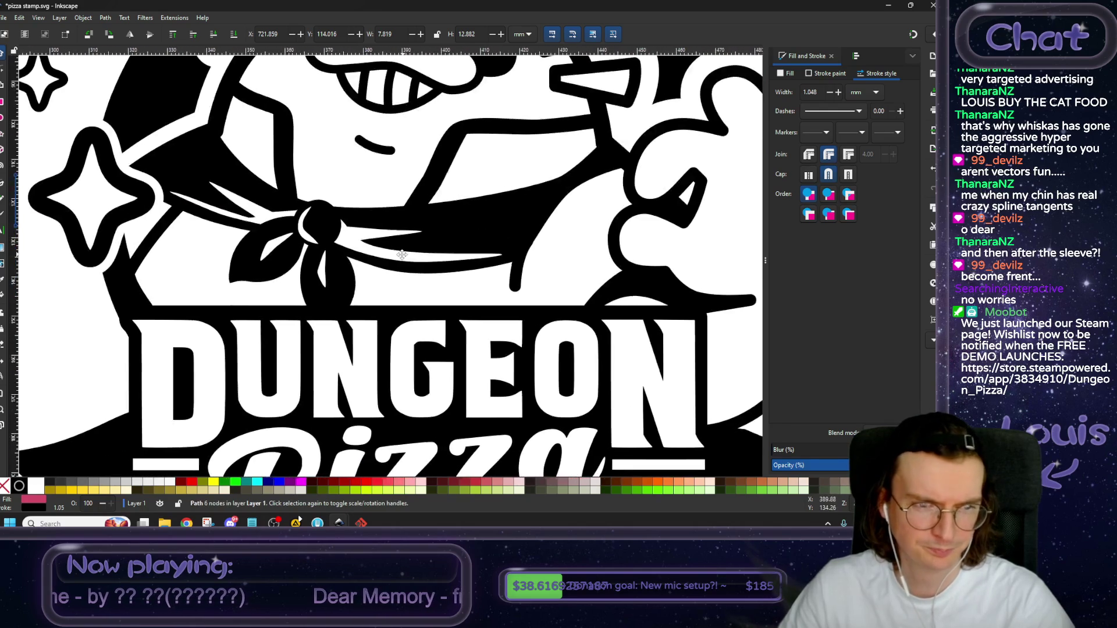
scroll(251, 244, down, 1)
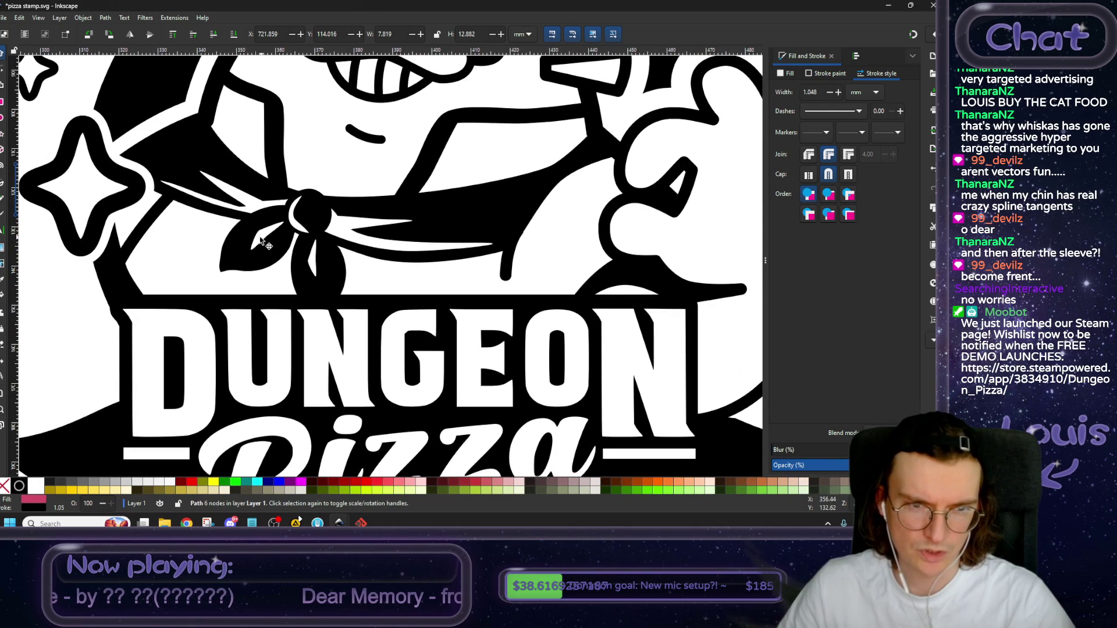
scroll(582, 259, down, 2)
scroll(99, 277, down, 2)
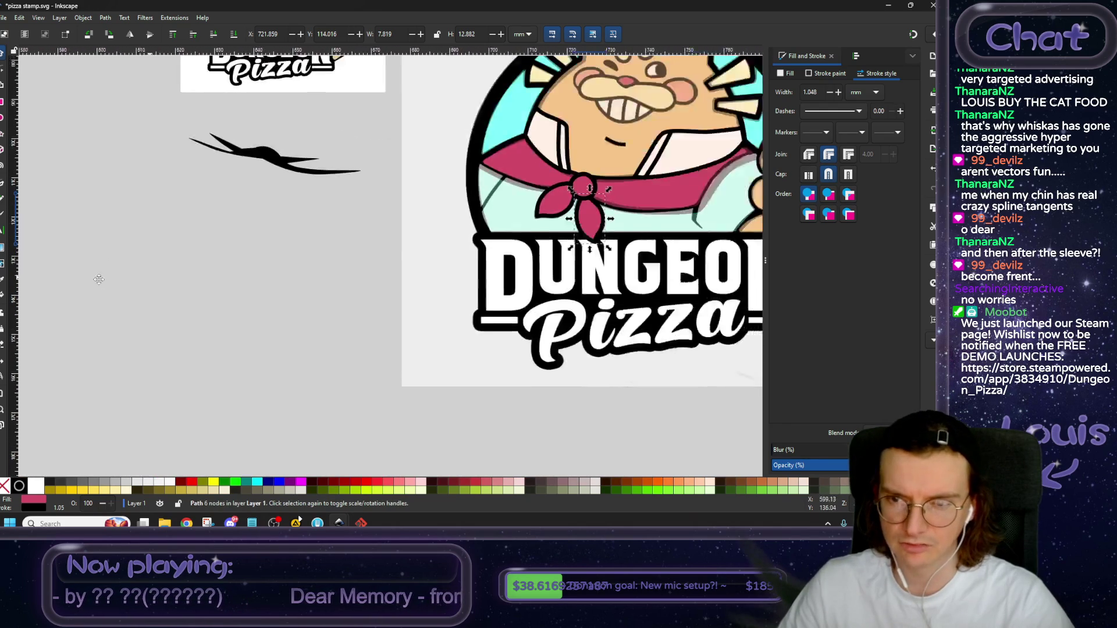
scroll(372, 260, up, 2)
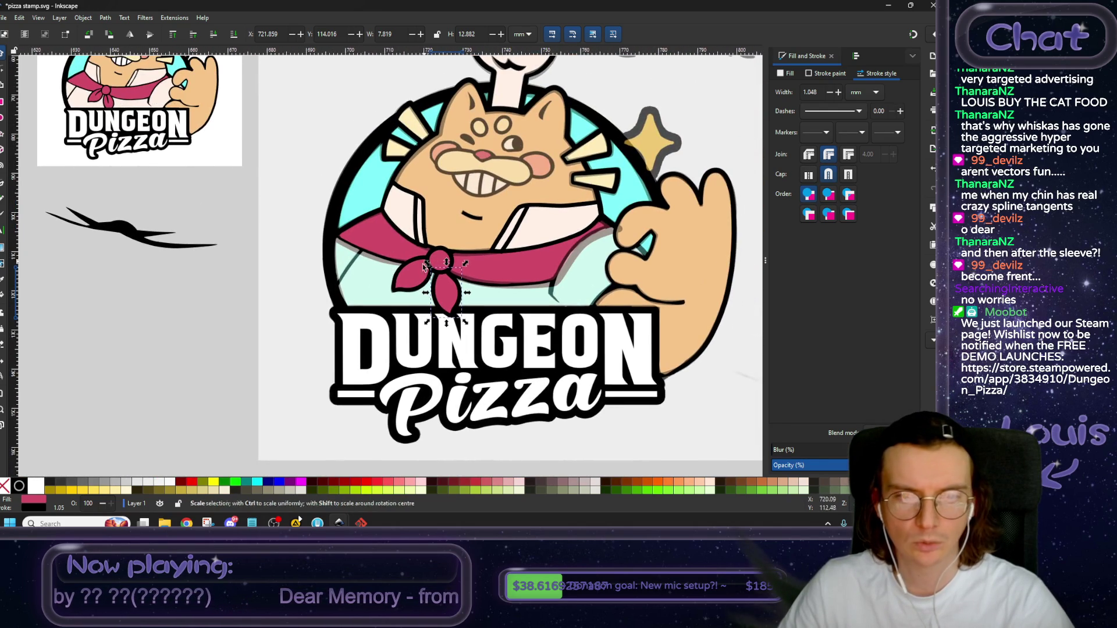
scroll(430, 273, up, 2)
click(259, 293)
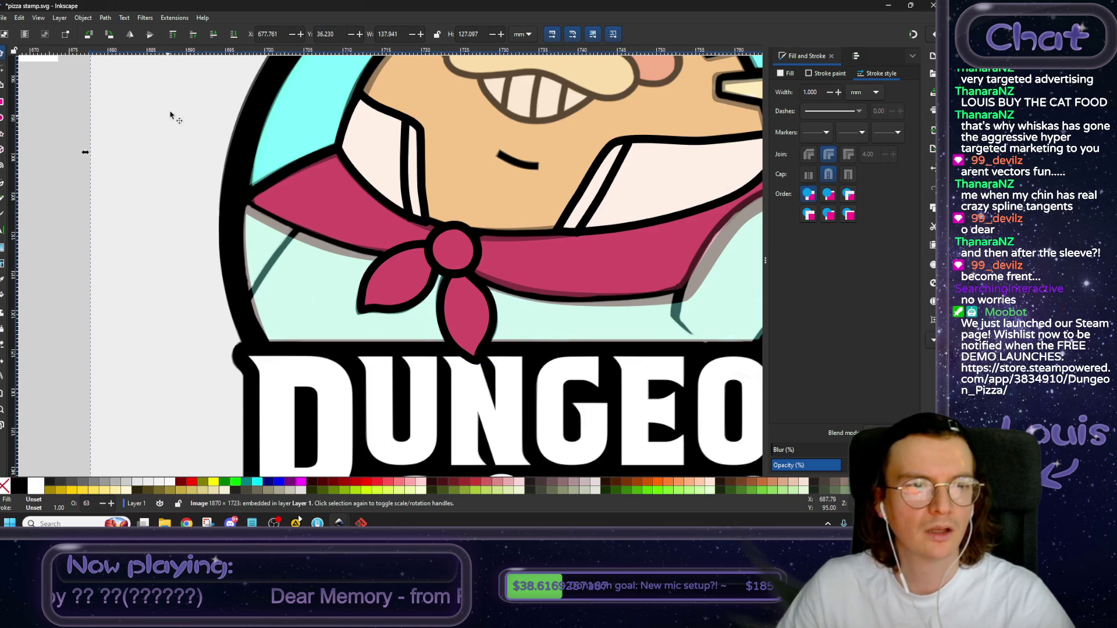
Draw a short Bézier crease line across the scarf bow's left petal.
click(174, 35)
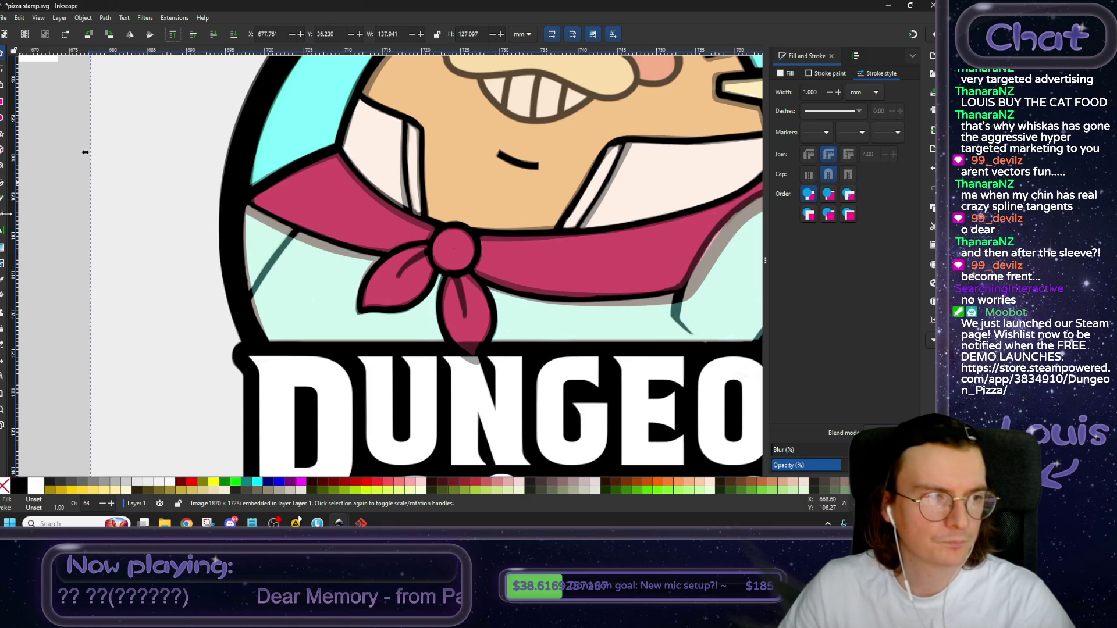
key(b)
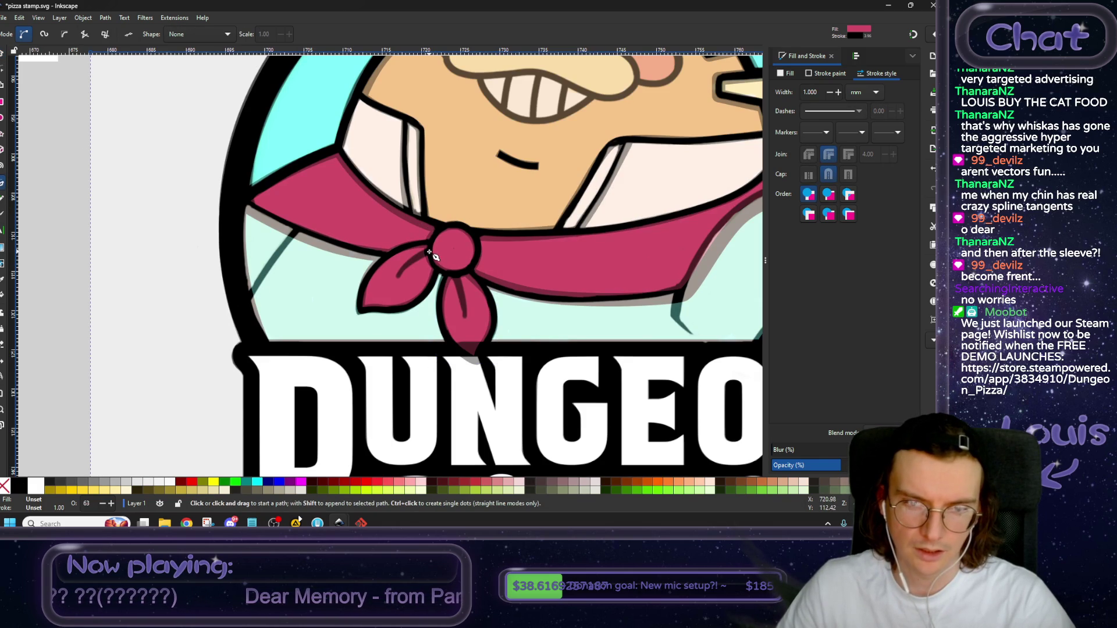
click(428, 252)
double_click(397, 275)
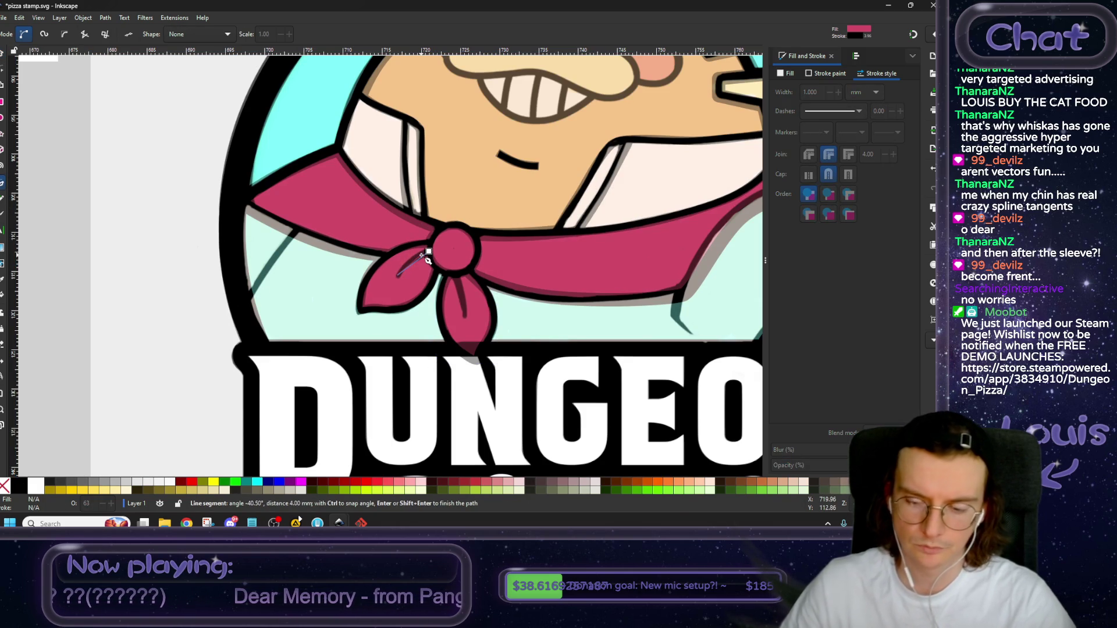
ctrl+scroll(421, 255, up, 2)
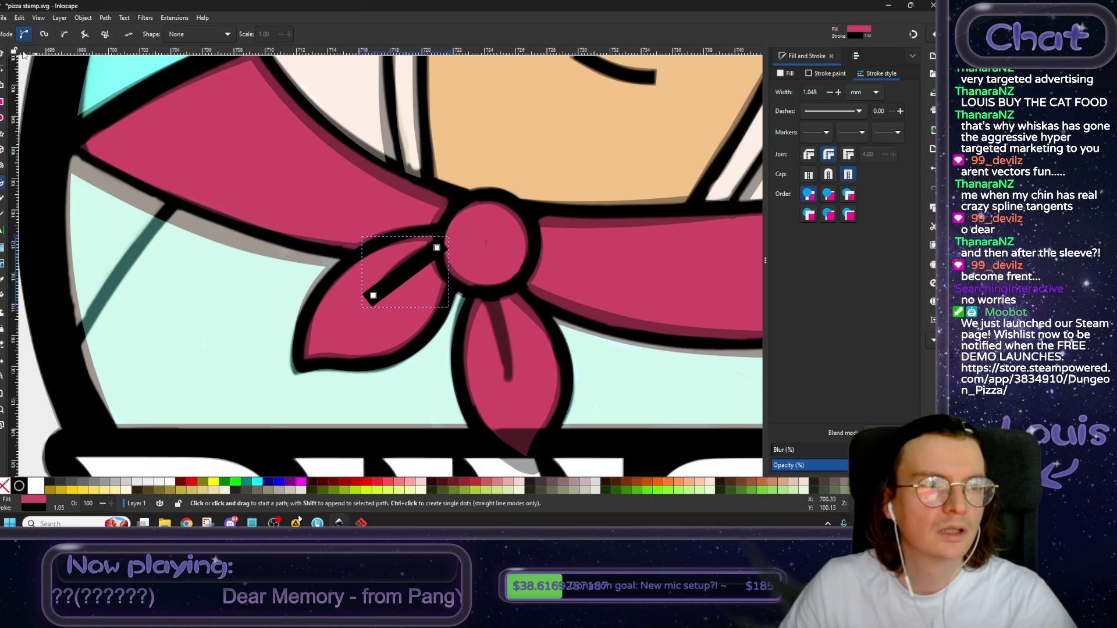
Convert the crease to a curve and bend its nodes to follow the petal.
click(2, 67)
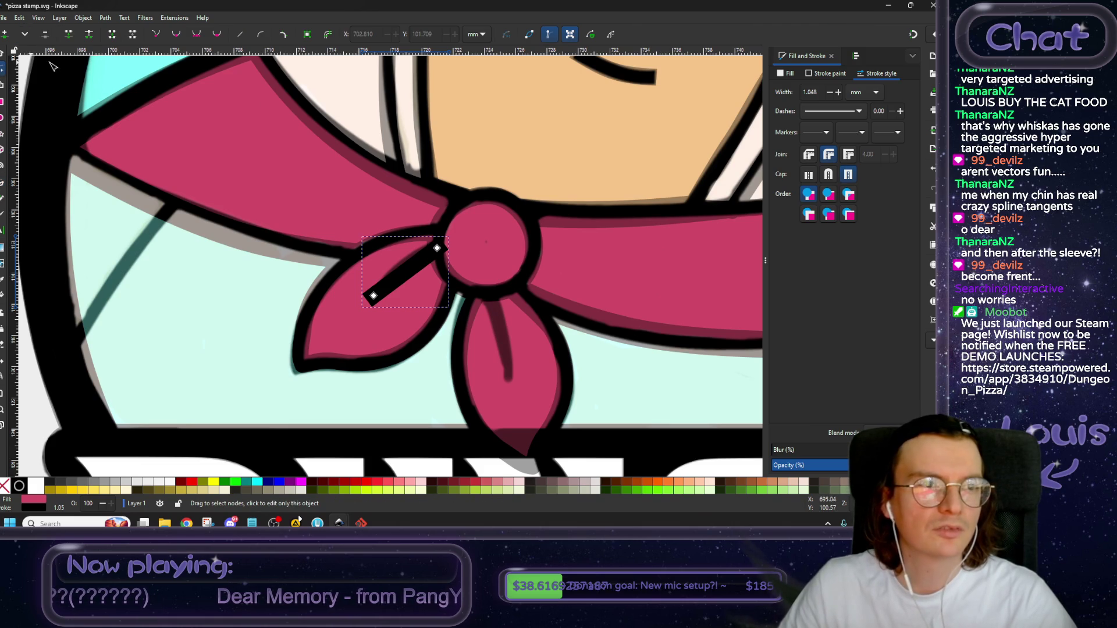
click(197, 36)
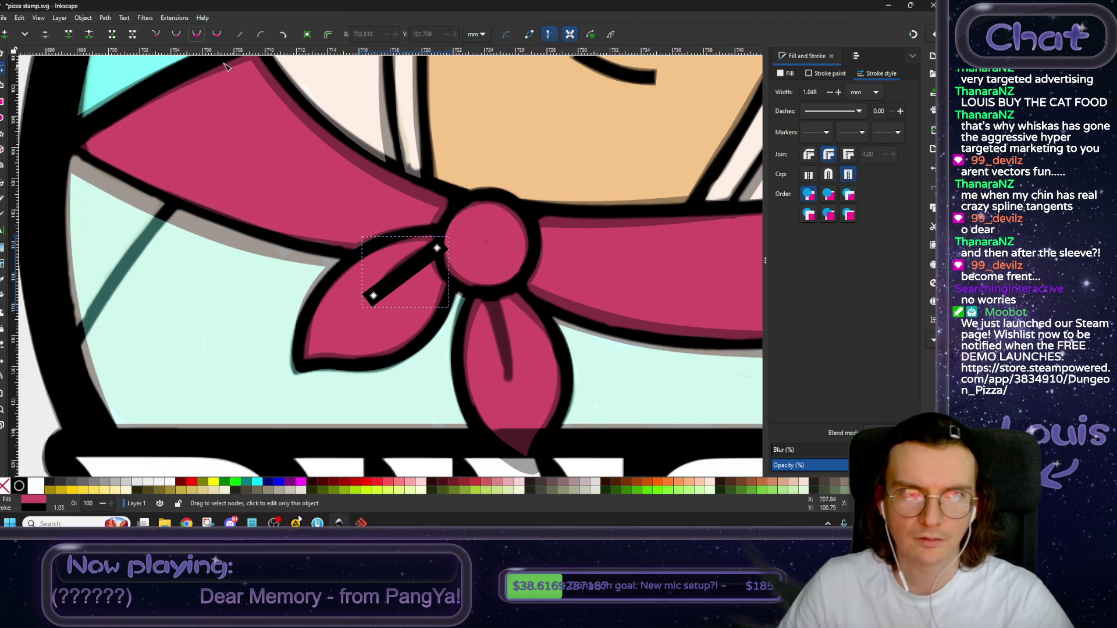
key(ctrl+a)
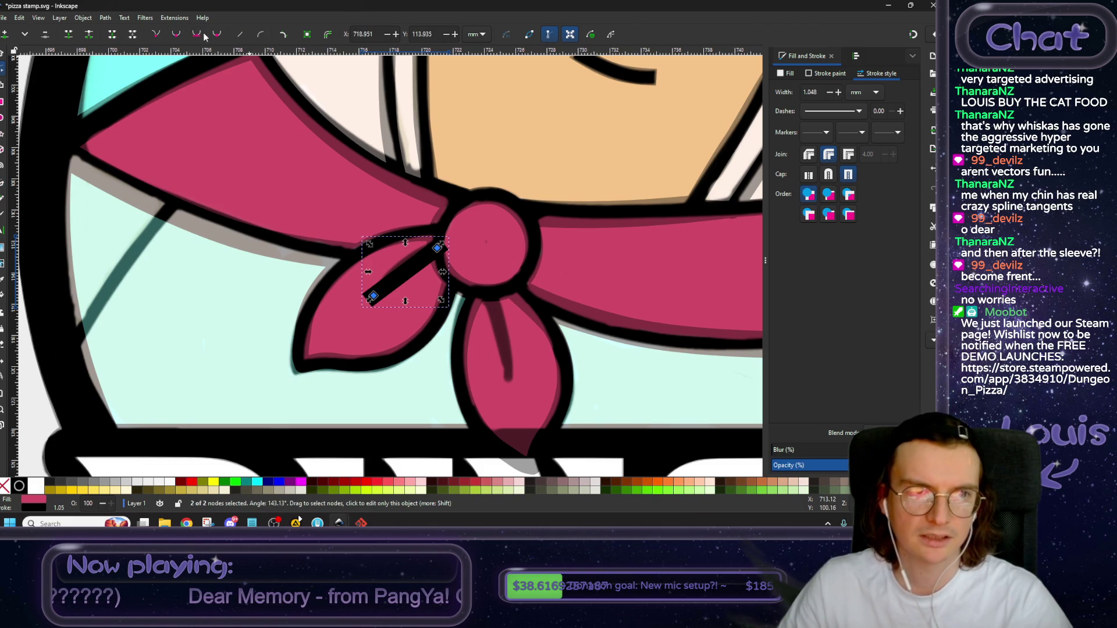
click(217, 36)
mouse_move(405, 267)
mouse_down()
mouse_move(398, 276)
mouse_move(404, 268)
mouse_up()
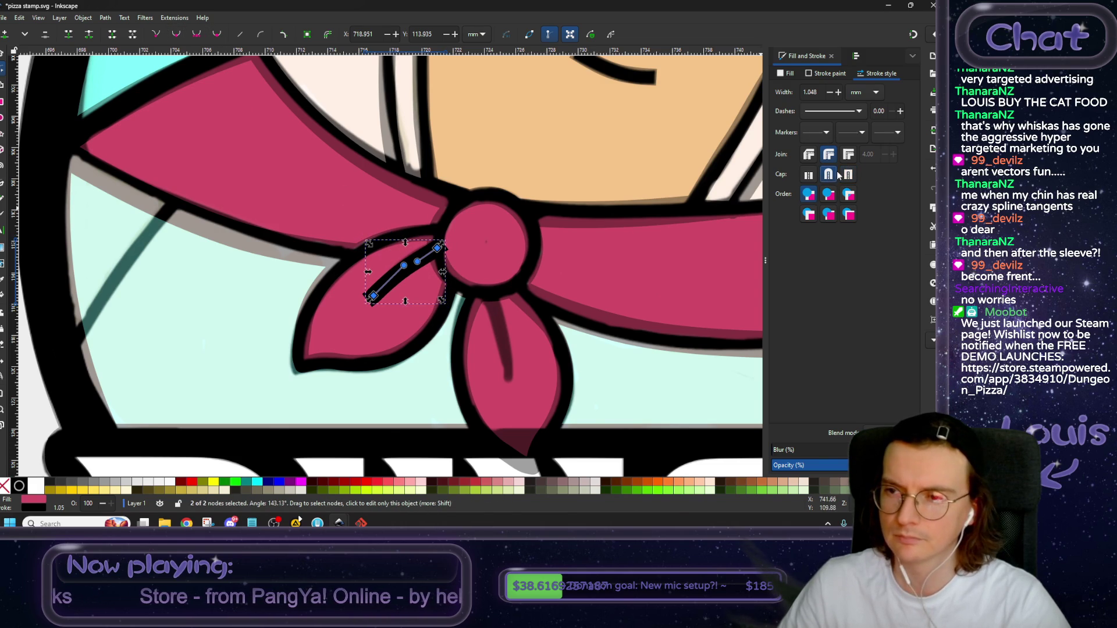
scroll(400, 258, up, 1)
scroll(401, 257, up, 1)
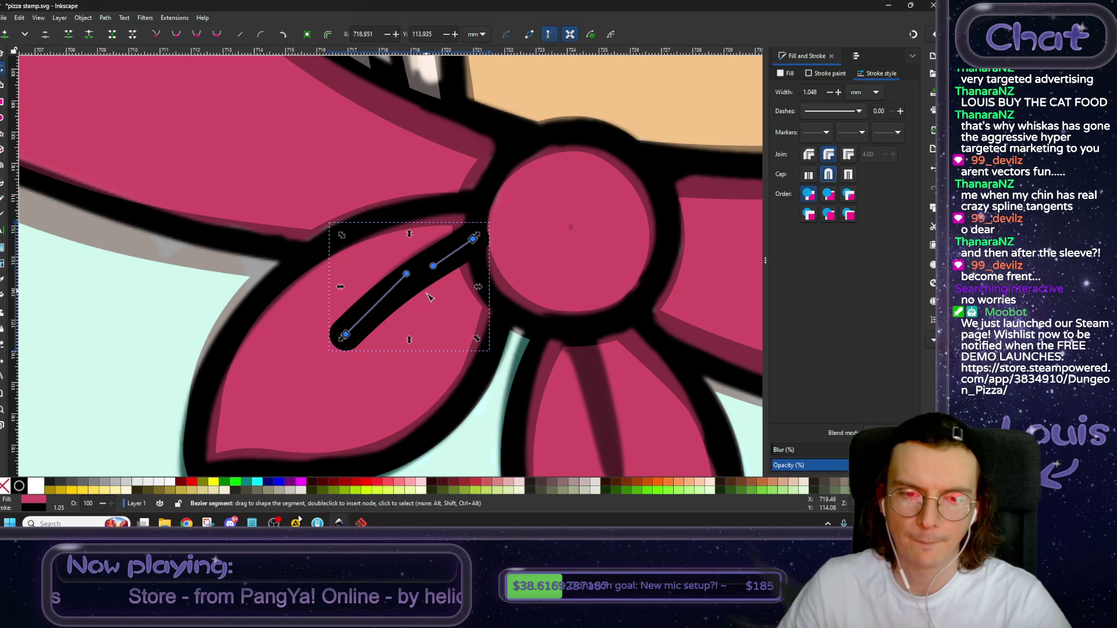
scroll(429, 297, down, 1)
scroll(429, 298, right, 1)
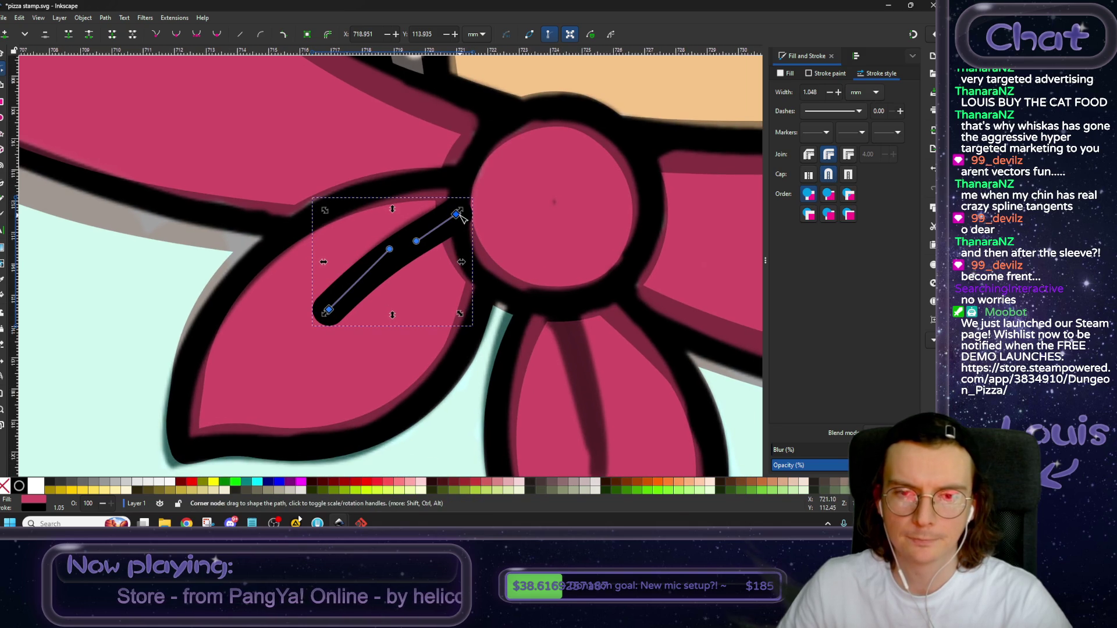
drag(443, 227, 441, 221)
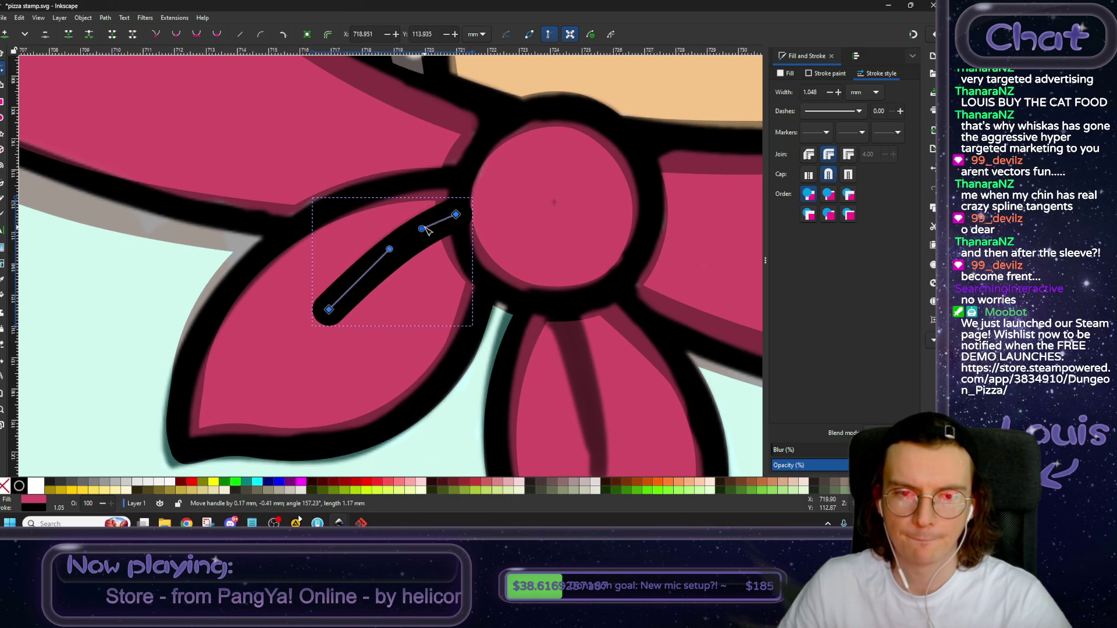
drag(389, 249, 345, 248)
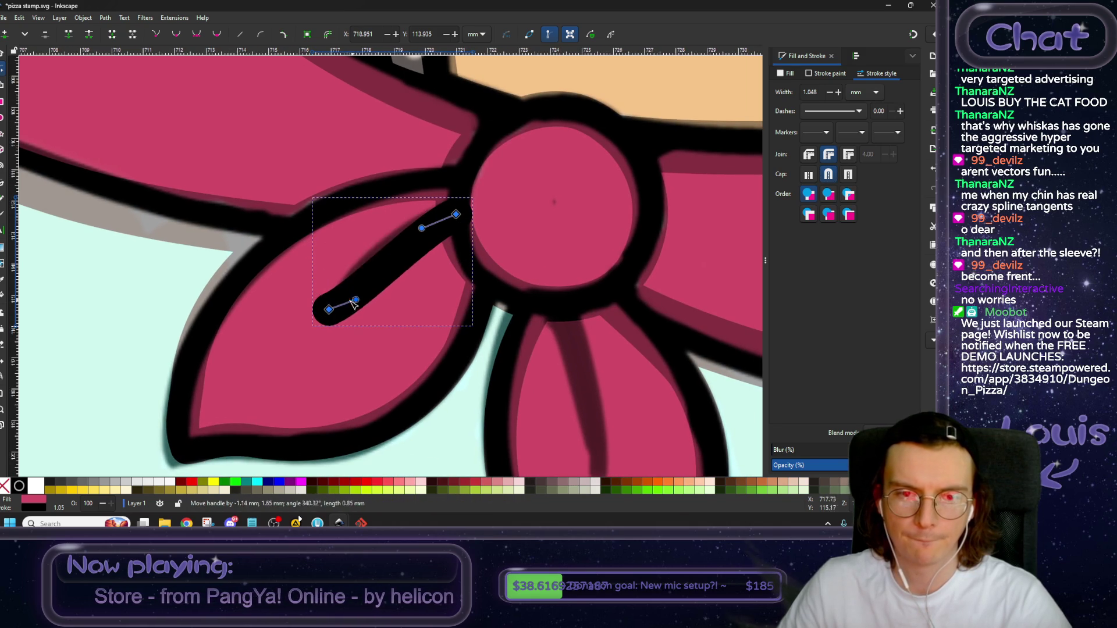
drag(348, 243, 354, 275)
Remove the crease's fill and lower it one step in the stacking order.
click(789, 74)
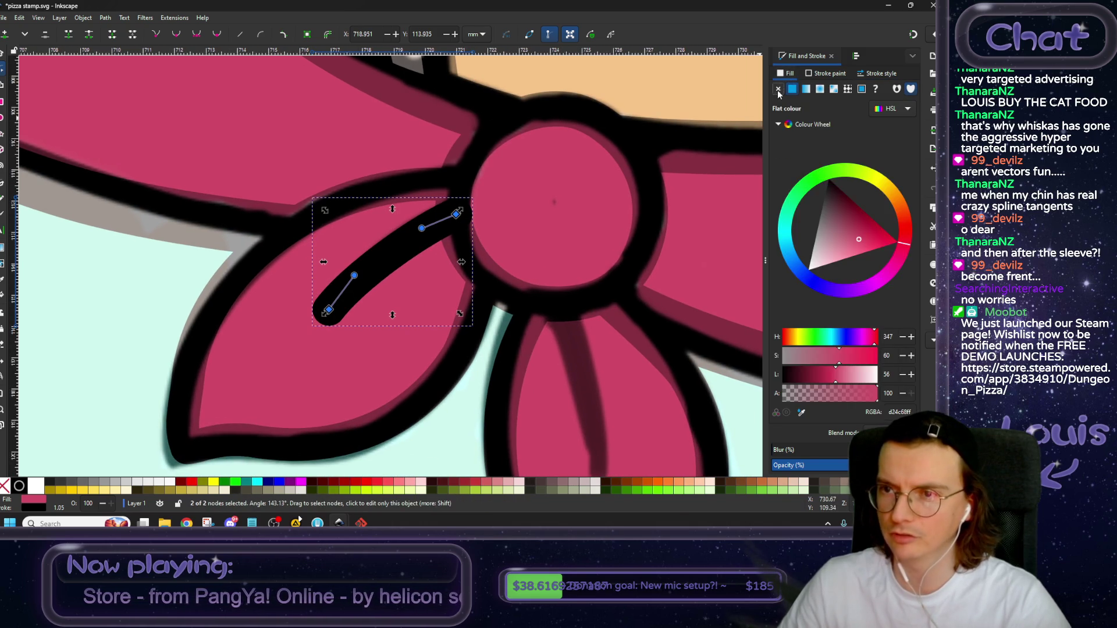
click(778, 89)
click(3, 54)
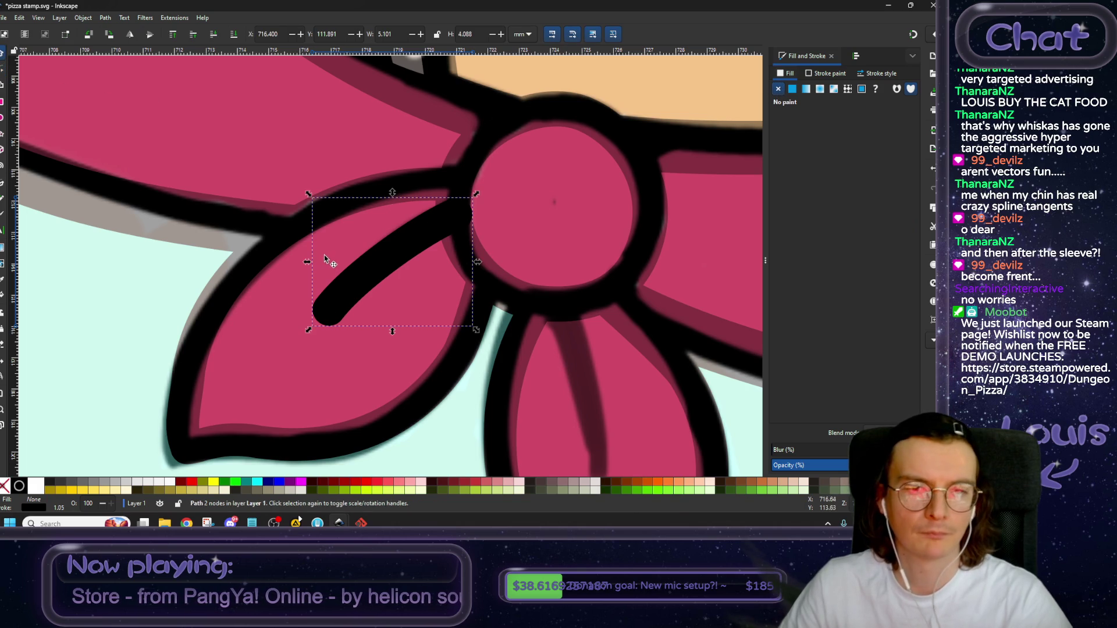
scroll(326, 255, down, 2)
click(213, 37)
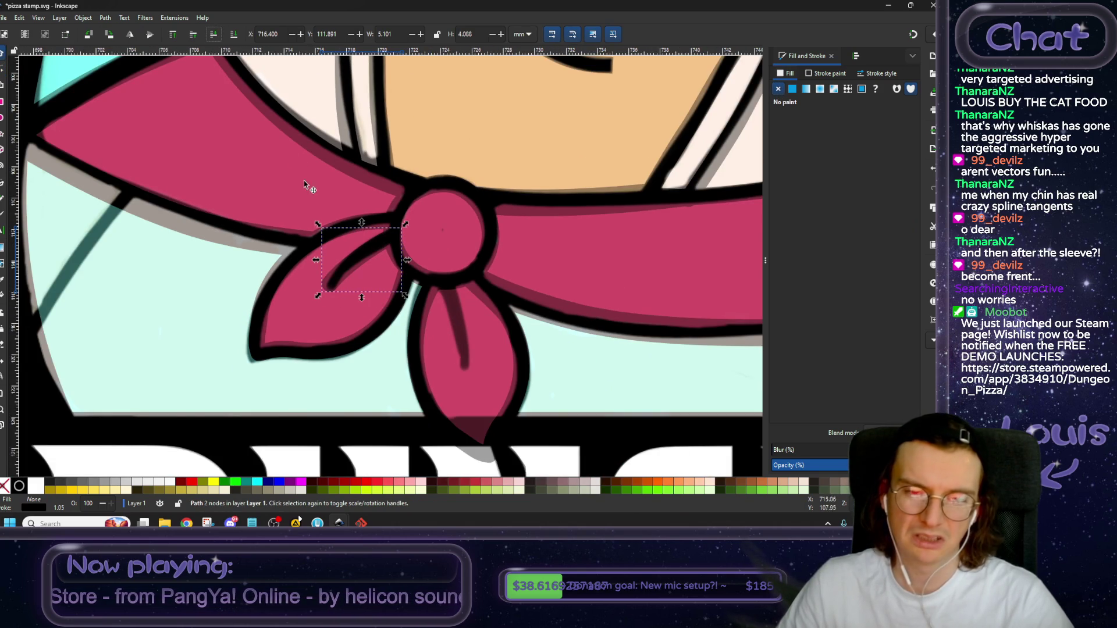
Nudge the crease's endpoint and handle into a smoother curve.
click(3, 70)
scroll(324, 295, up, 2)
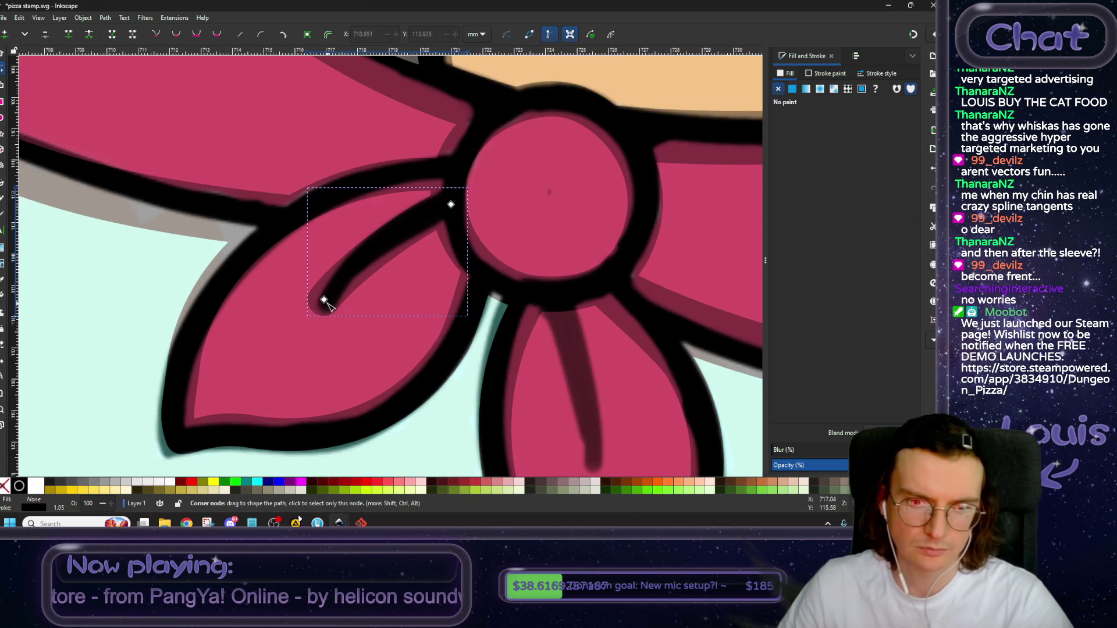
drag(327, 303, 330, 308)
drag(353, 271, 348, 256)
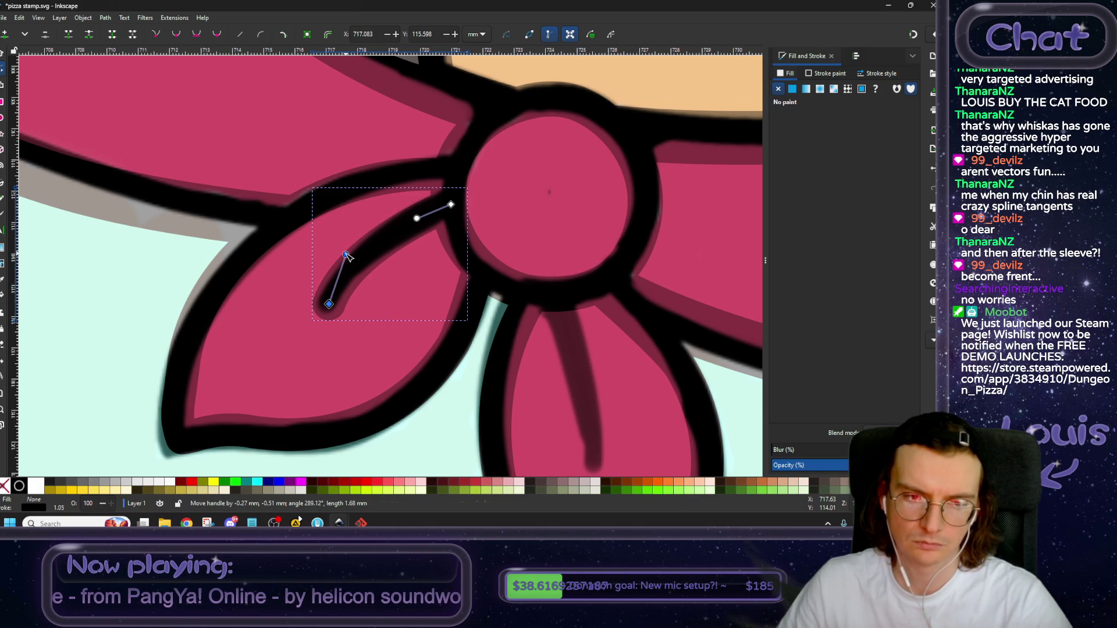
click(3, 54)
click(497, 278)
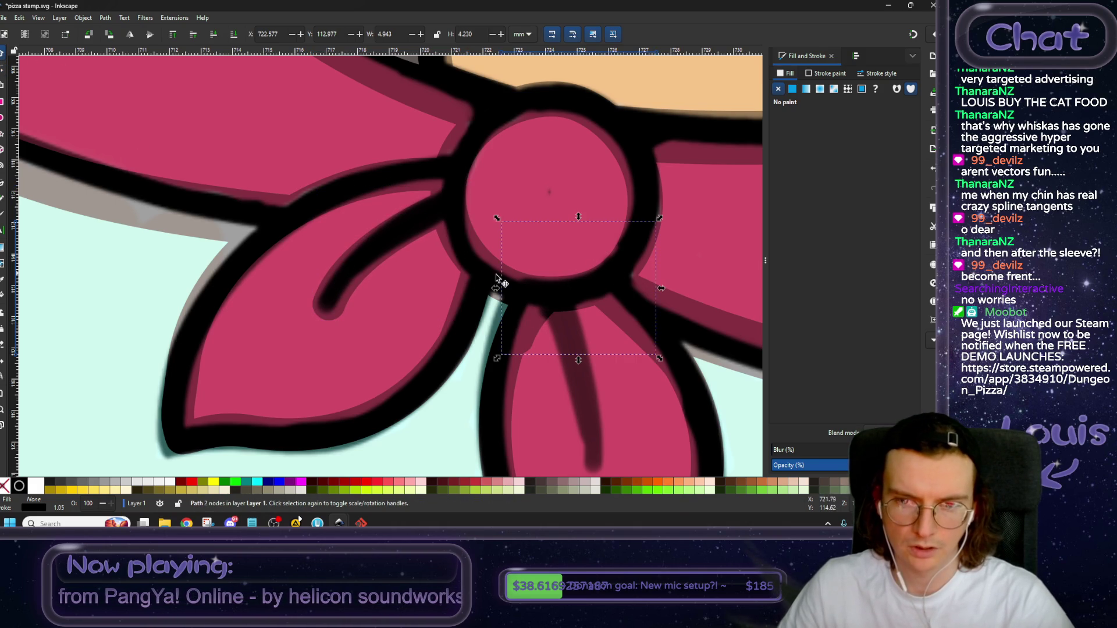
Rotate the crease about -38°, flip it horizontally, place it on the lower petal, lower one step.
drag(568, 285, 424, 273)
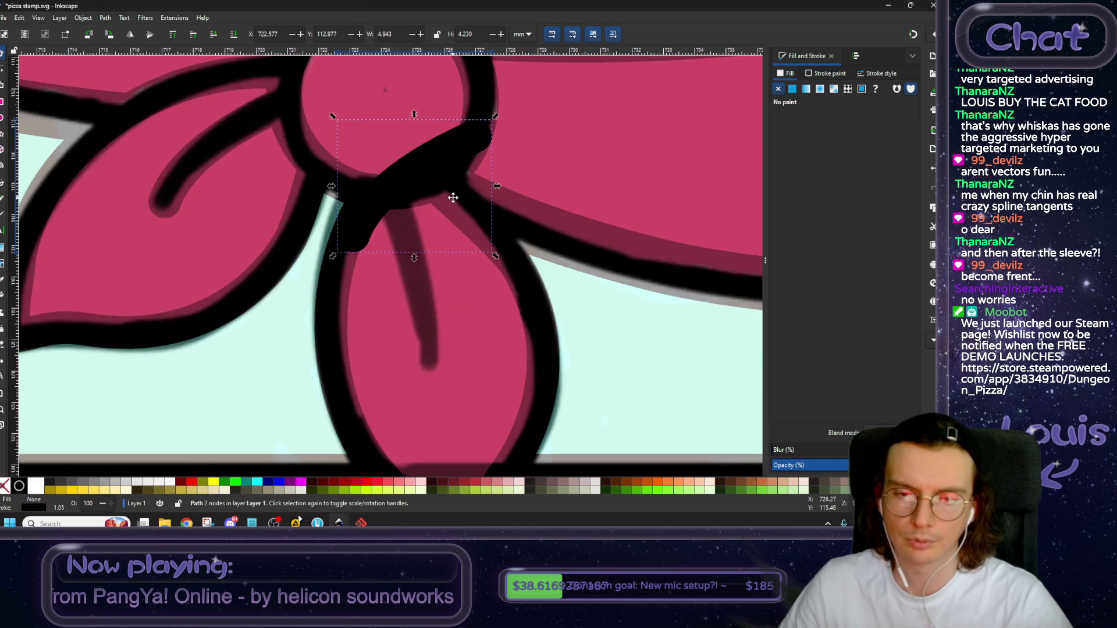
click(425, 271)
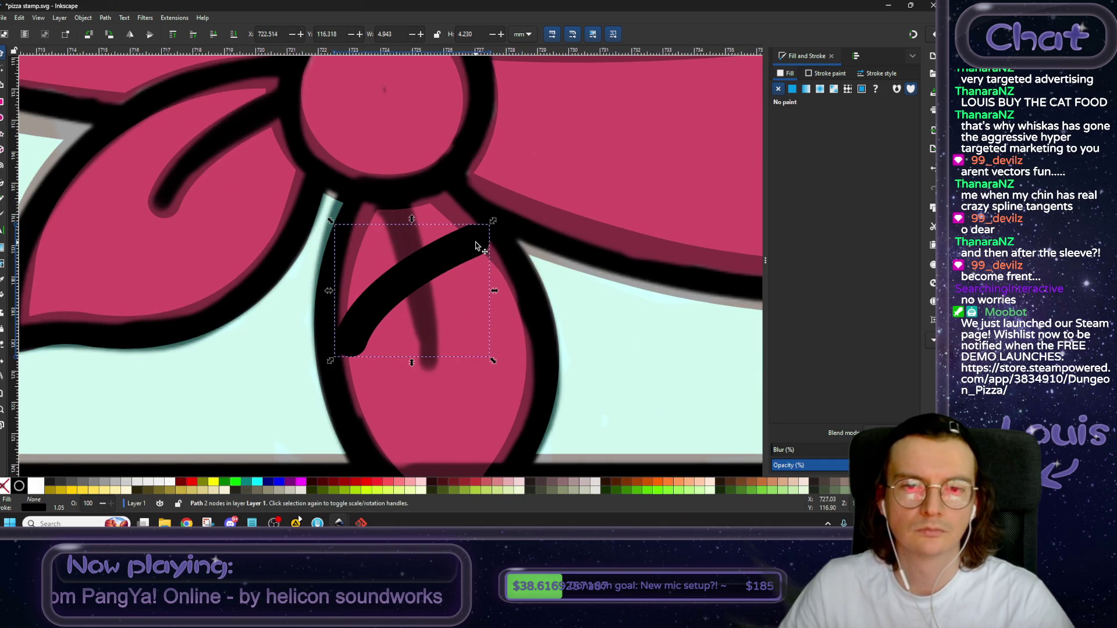
drag(504, 207, 429, 176)
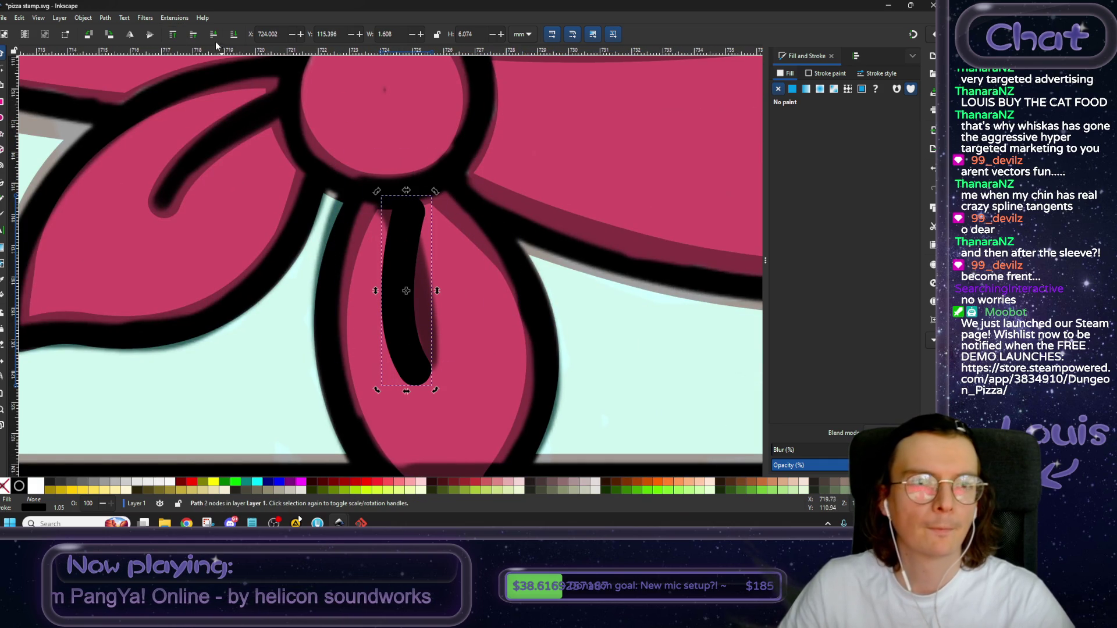
click(130, 33)
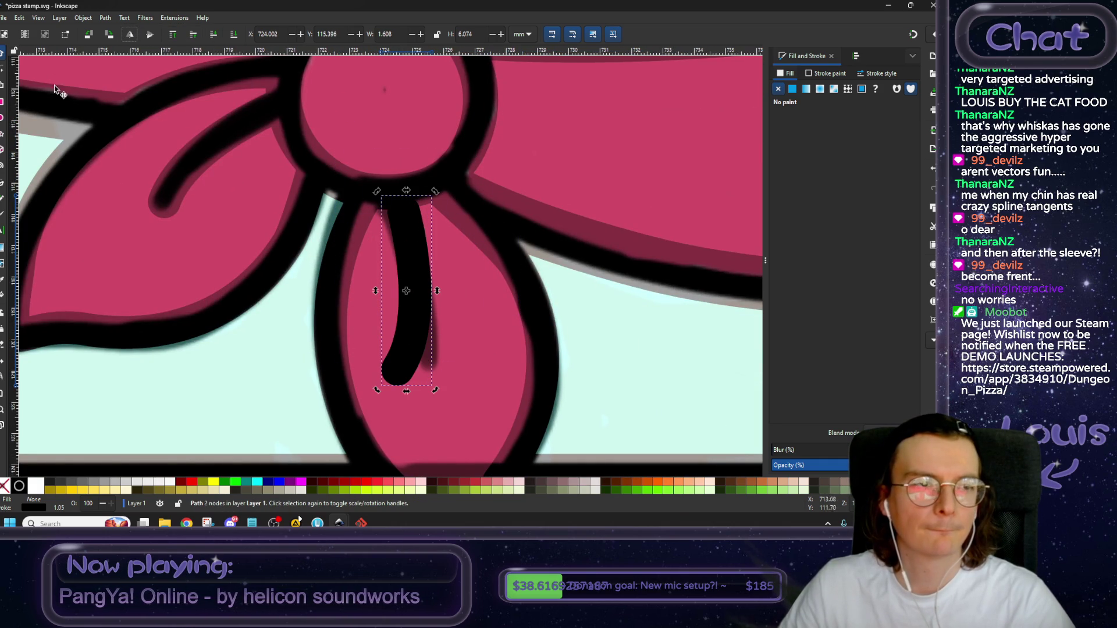
drag(379, 192, 362, 195)
drag(416, 271, 412, 250)
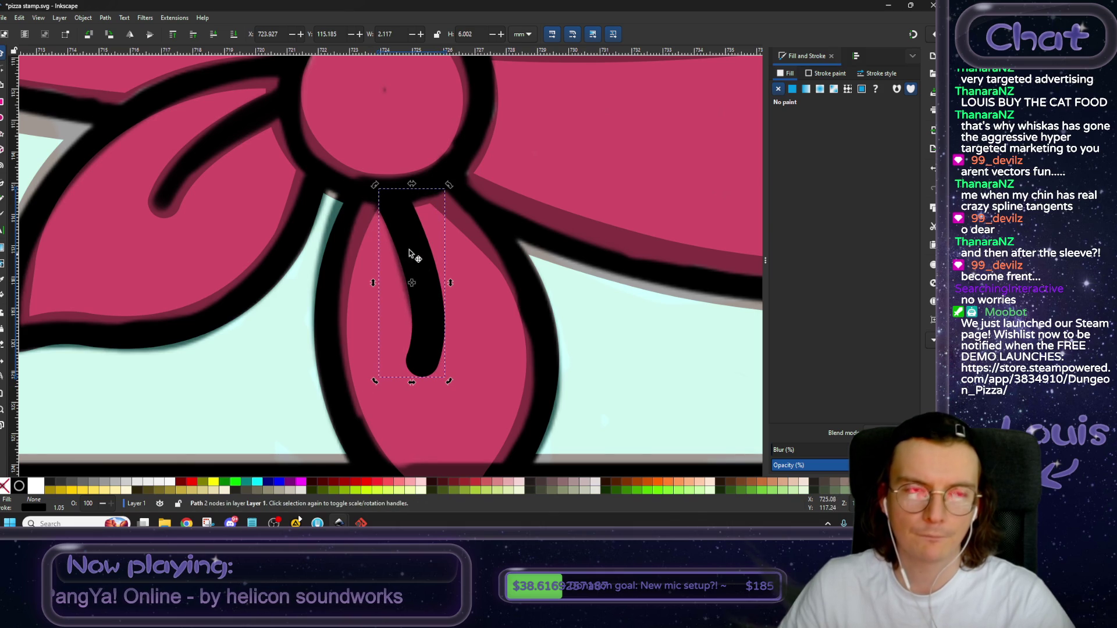
click(215, 34)
Adjust the crease's bottom and top nodes so it curves gently at the top.
click(4, 71)
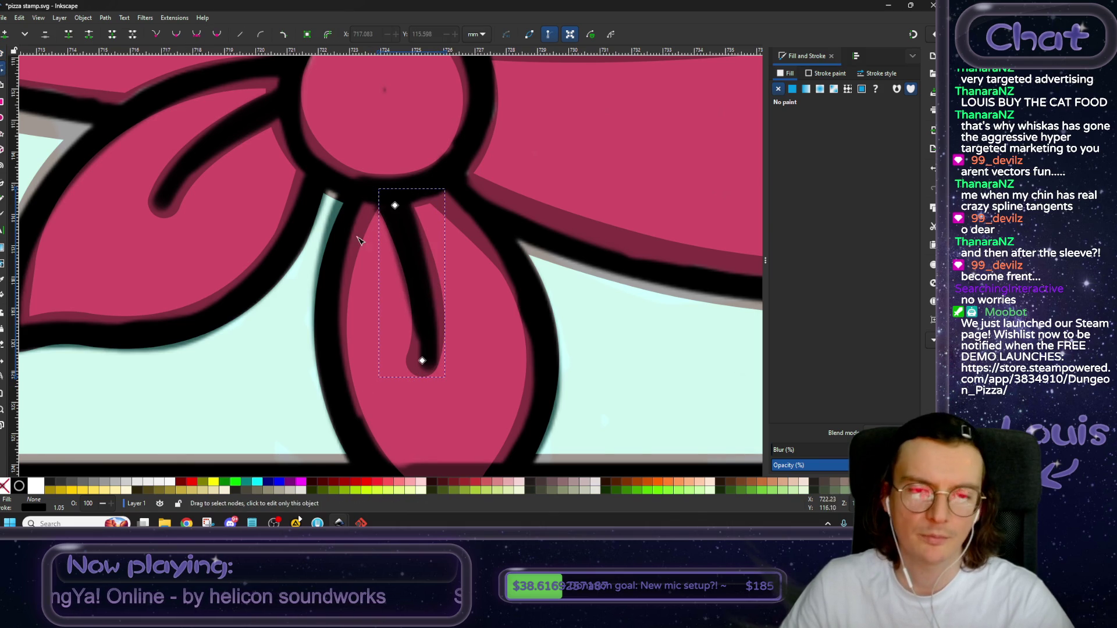
drag(426, 360, 431, 362)
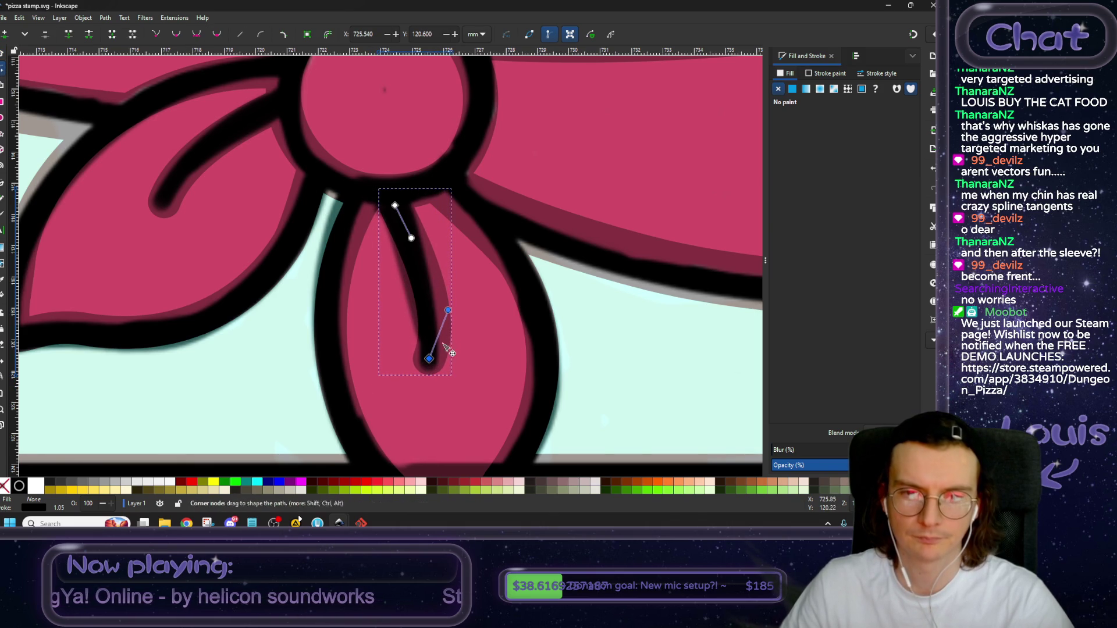
drag(447, 310, 430, 301)
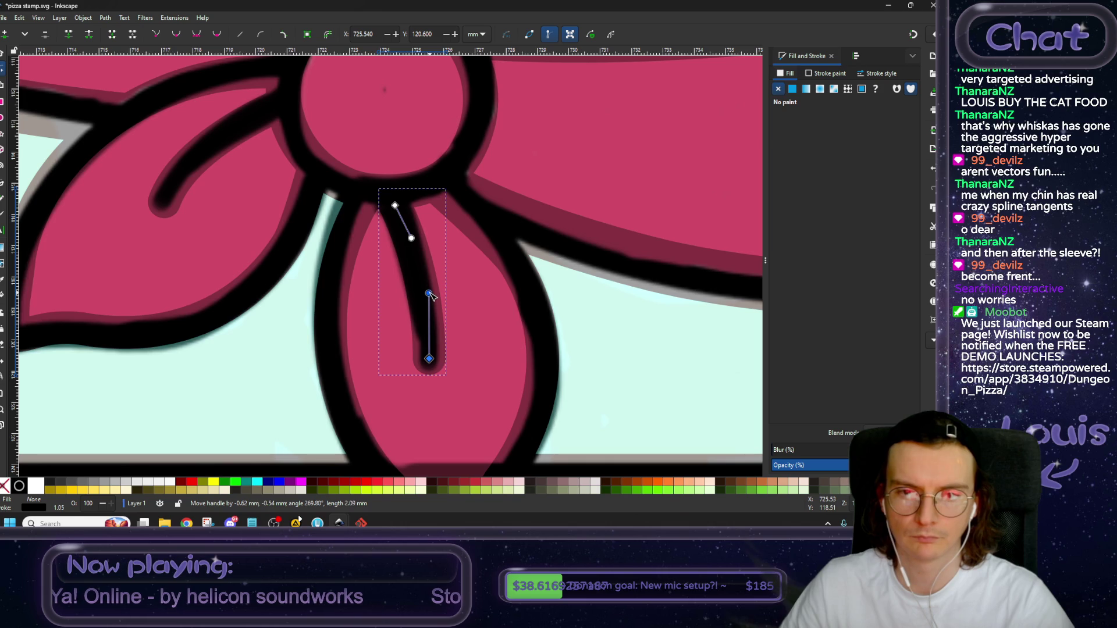
drag(395, 206, 402, 199)
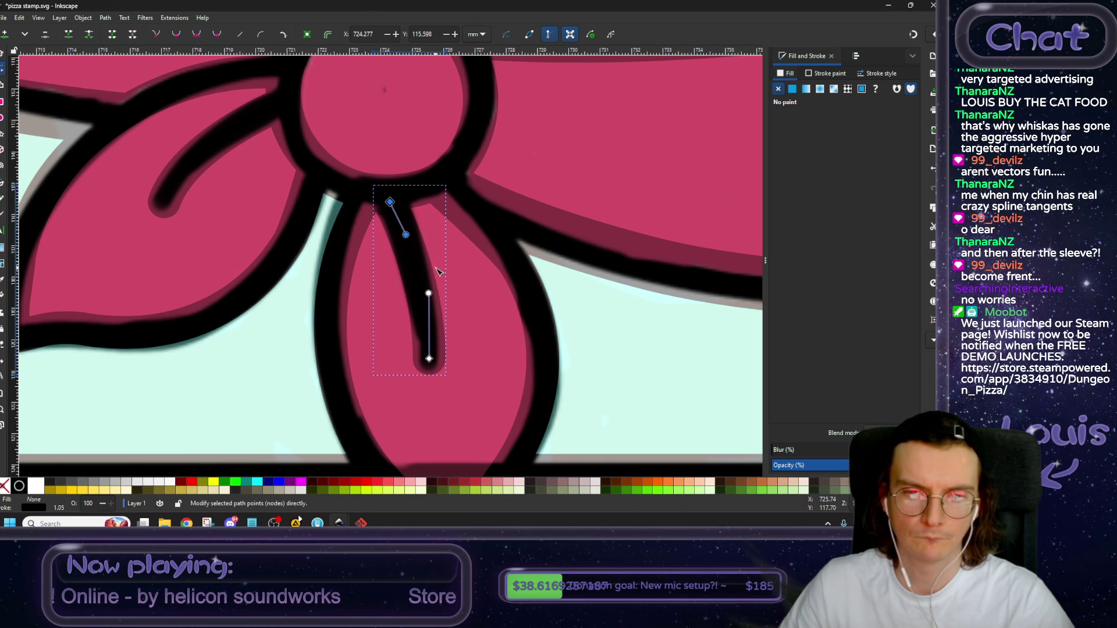
scroll(447, 278, down, 2)
click(2, 54)
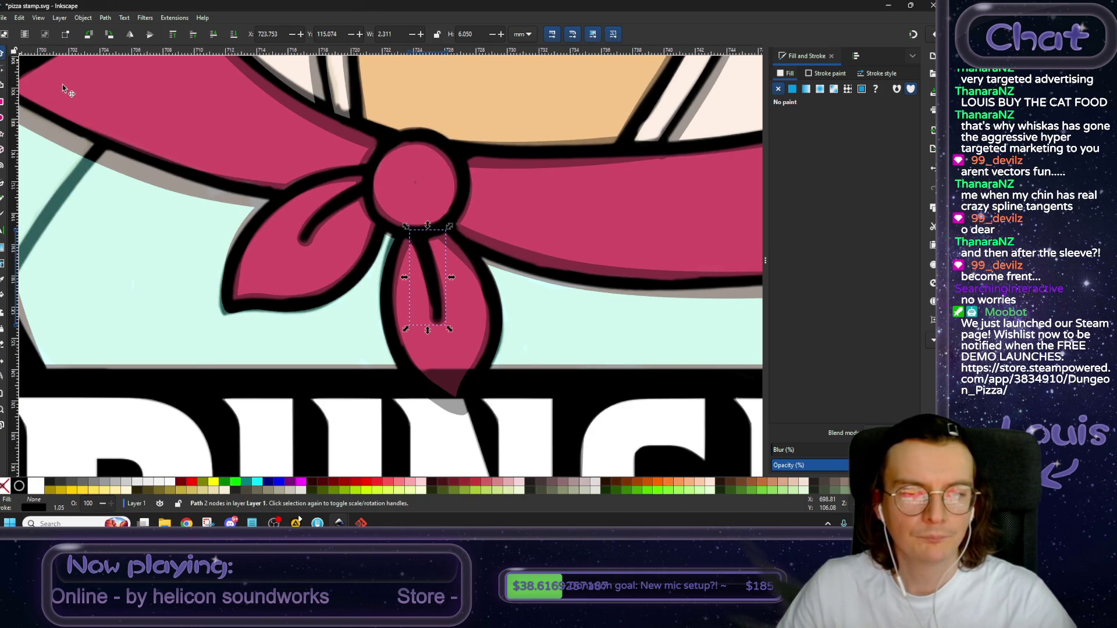
Drag the lower crease's top node further right.
scroll(401, 294, down, 3)
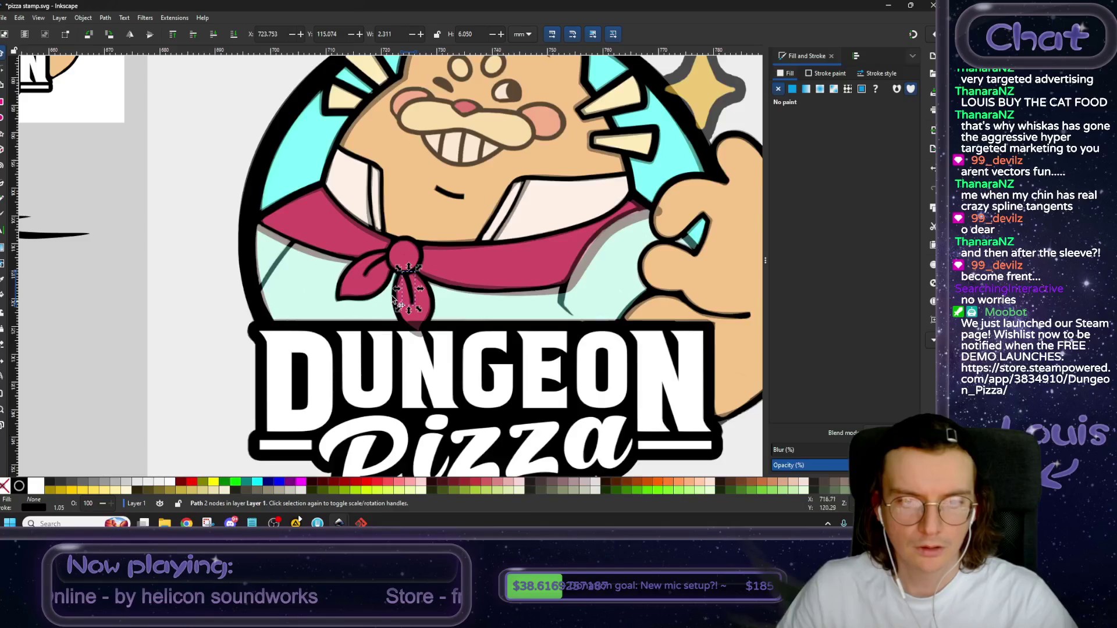
scroll(395, 298, up, 5)
key(n)
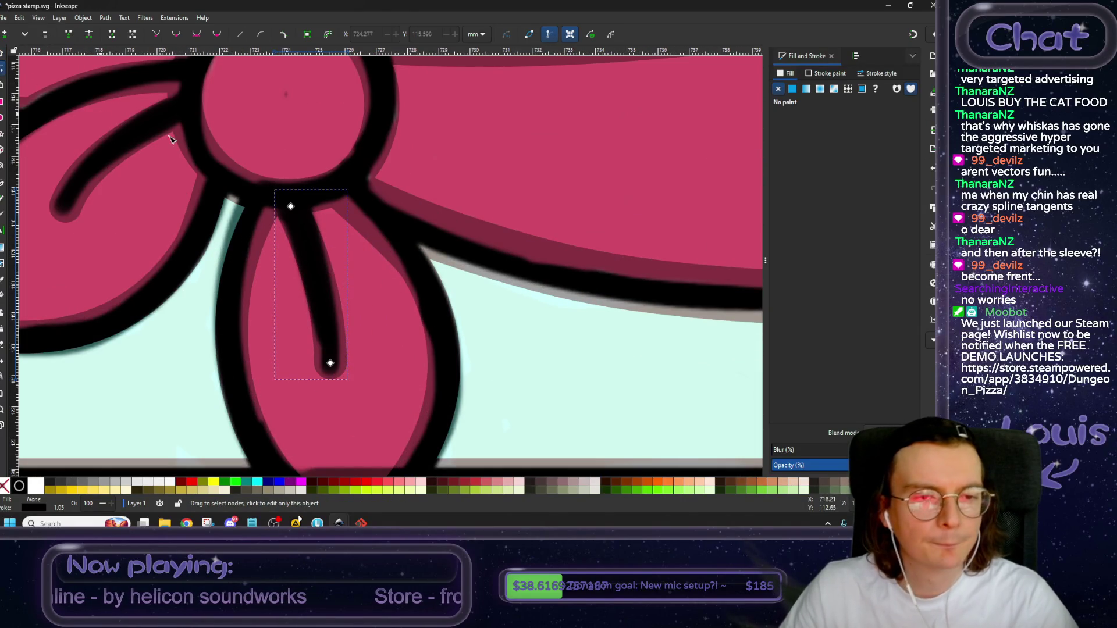
mouse_move(291, 206)
mouse_down()
mouse_move(305, 204)
mouse_move(319, 245)
mouse_up()
scroll(239, 251, down, 4)
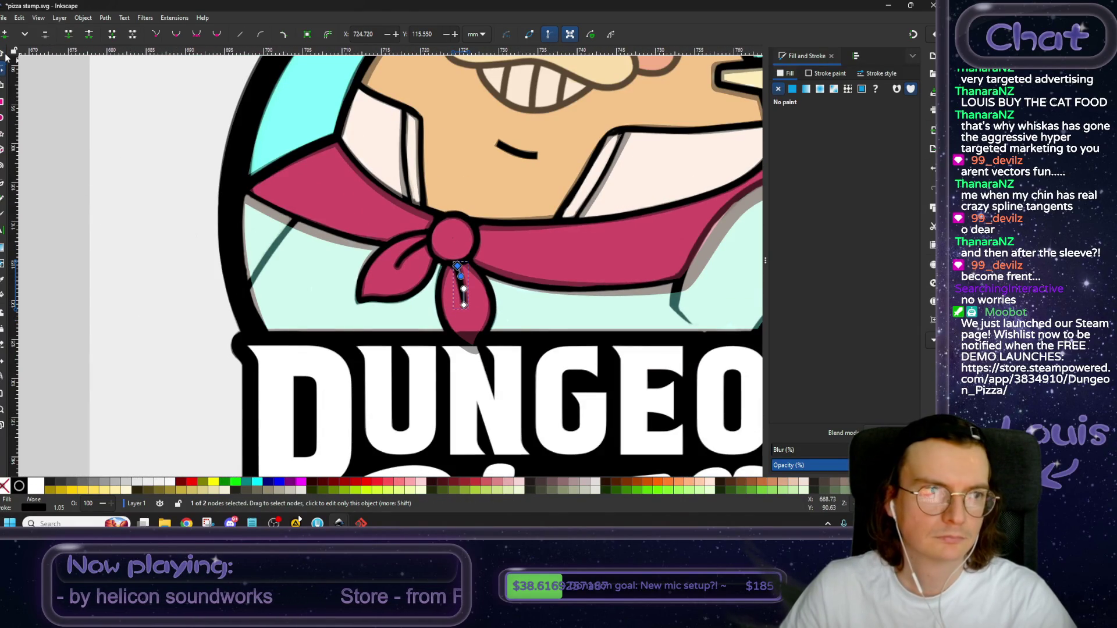
click(5, 52)
Send the embedded reference image to the very back.
click(134, 130)
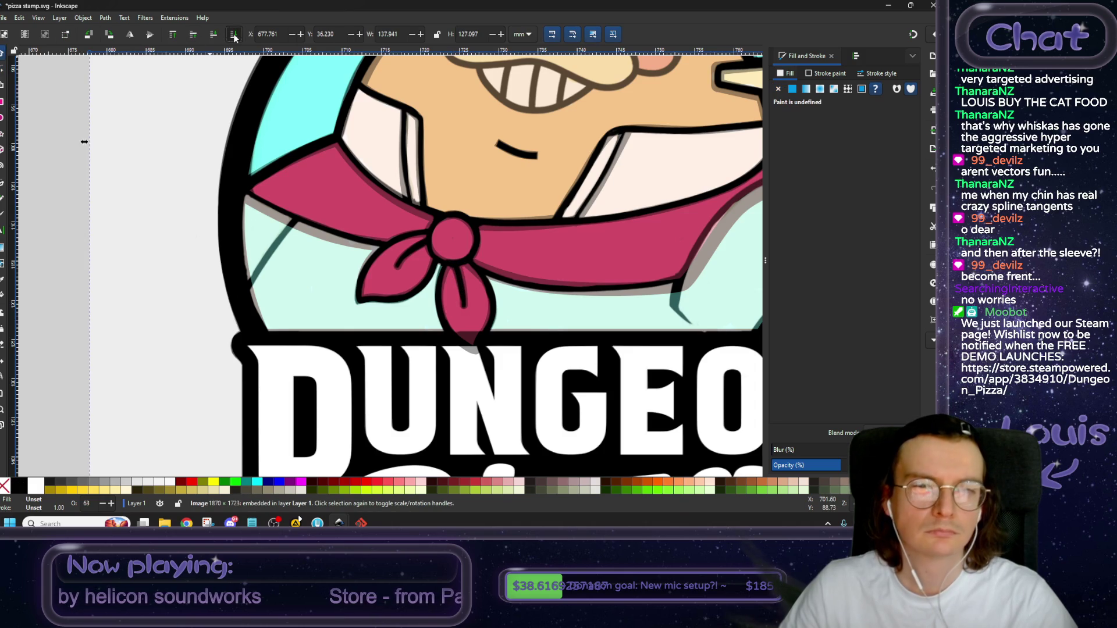
click(234, 36)
scroll(533, 274, up, 2)
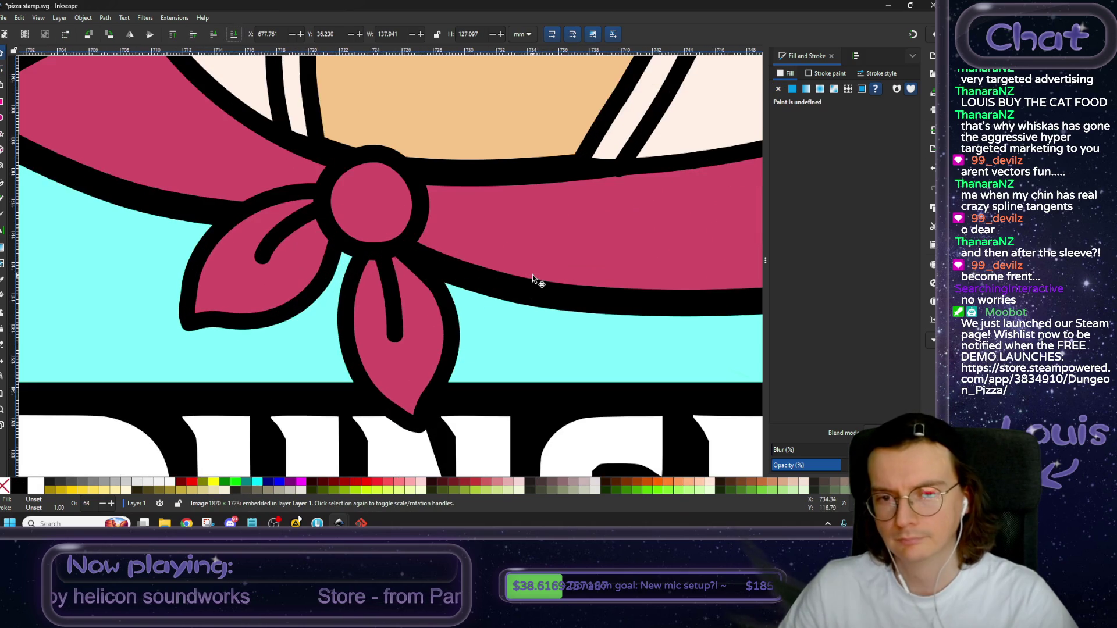
Make a lower petal node symmetric and drag its handle to smooth the right edge.
click(426, 320)
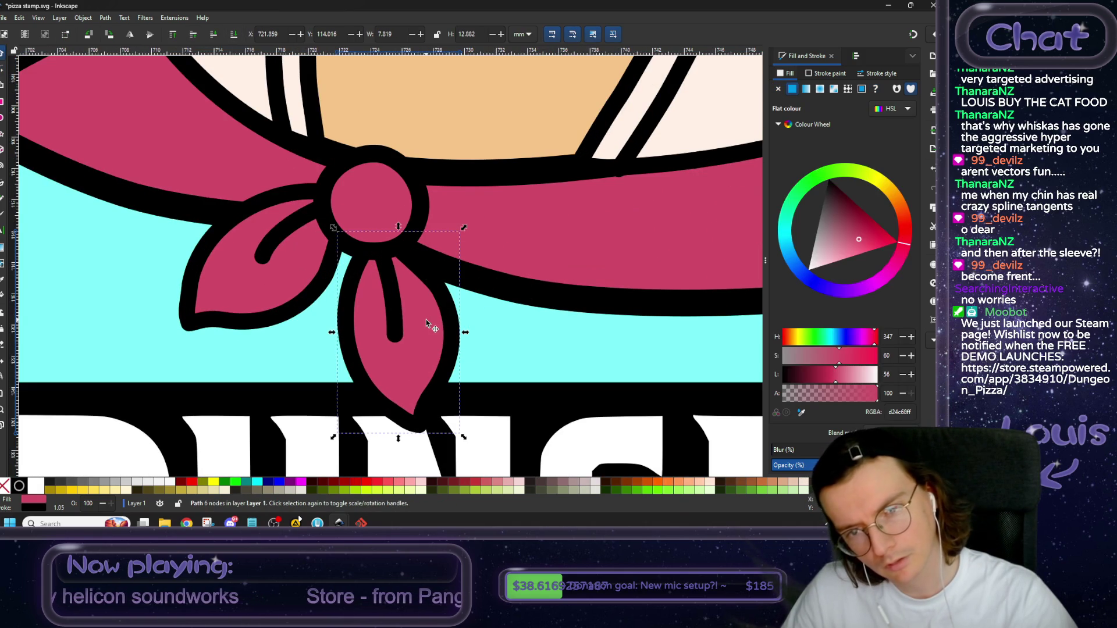
click(4, 69)
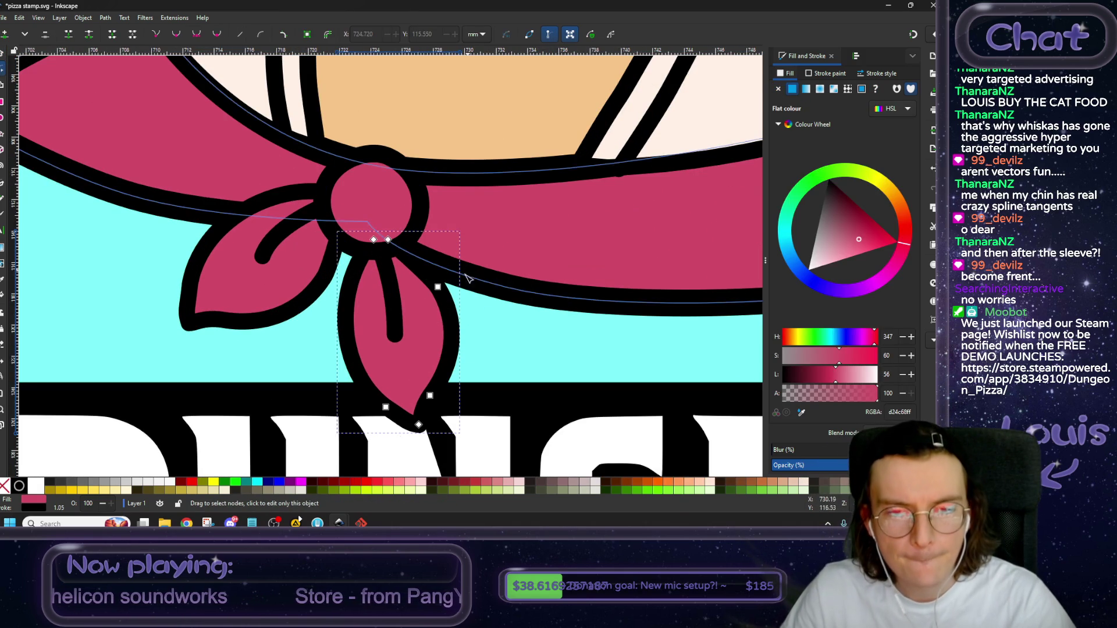
mouse_move(440, 301)
mouse_down()
mouse_move(444, 278)
mouse_move(441, 291)
mouse_up()
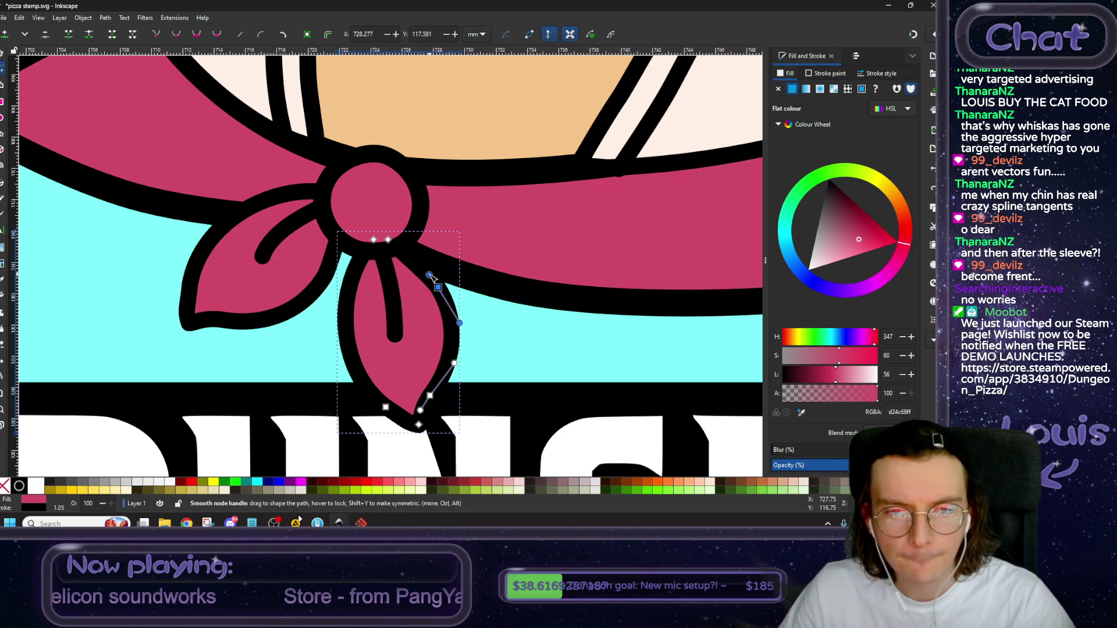
click(198, 36)
drag(420, 264, 422, 254)
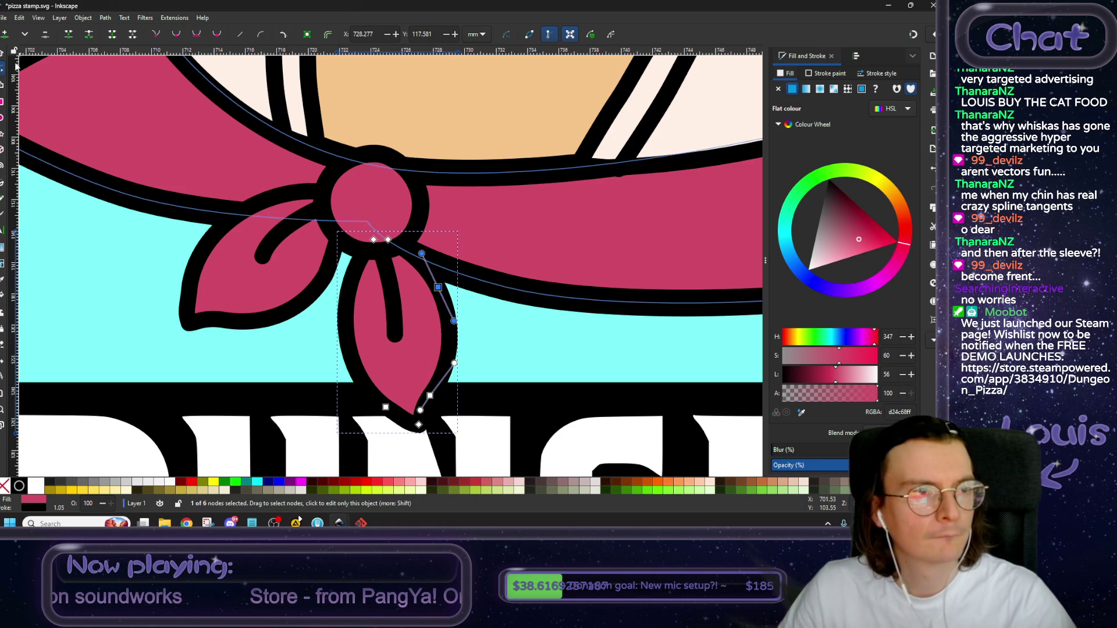
key(s)
scroll(409, 210, down, 3)
scroll(528, 234, down, 2)
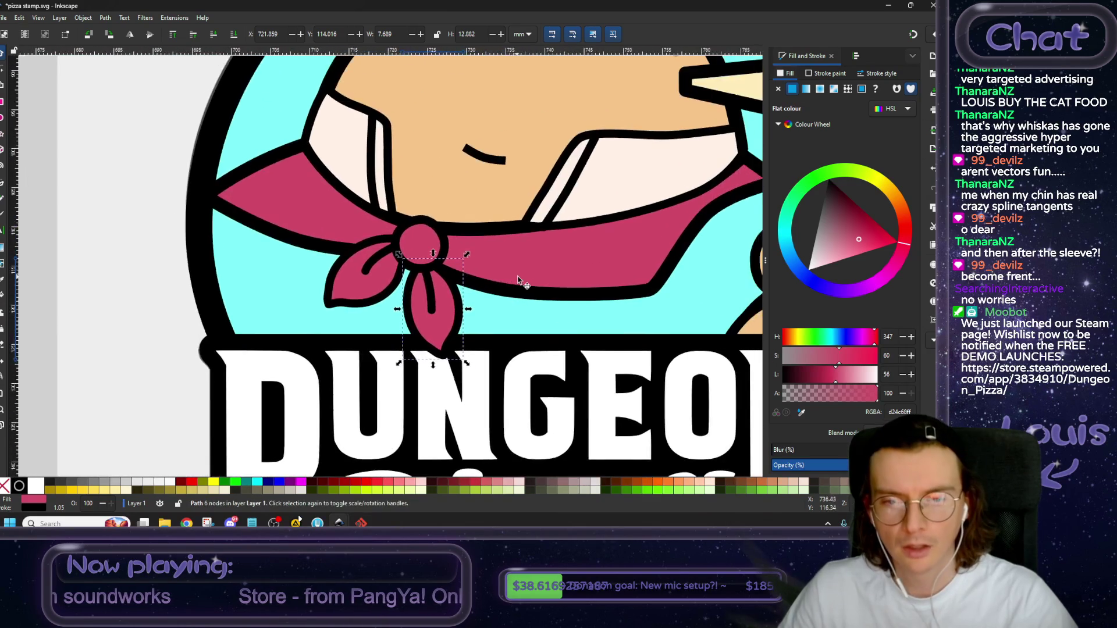
Move the black swoosh onto the scarf knot and lower it one step.
scroll(521, 277, down, 3)
scroll(521, 277, down, 1)
click(252, 359)
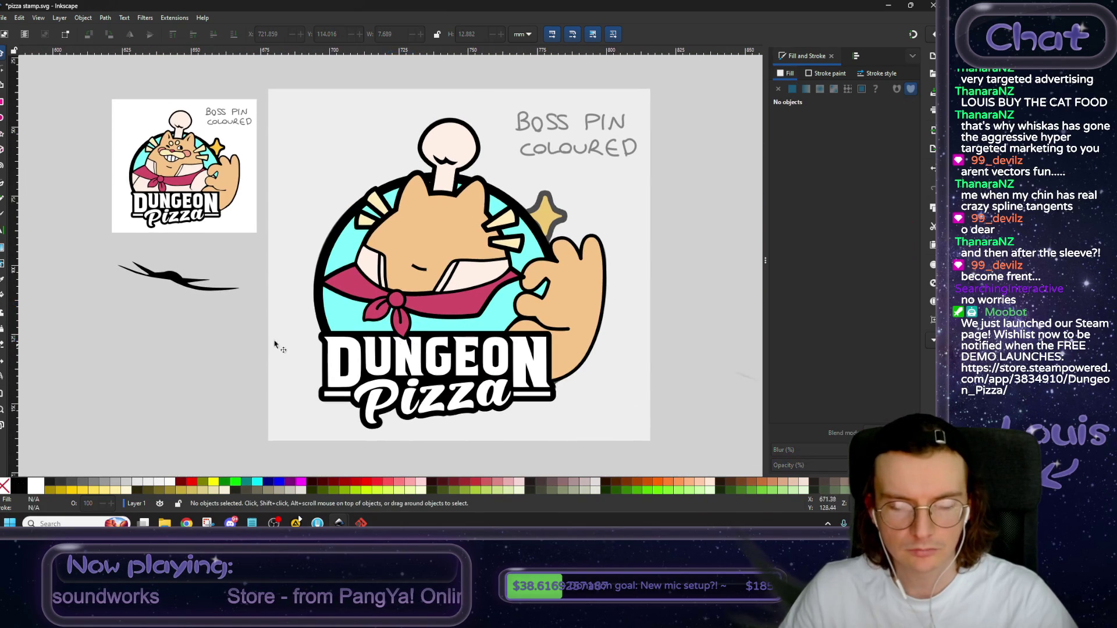
scroll(375, 338, up, 1)
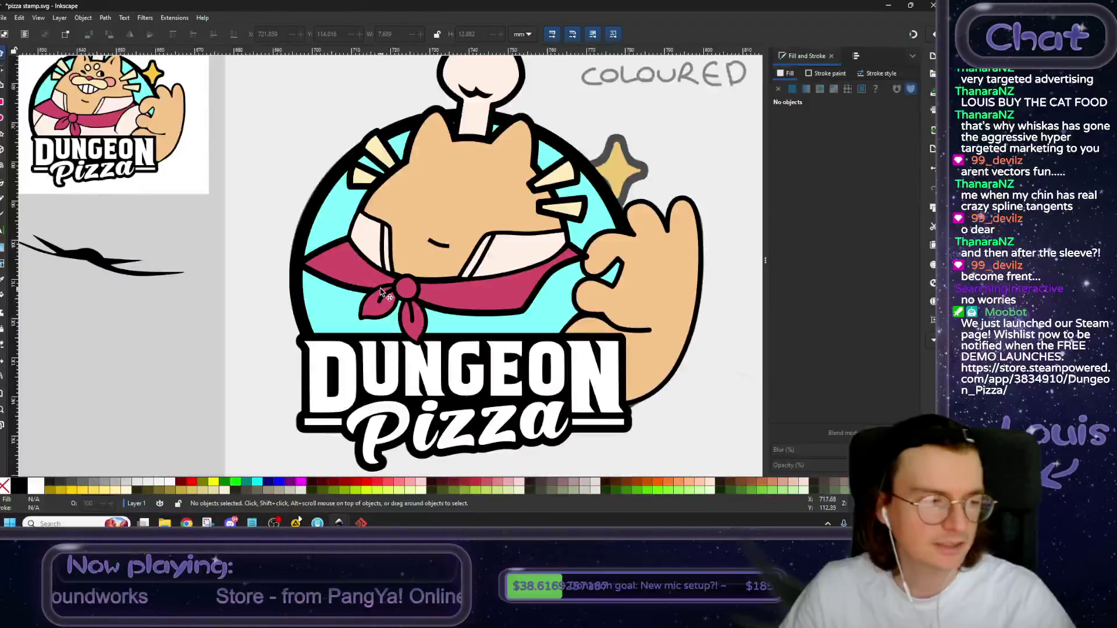
scroll(138, 292, left, 4)
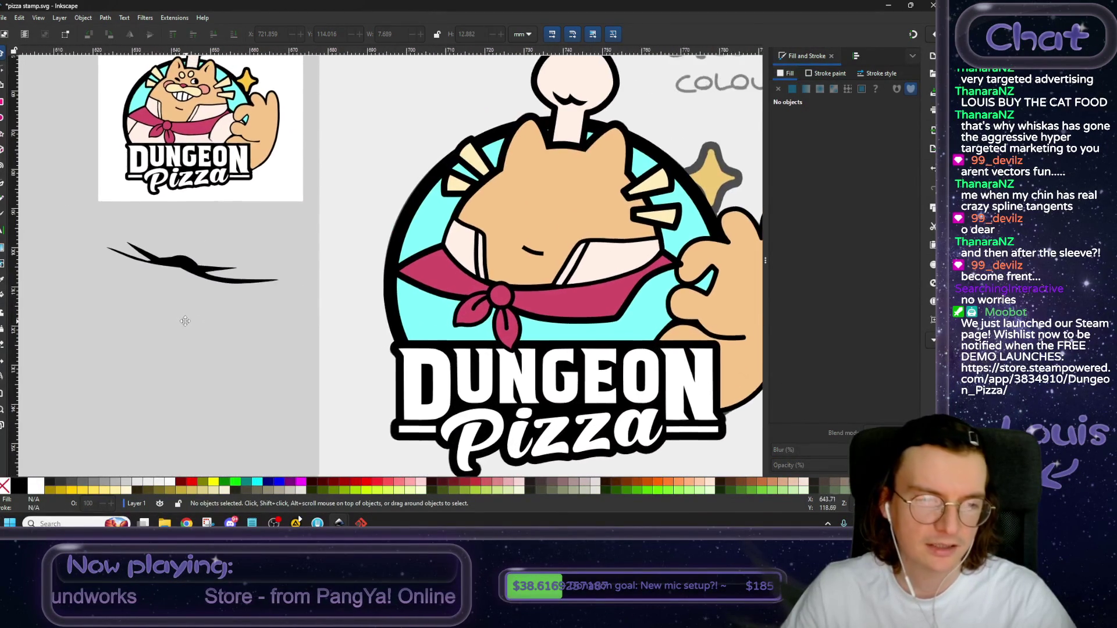
drag(190, 268, 509, 297)
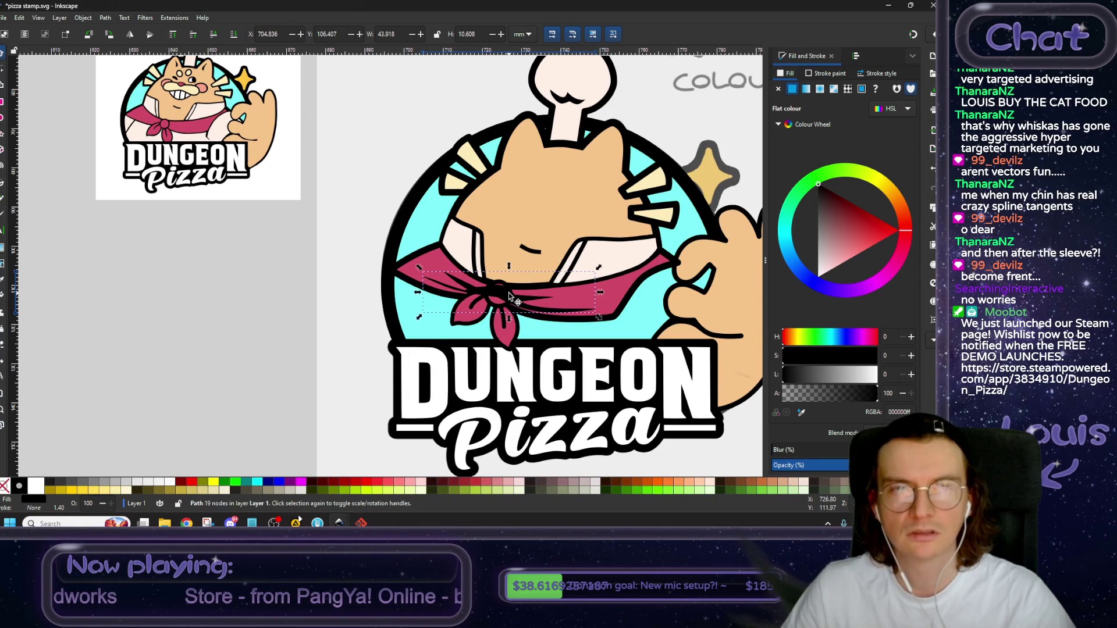
click(213, 34)
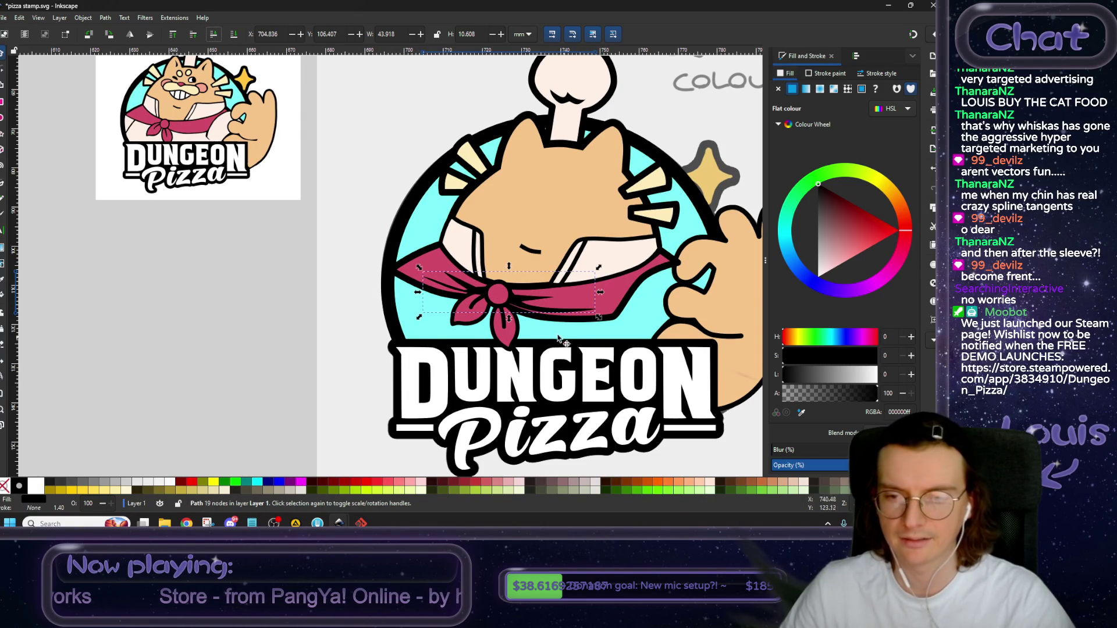
Shift the scarf crease lines and rotate them slightly around the knot.
scroll(541, 320, up, 1)
scroll(518, 293, up, 1)
scroll(494, 270, up, 1)
scroll(474, 247, up, 1)
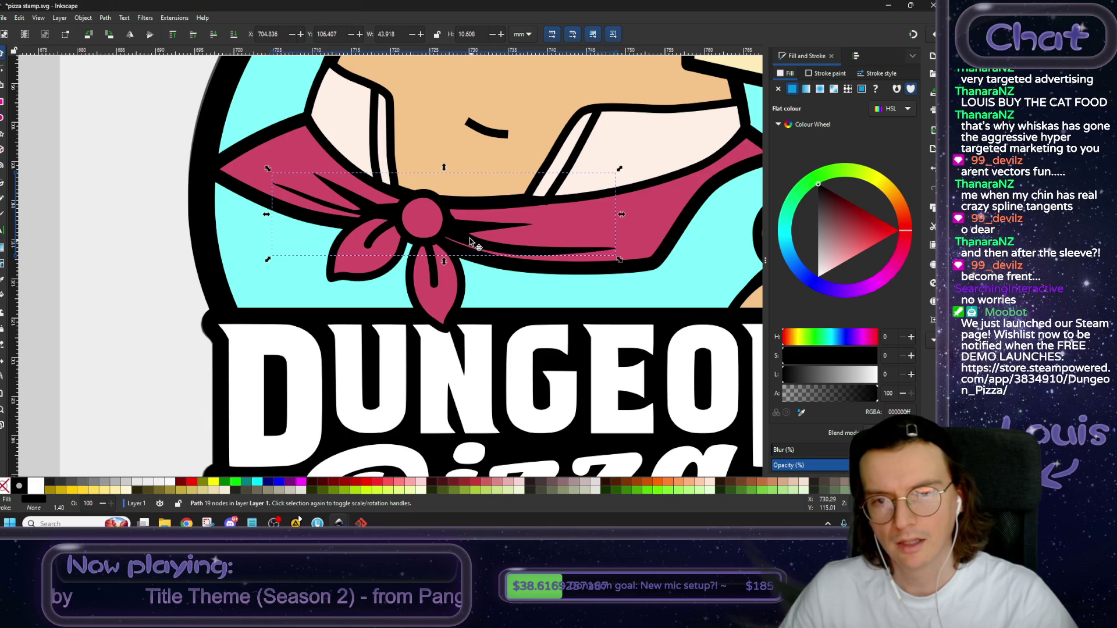
scroll(471, 244, up, 1)
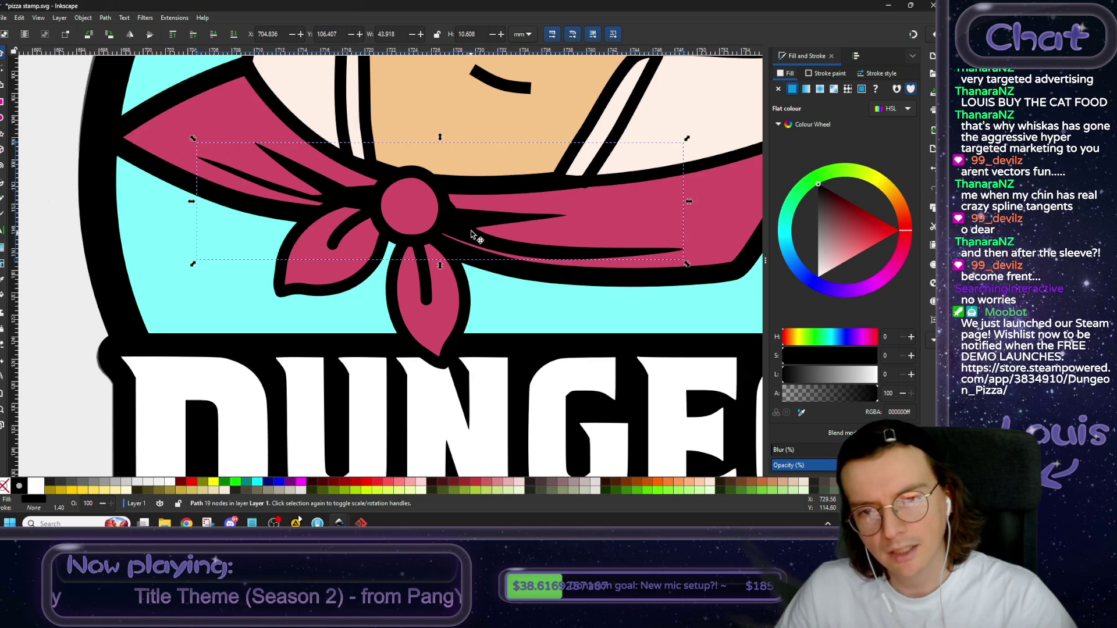
drag(471, 234, 463, 242)
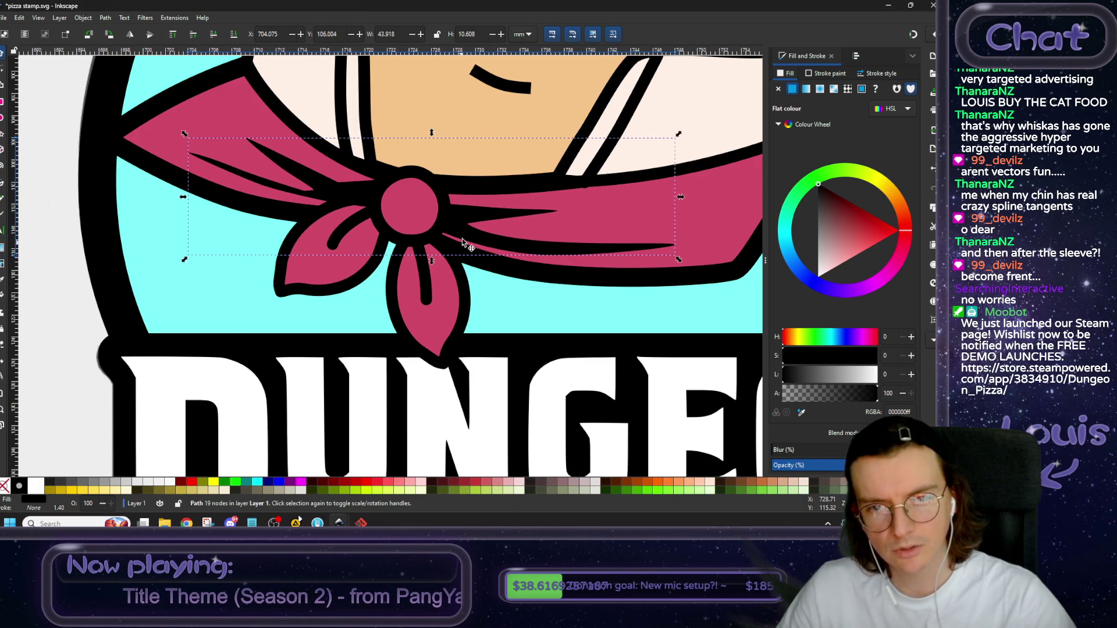
click(463, 241)
drag(678, 134, 661, 154)
drag(478, 241, 490, 244)
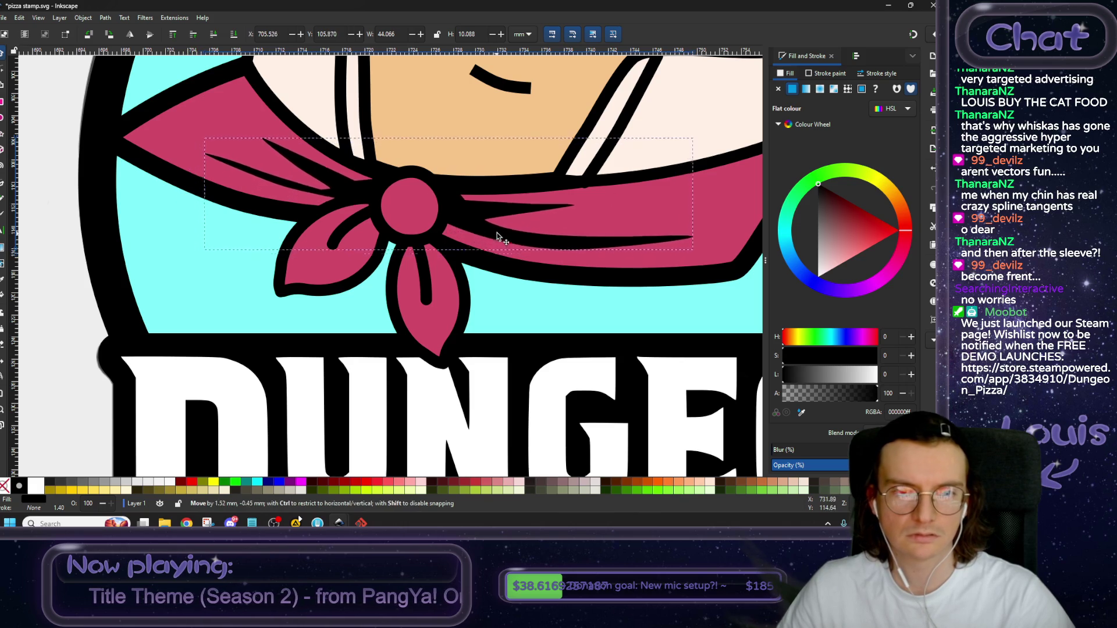
Lower then raise the crease lines one step and nudge them about 1 mm left.
click(213, 35)
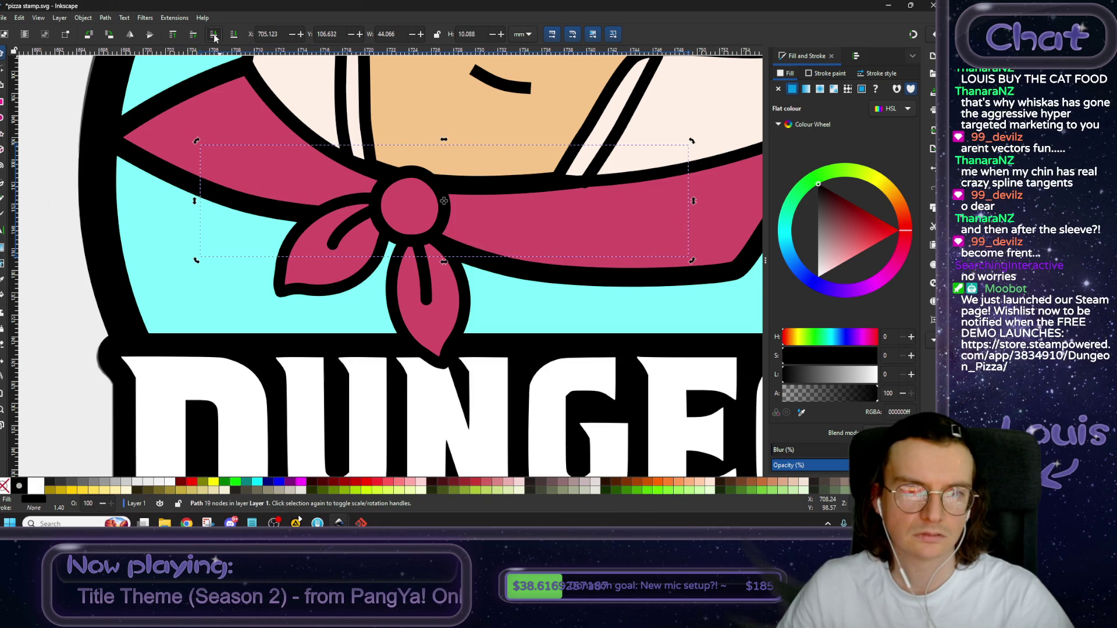
click(193, 36)
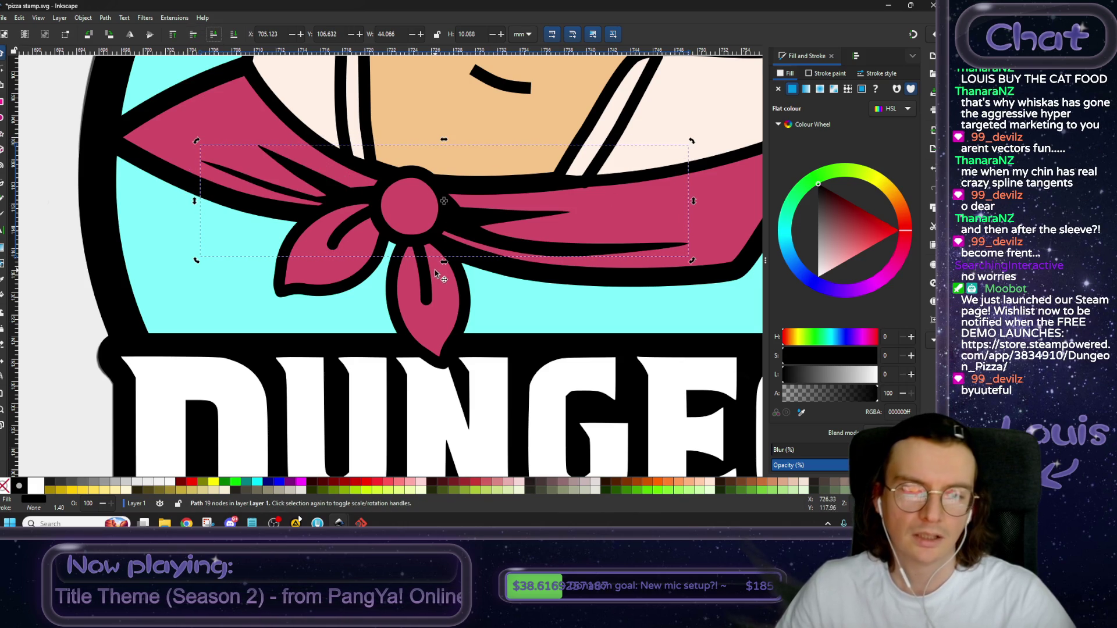
ctrl+scroll(442, 277, down, 1)
scroll(473, 280, up, 2)
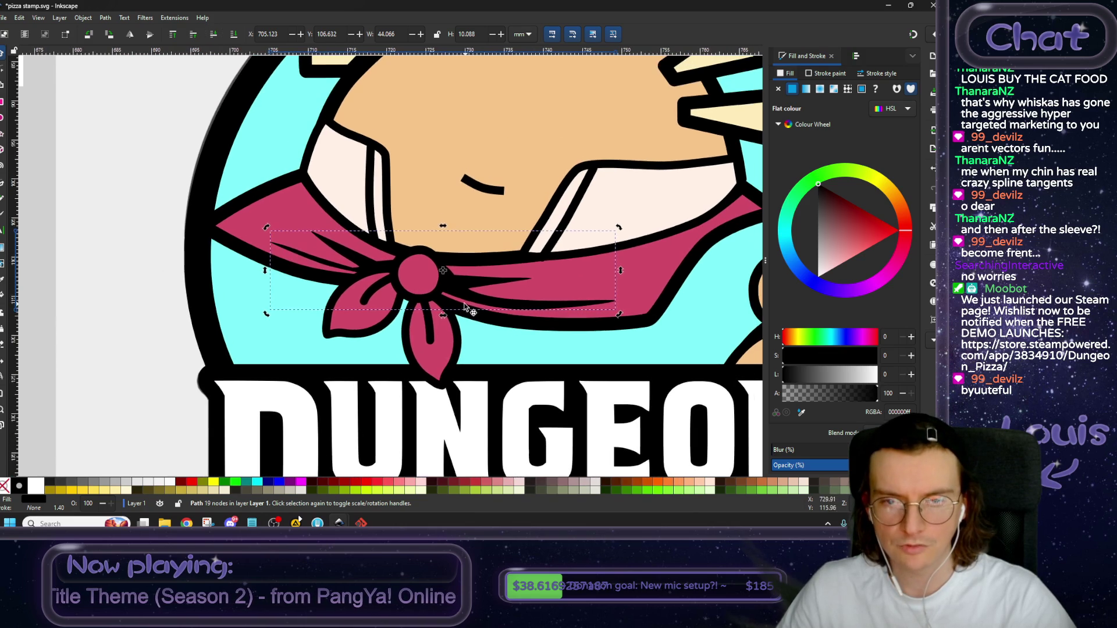
drag(466, 290, 461, 287)
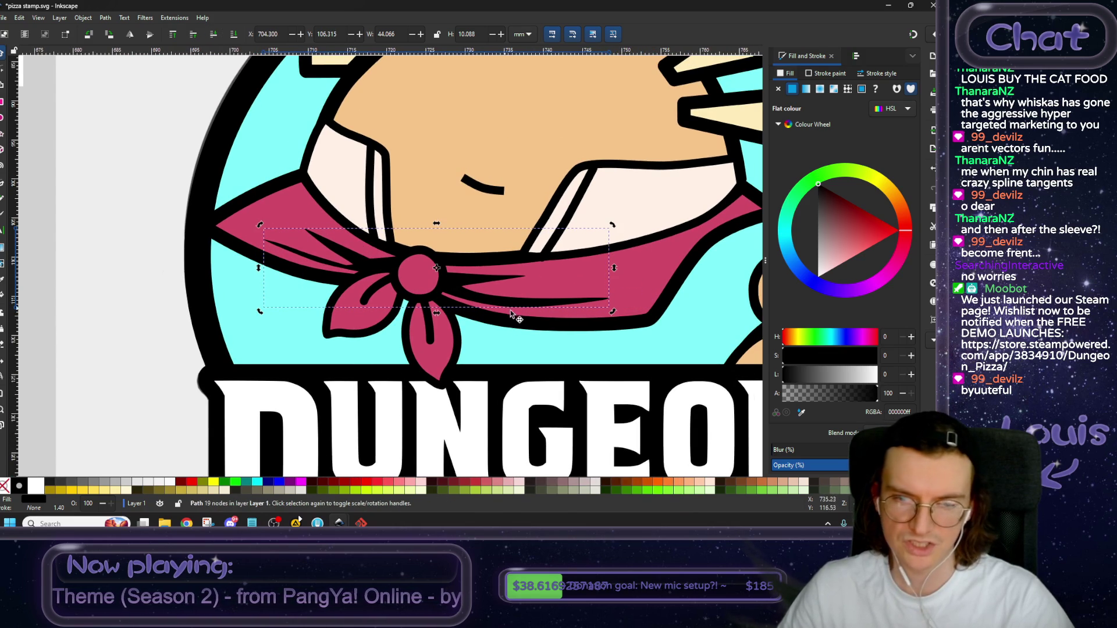
scroll(510, 314, down, 2)
scroll(511, 314, down, 2)
scroll(509, 332, down, 1)
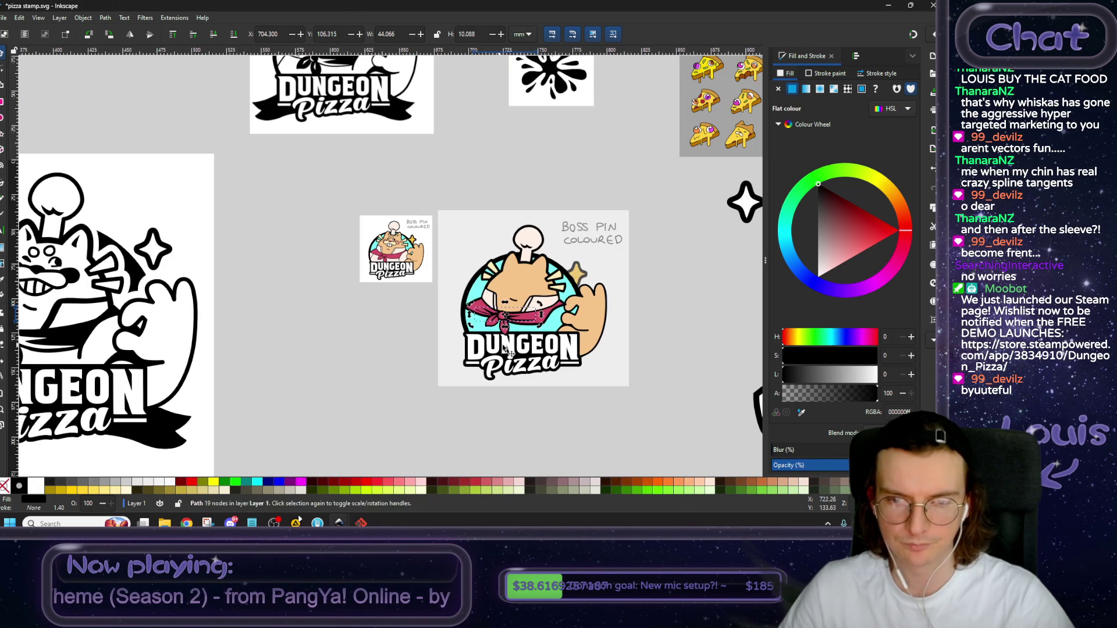
Zoom around the scarf and deselect to inspect the crease lines.
scroll(349, 291, up, 2)
scroll(483, 324, down, 2)
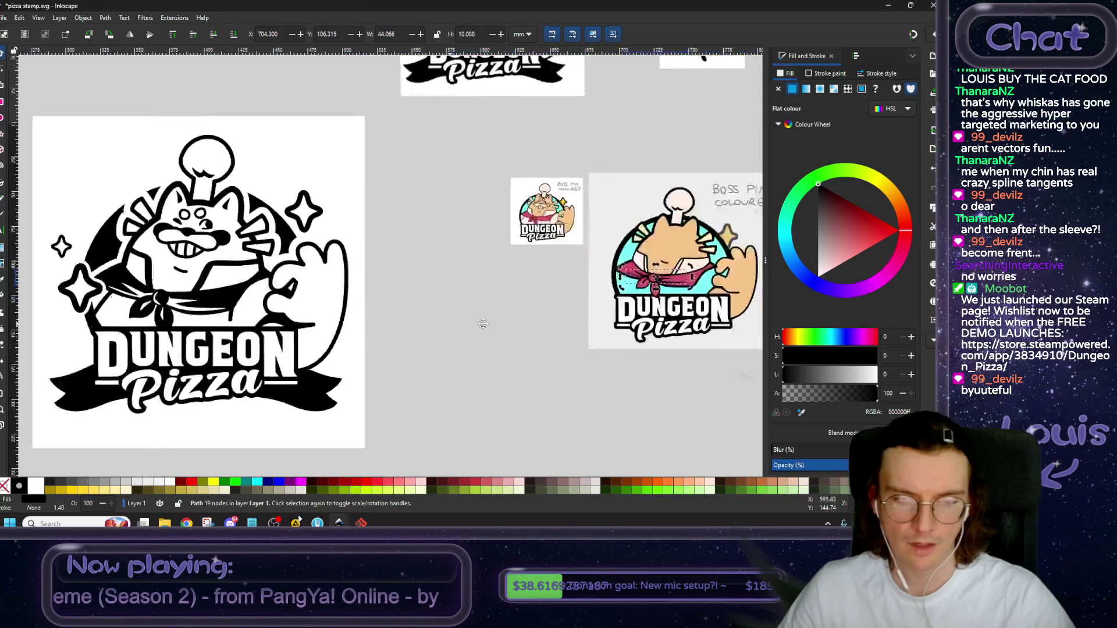
scroll(373, 326, up, 3)
scroll(325, 329, down, 3)
scroll(269, 331, right, 3)
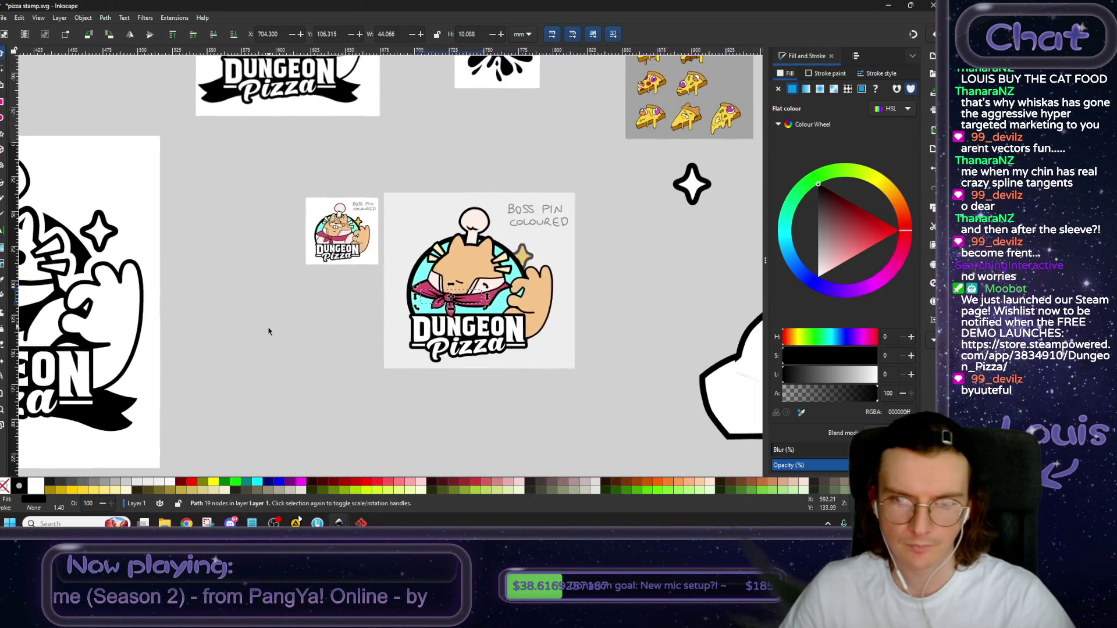
scroll(466, 303, up, 3)
scroll(483, 308, up, 2)
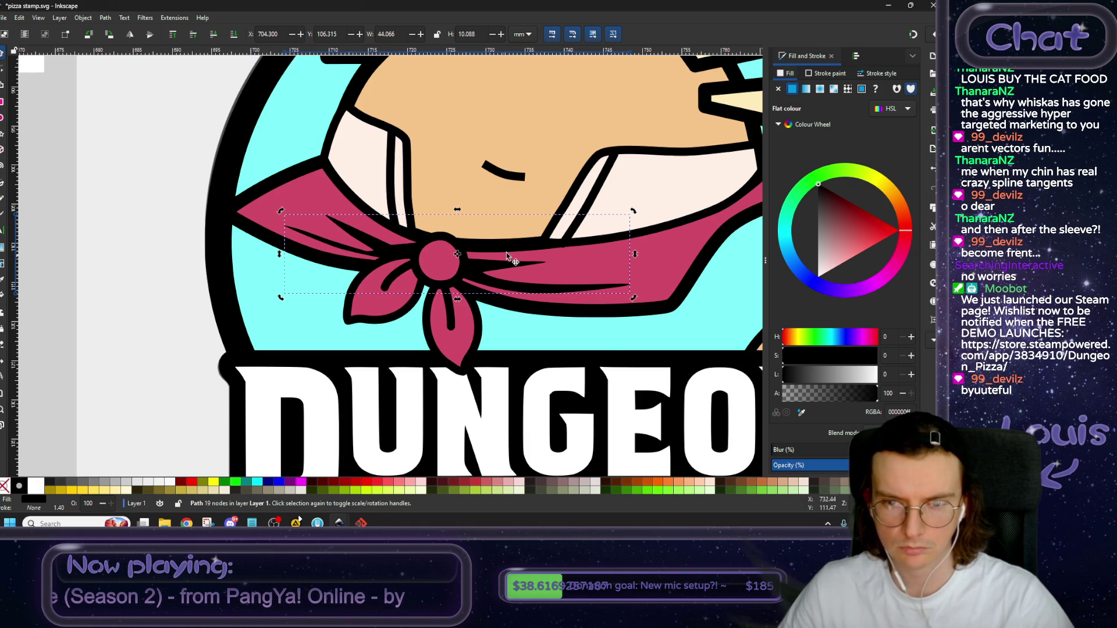
scroll(541, 280, down, 3)
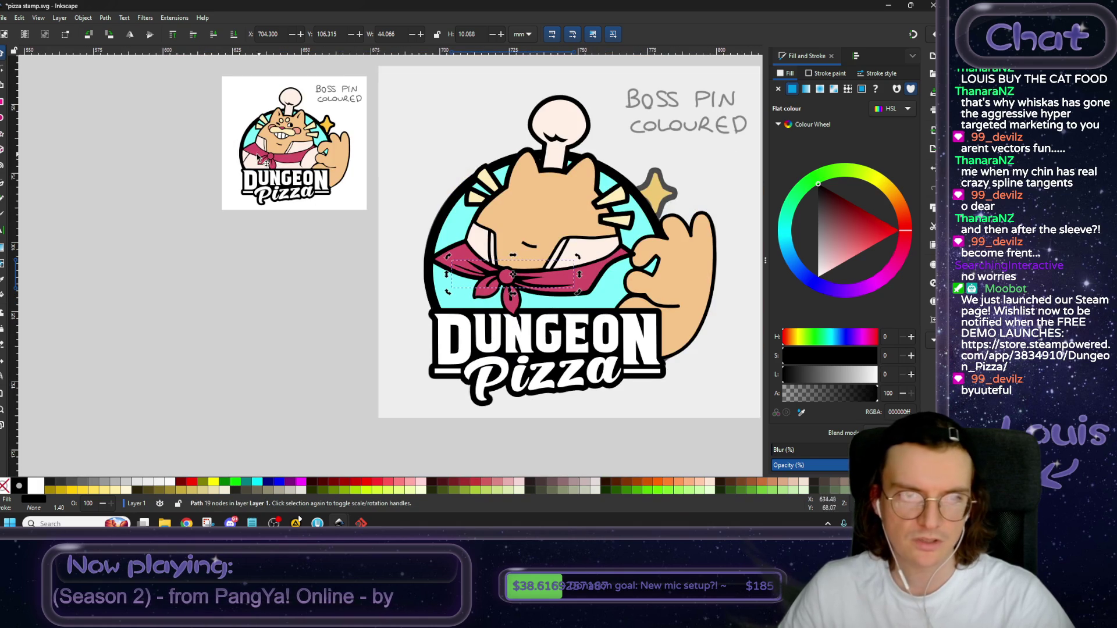
click(203, 353)
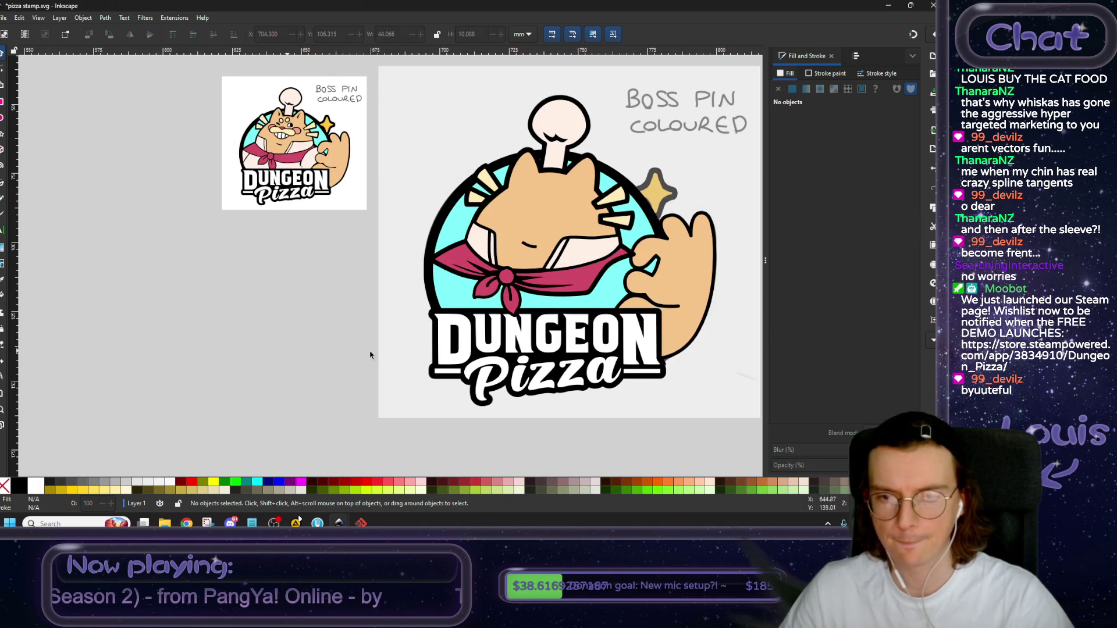
scroll(326, 325, right, 2)
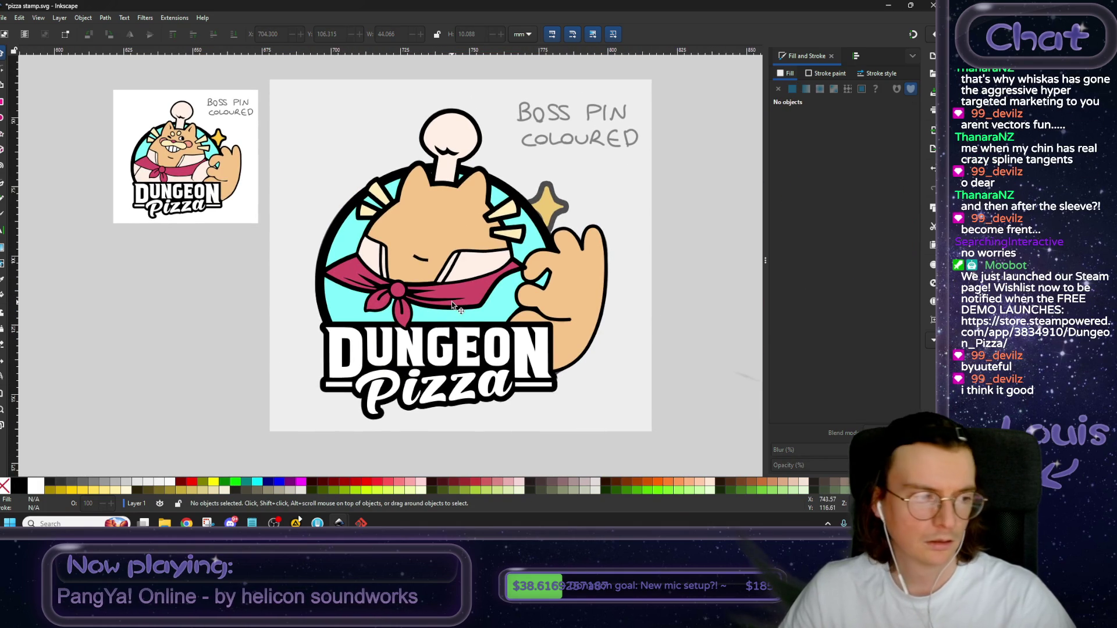
ctrl+scroll(406, 316, up, 1)
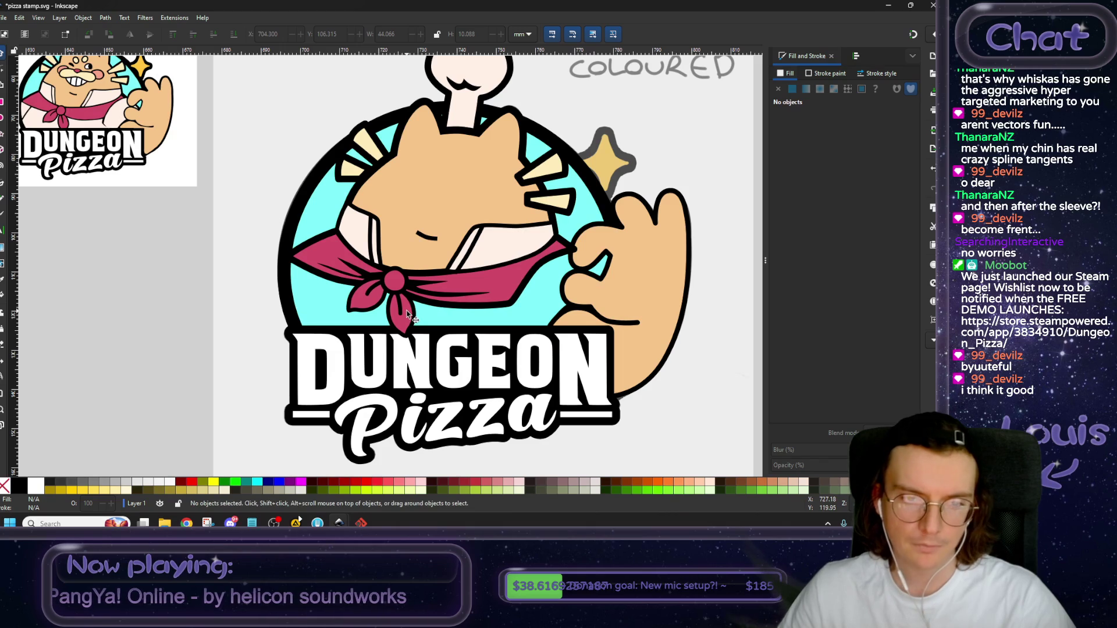
ctrl+scroll(373, 298, up, 1)
ctrl+scroll(367, 280, up, 1)
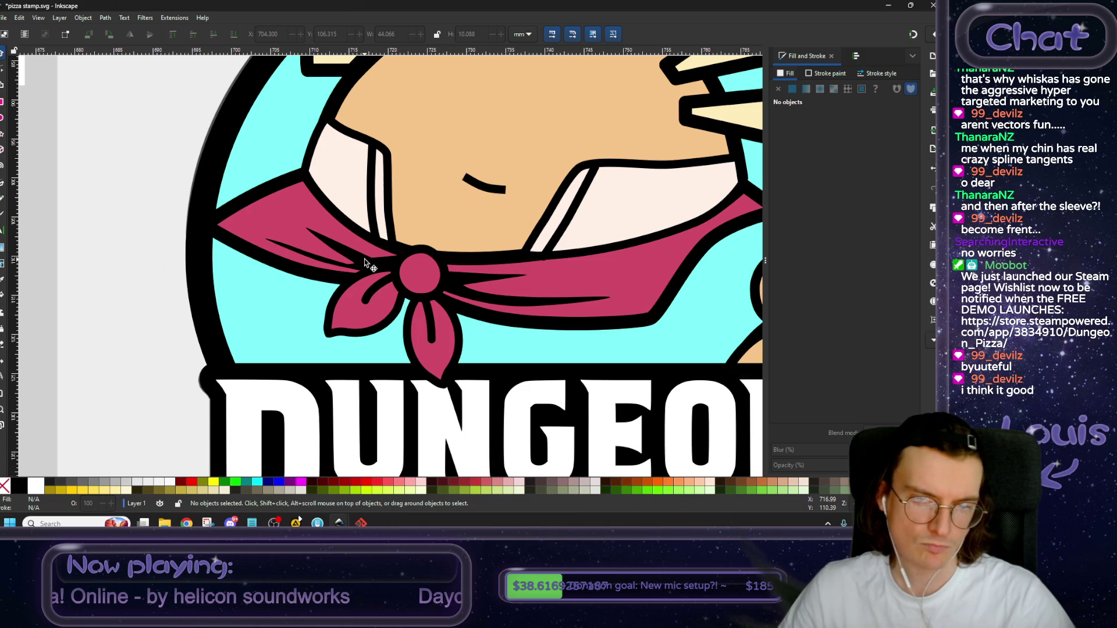
ctrl+scroll(456, 295, down, 1)
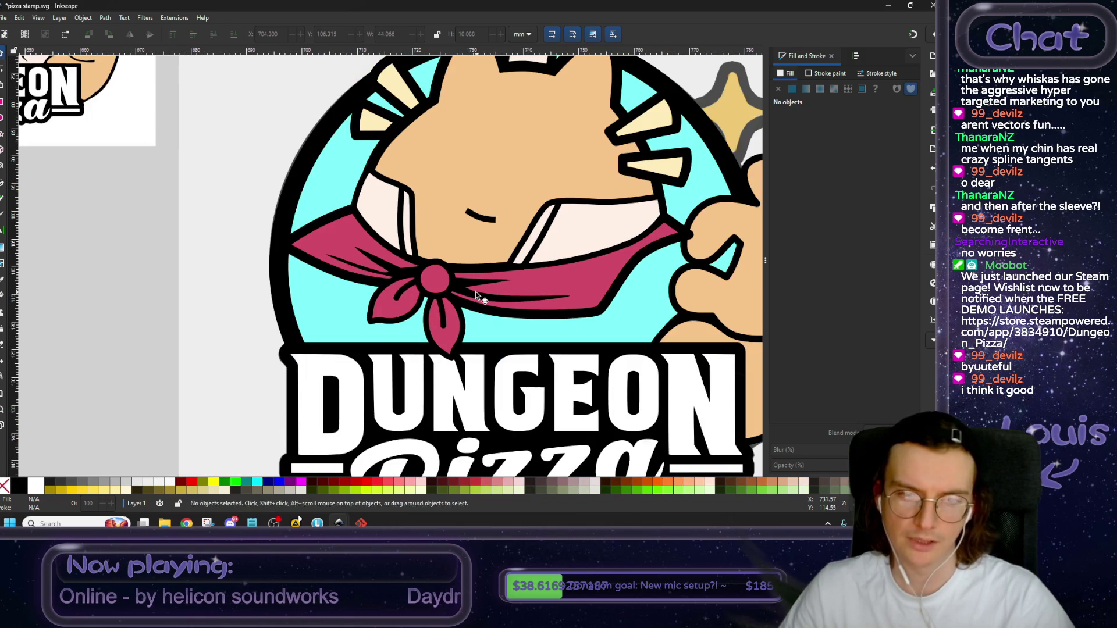
ctrl+scroll(457, 296, up, 1)
ctrl+scroll(460, 291, up, 1)
Shift the scarf crease lines about 1 mm and clear the selection.
mouse_move(458, 289)
mouse_down()
mouse_move(482, 291)
mouse_move(471, 289)
mouse_up()
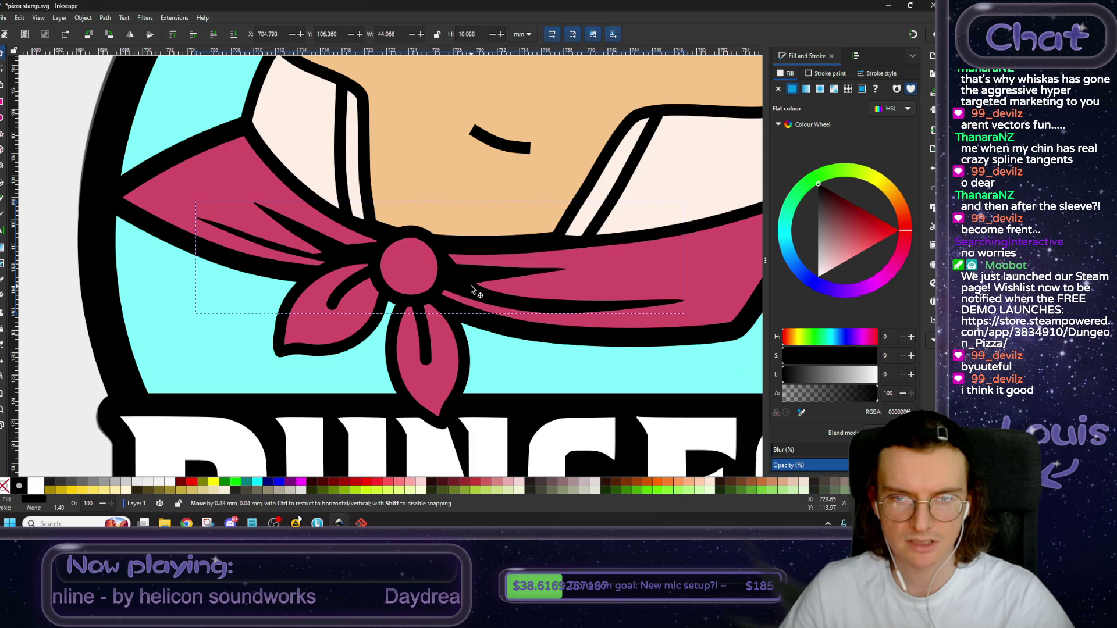
drag(471, 289, 469, 290)
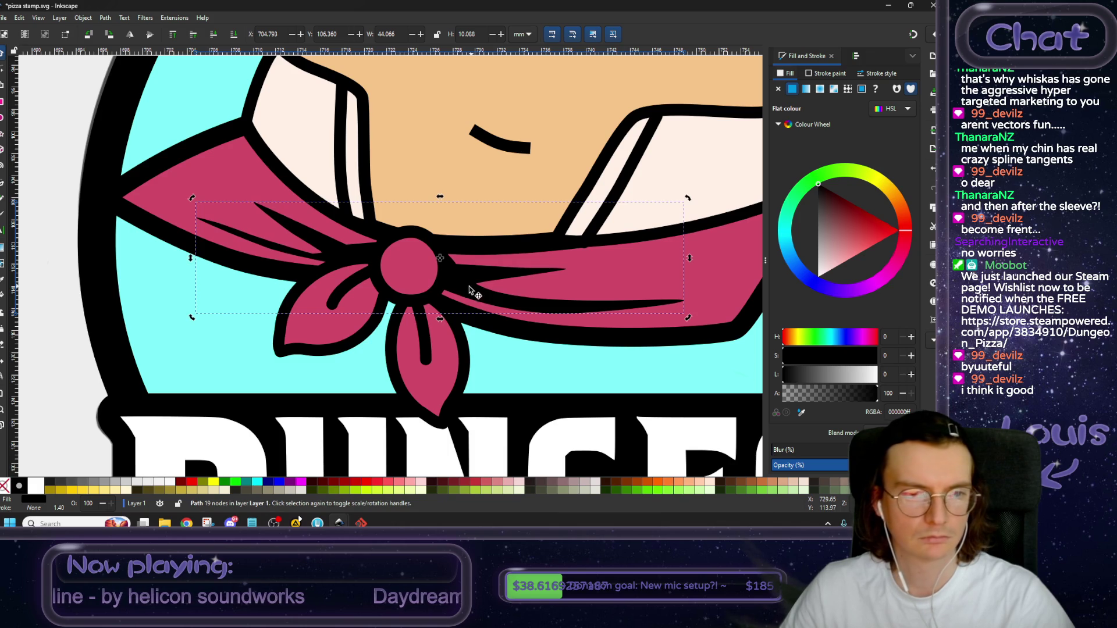
ctrl+scroll(294, 293, down, 3)
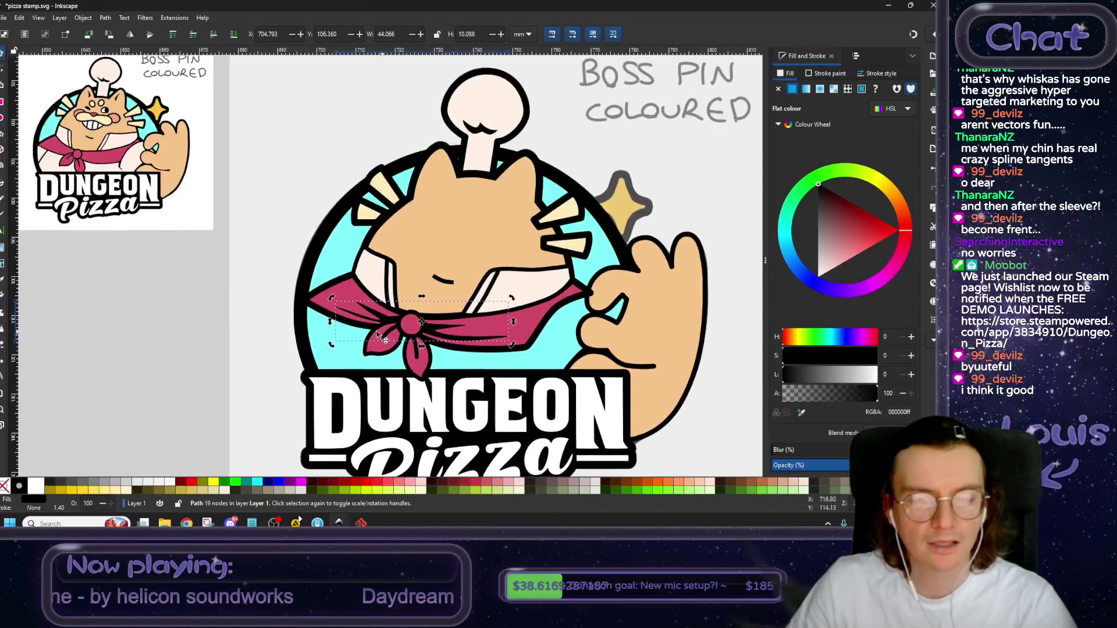
click(143, 333)
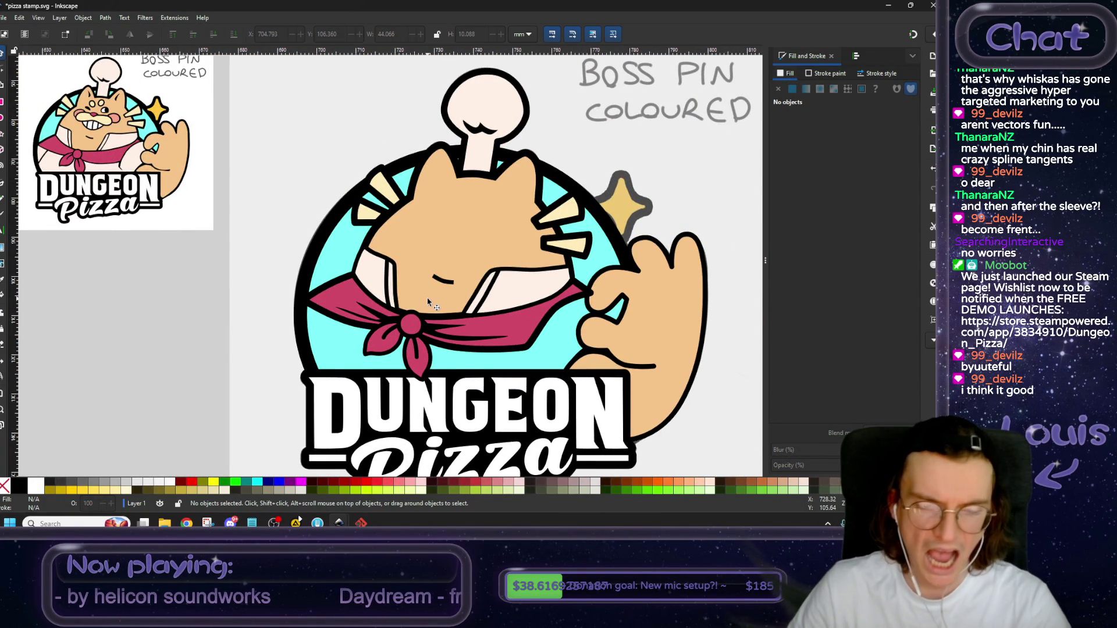
Zoom out to compare the coloured badge against the reference pin.
ctrl+scroll(427, 298, down, 2)
ctrl+scroll(246, 203, up, 4)
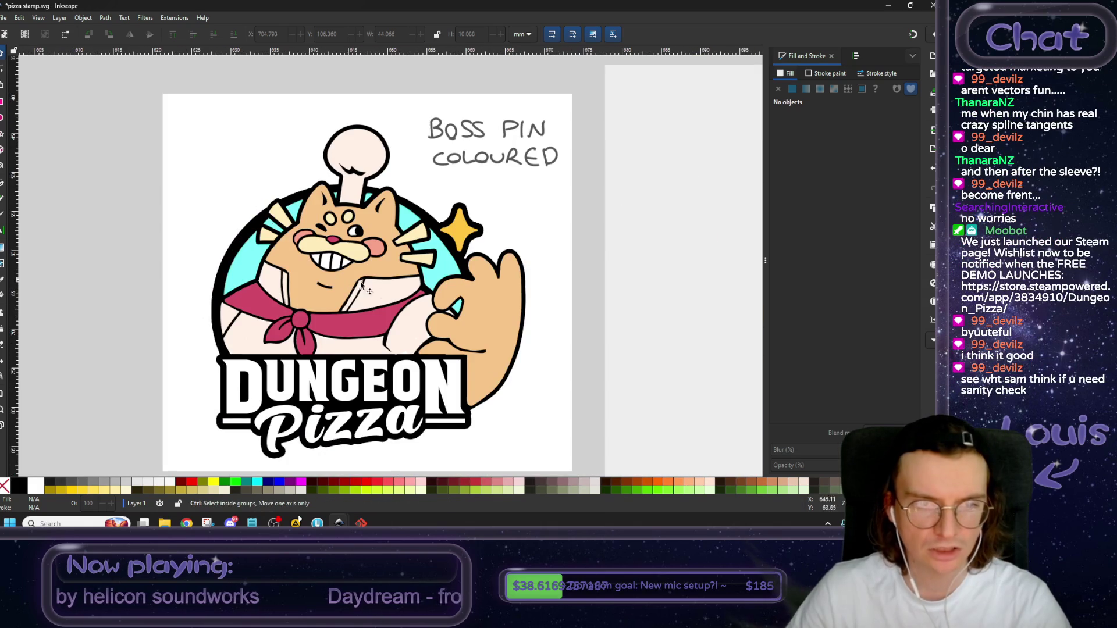
ctrl+scroll(408, 308, down, 1)
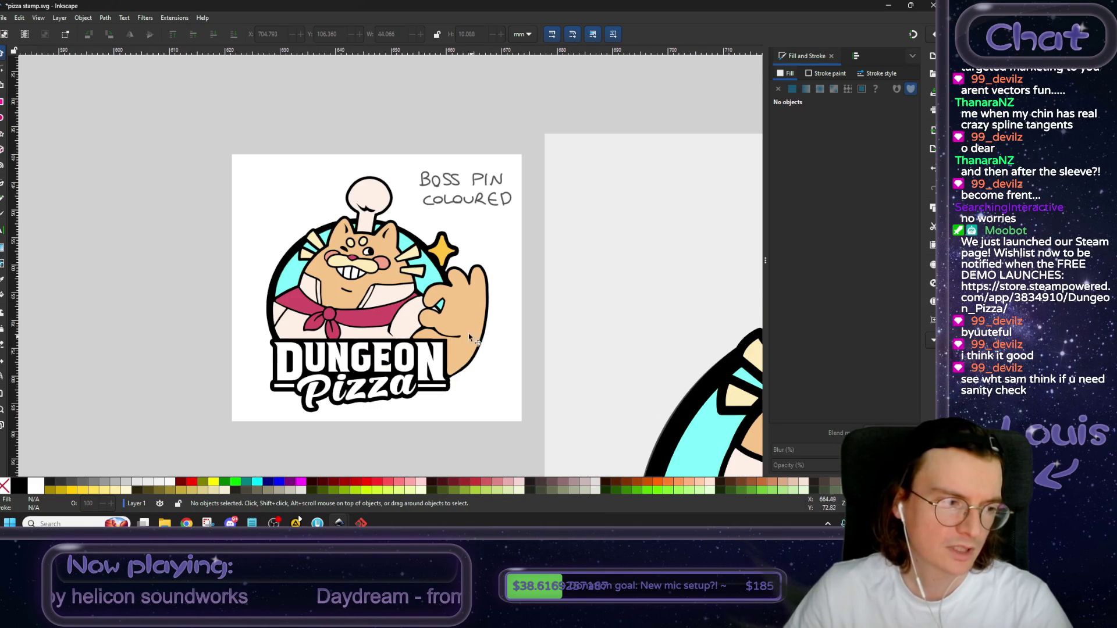
scroll(470, 337, down, 1)
ctrl+scroll(523, 349, down, 1)
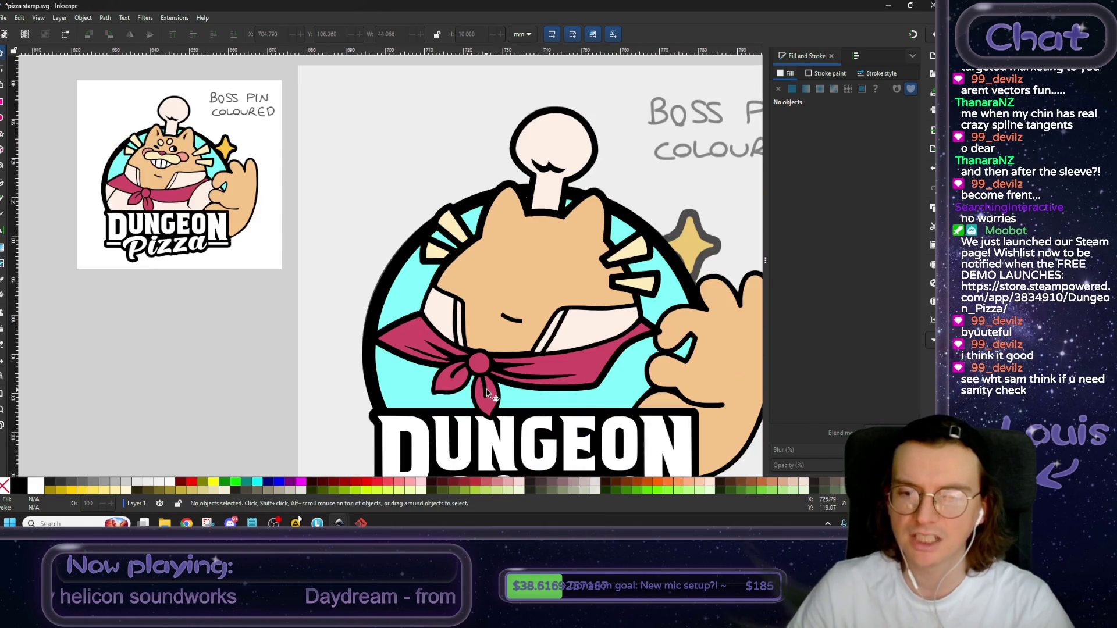
ctrl+scroll(487, 393, up, 1)
ctrl+scroll(488, 353, up, 1)
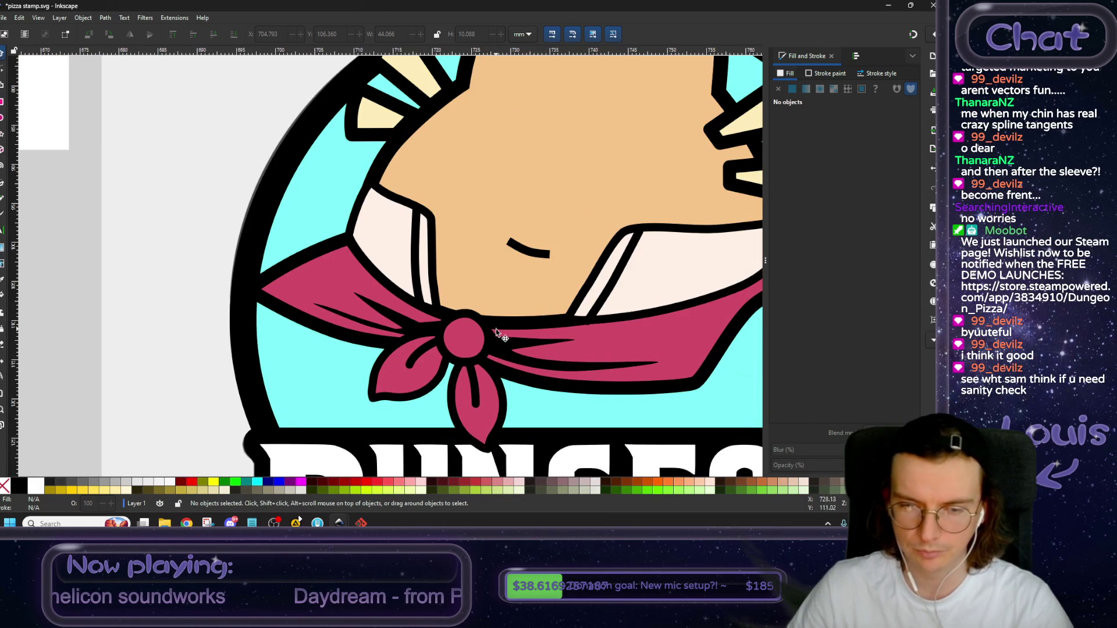
ctrl+scroll(431, 343, down, 1)
ctrl+scroll(407, 308, down, 1)
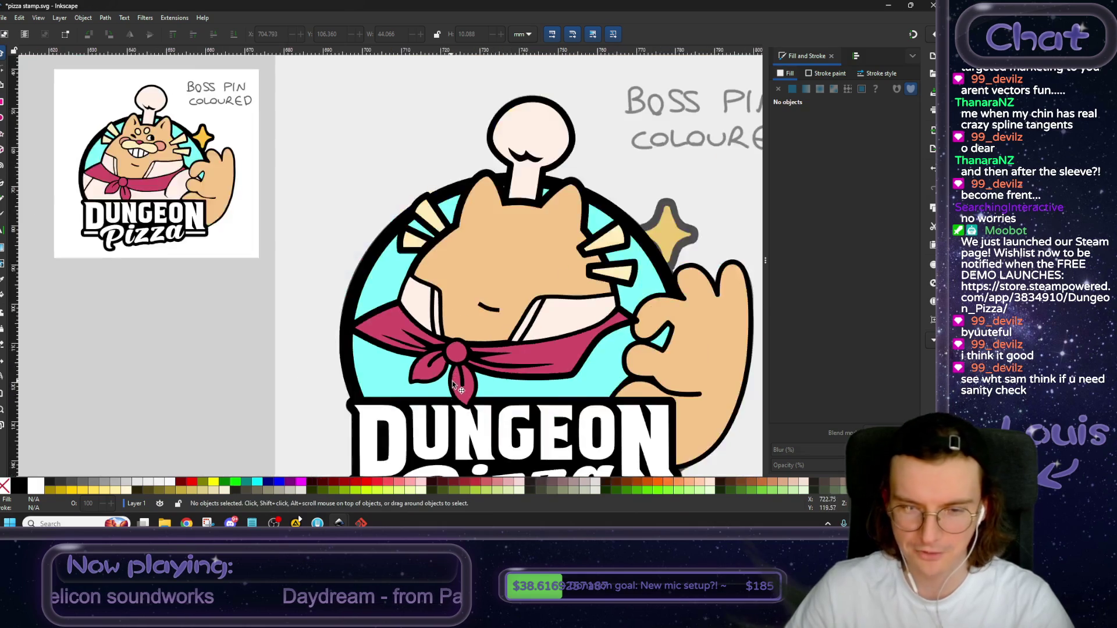
ctrl+scroll(384, 279, down, 1)
ctrl+scroll(384, 278, down, 1)
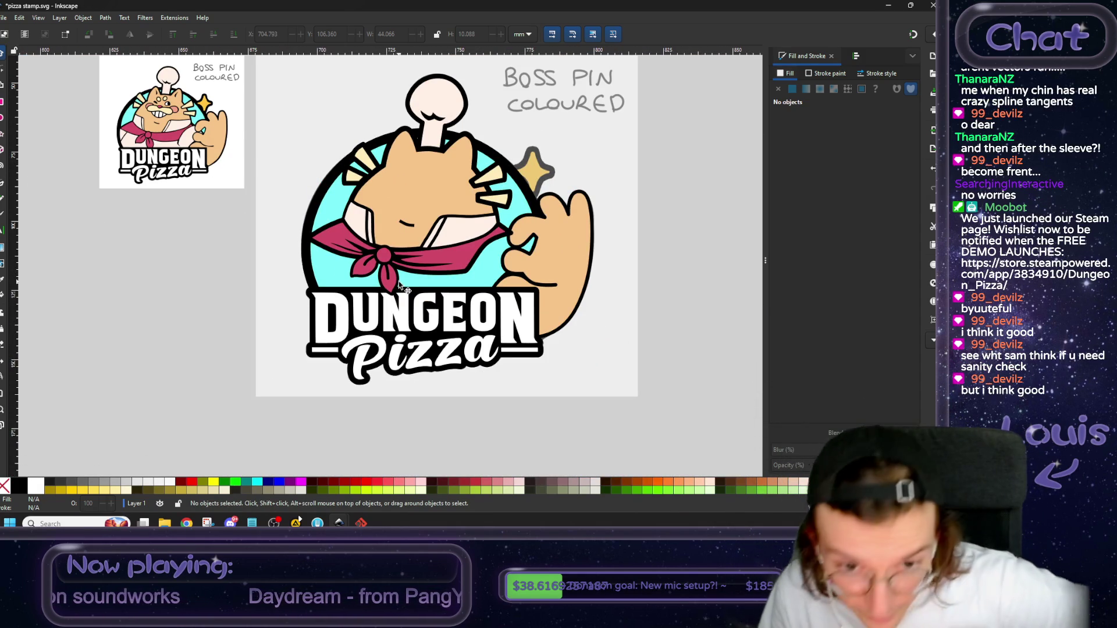
Select the black crease path on the bow and pick its spike nodes for editing.
click(367, 271)
scroll(372, 274, up, 5)
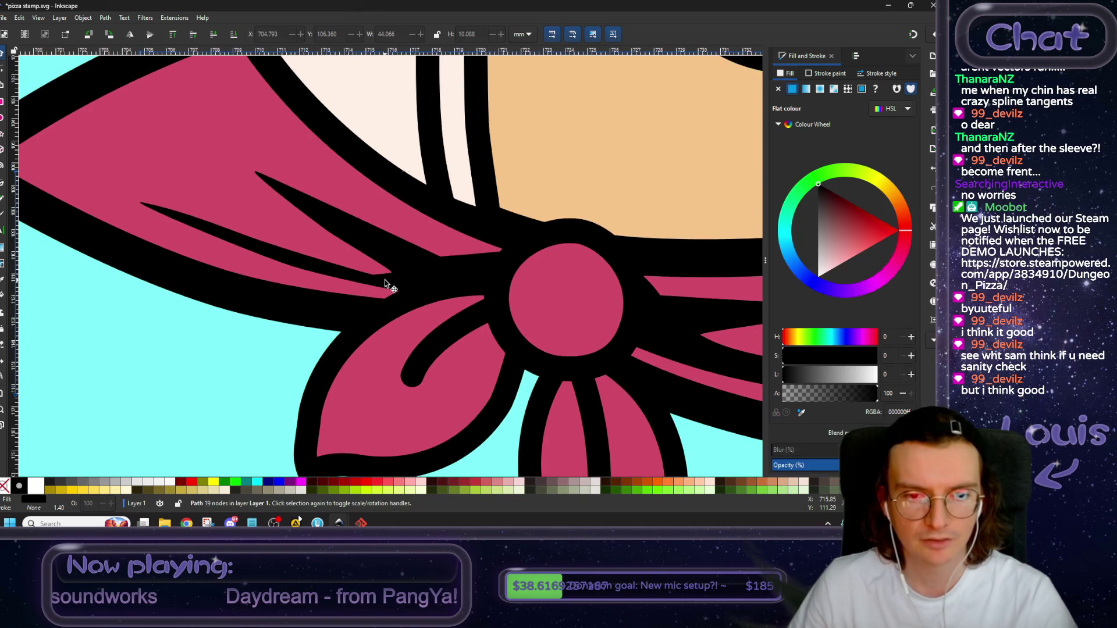
click(7, 70)
click(494, 250)
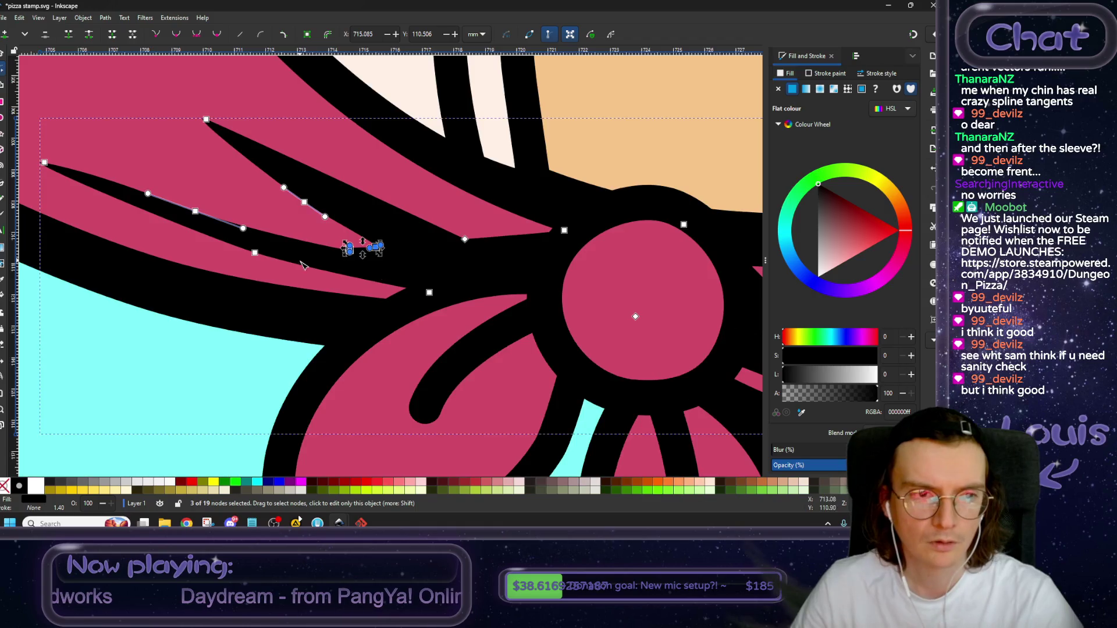
scroll(362, 244, up, 2)
scroll(367, 309, down, 1)
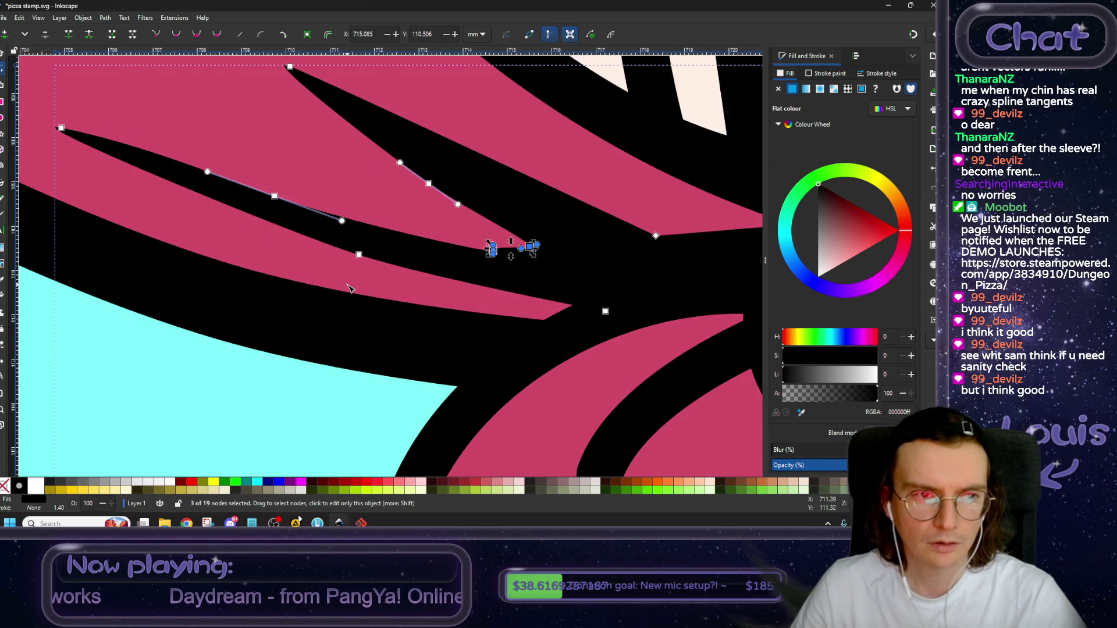
scroll(349, 288, down, 1)
scroll(346, 288, down, 1)
scroll(343, 289, down, 1)
scroll(310, 291, down, 1)
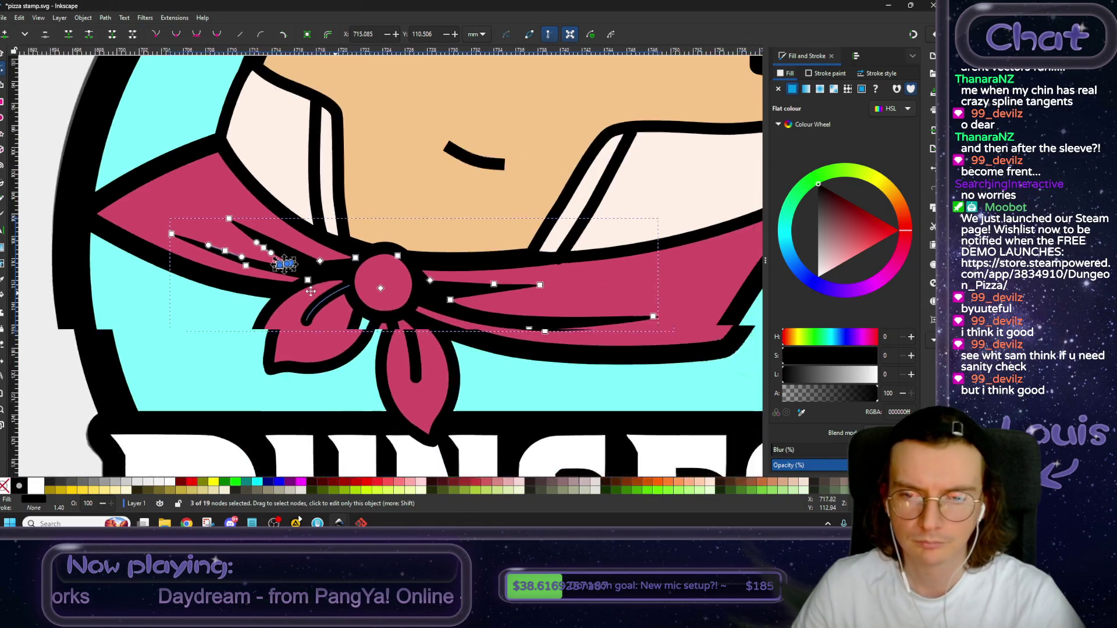
scroll(310, 291, right, 2)
scroll(271, 288, down, 1)
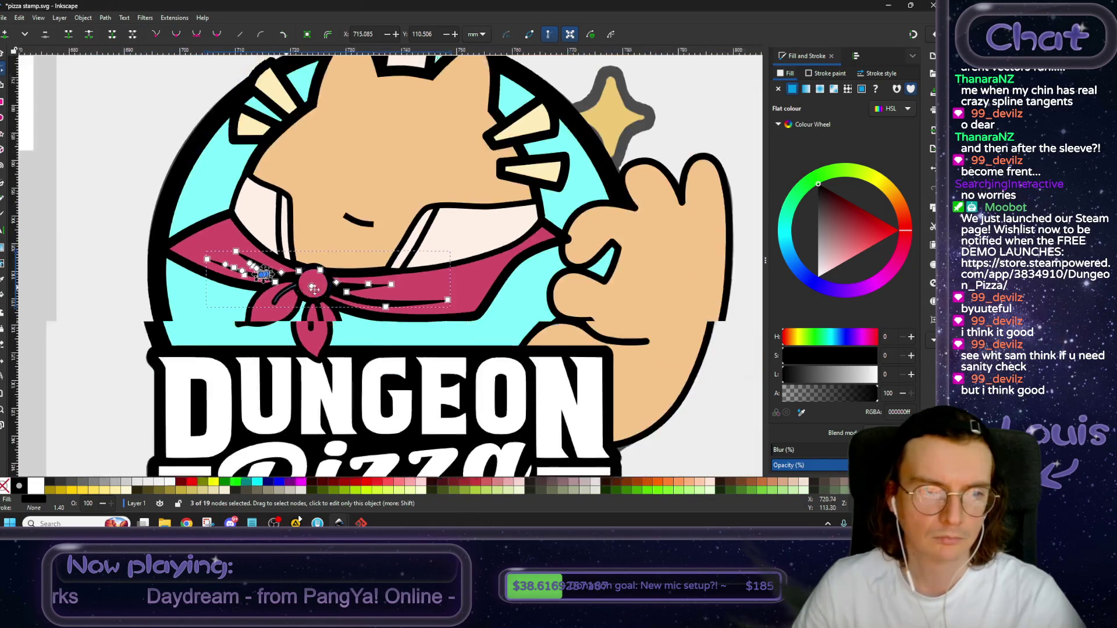
scroll(244, 285, down, 1)
key(Escape)
key(Escape)
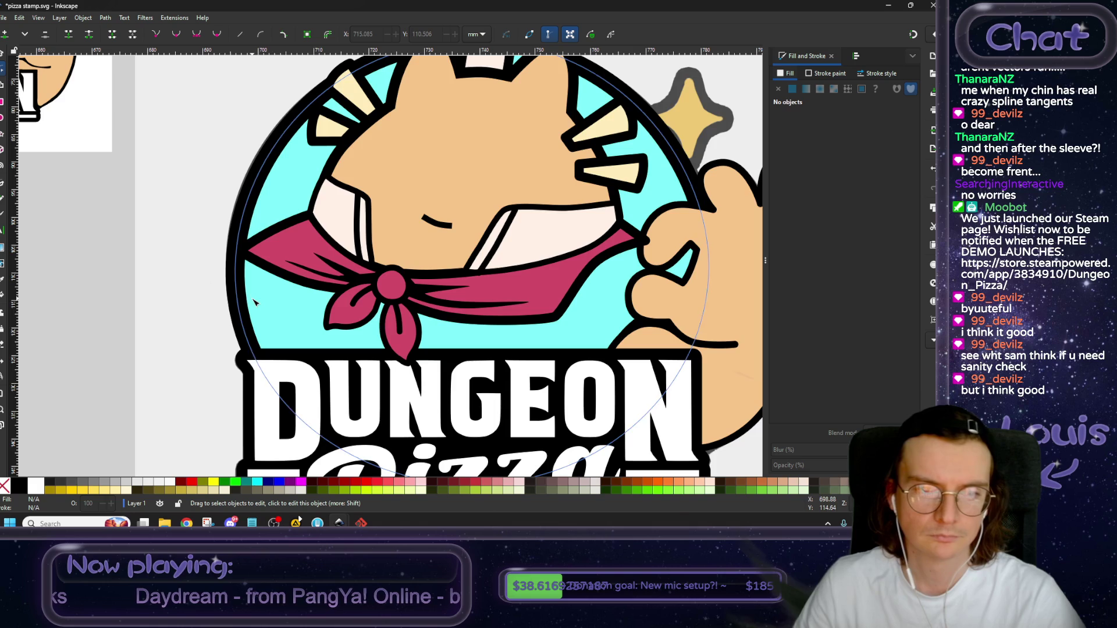
scroll(326, 288, up, 3)
Change the crease tip node's type, reshape the curve beside it, and join the two nodes.
click(313, 245)
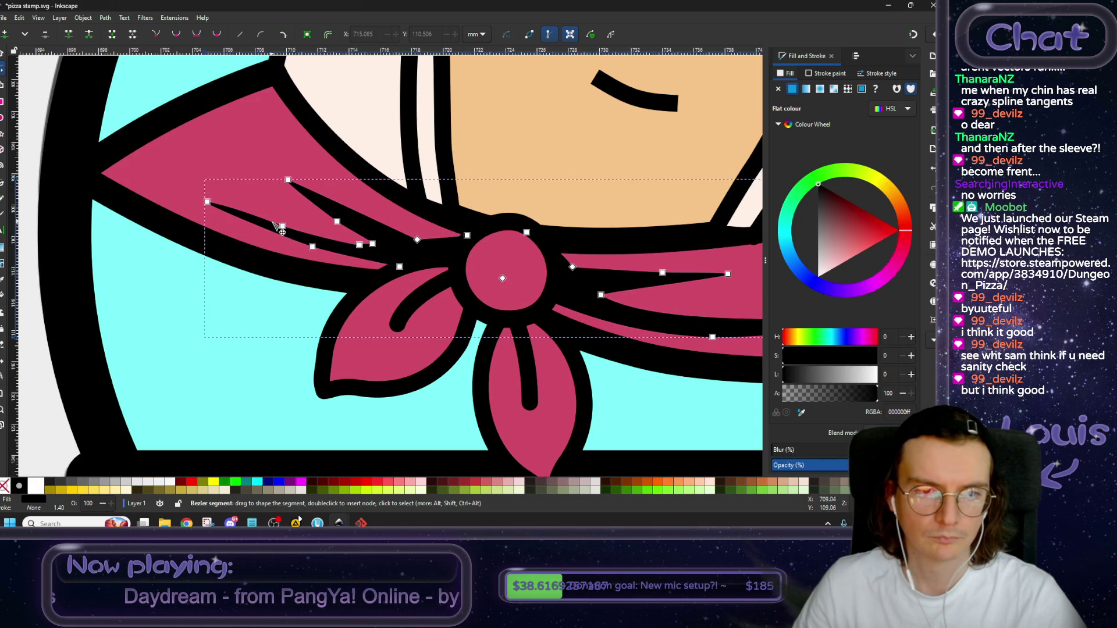
click(285, 224)
scroll(369, 250, up, 4)
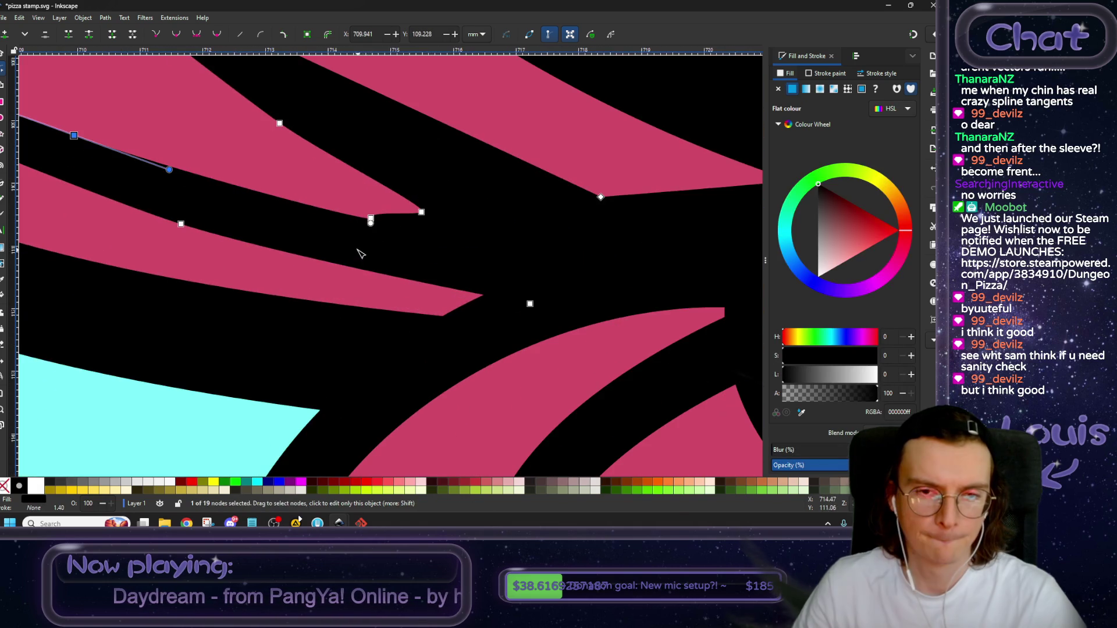
click(370, 219)
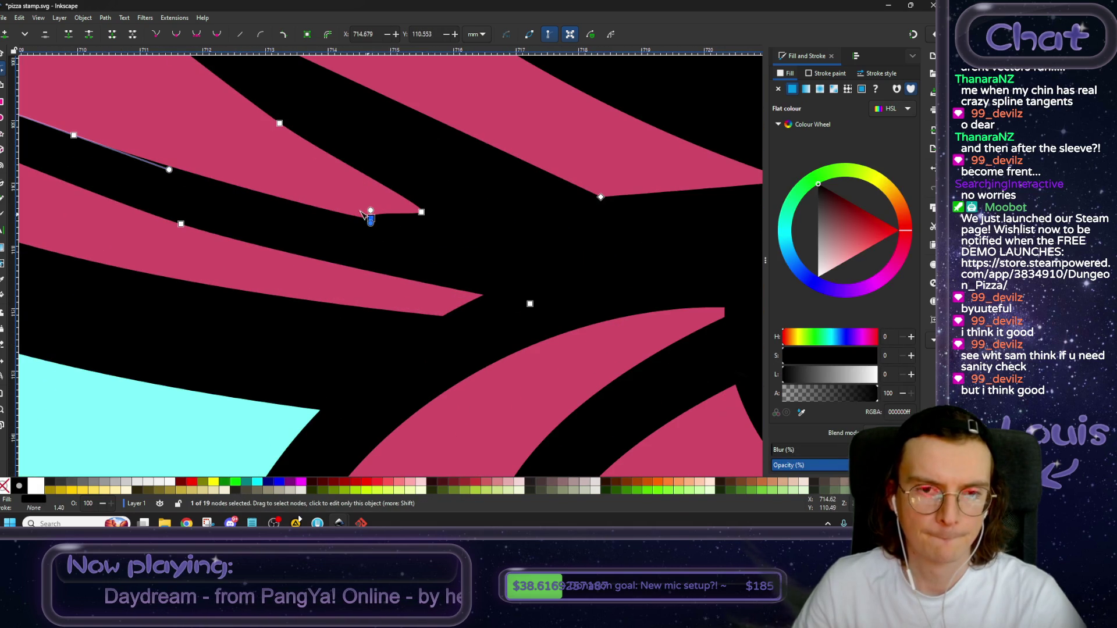
click(195, 36)
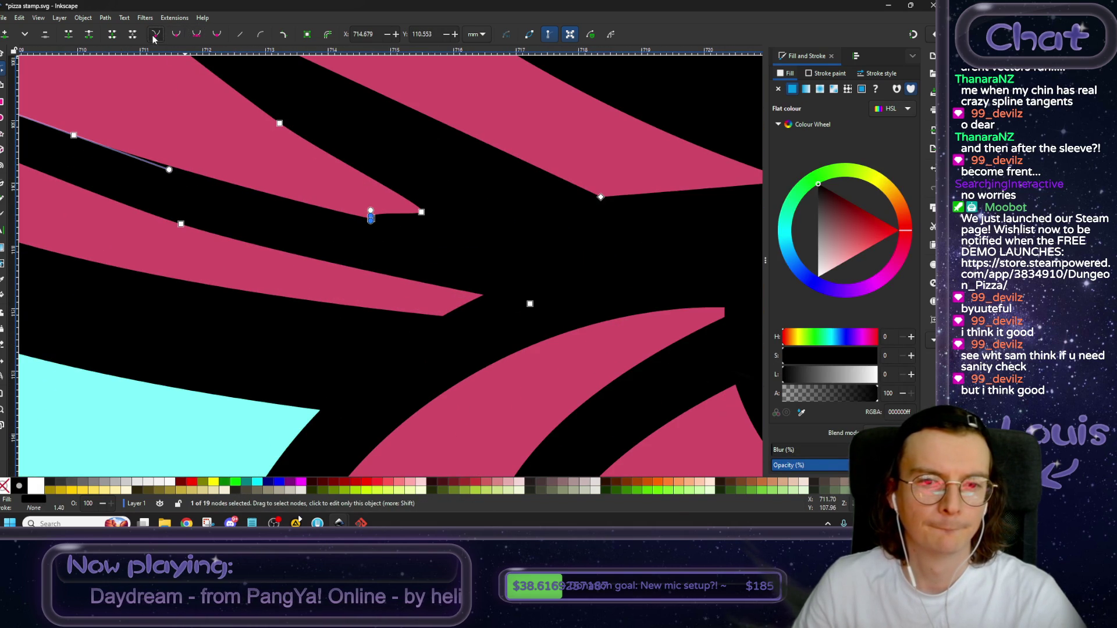
scroll(372, 232, up, 4)
mouse_move(386, 150)
mouse_down()
mouse_move(388, 133)
mouse_move(443, 146)
mouse_up()
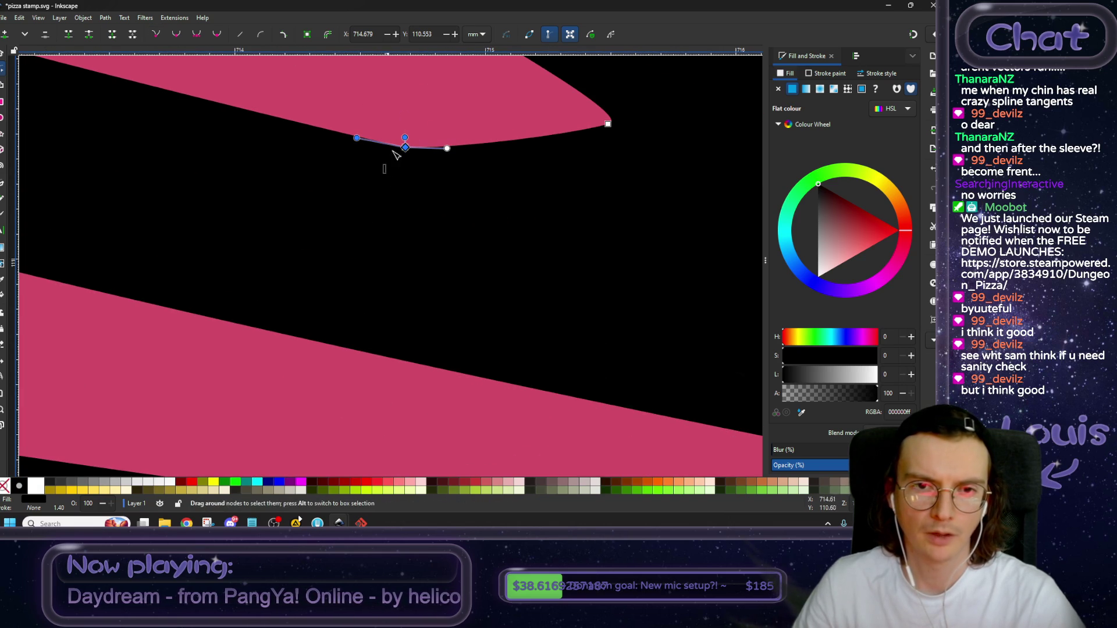
click(69, 36)
Deselect the bow, return to the Selector tool, and centre the whole badge in view.
scroll(493, 248, down, 4)
scroll(345, 289, down, 4)
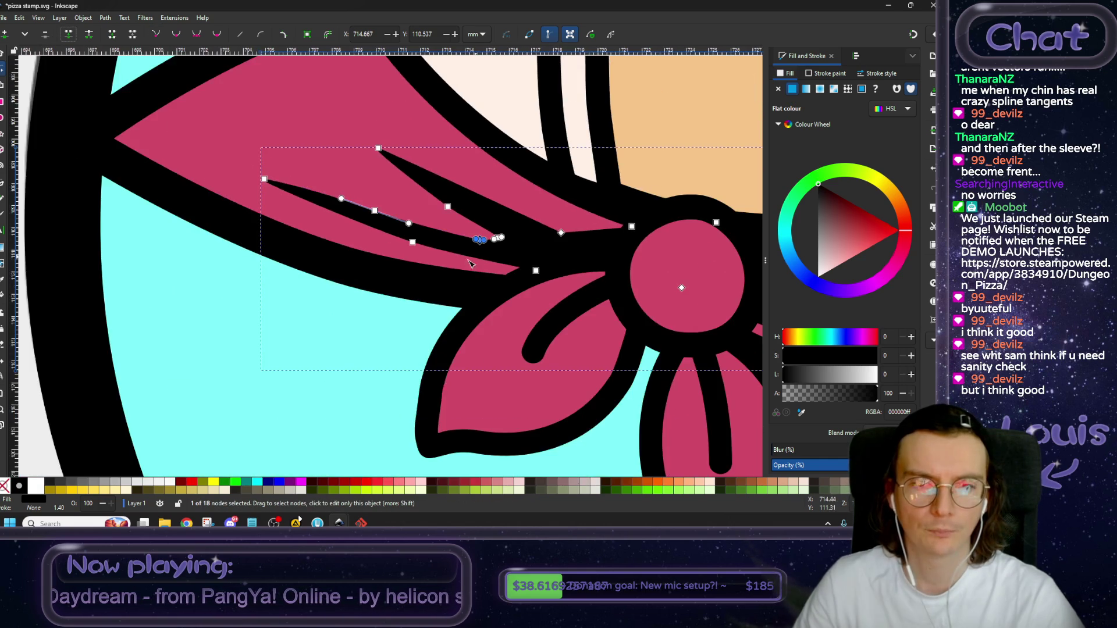
scroll(227, 290, down, 3)
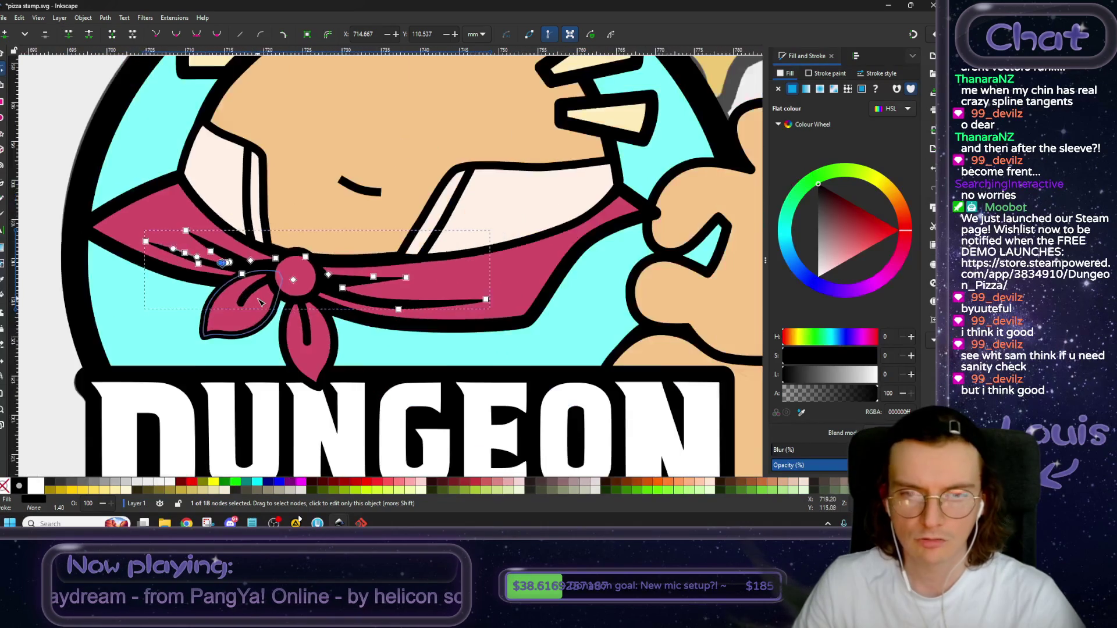
scroll(169, 169, up, 1)
click(163, 168)
scroll(232, 262, down, 1)
key(s)
scroll(477, 318, down, 3)
drag(477, 319, 546, 361)
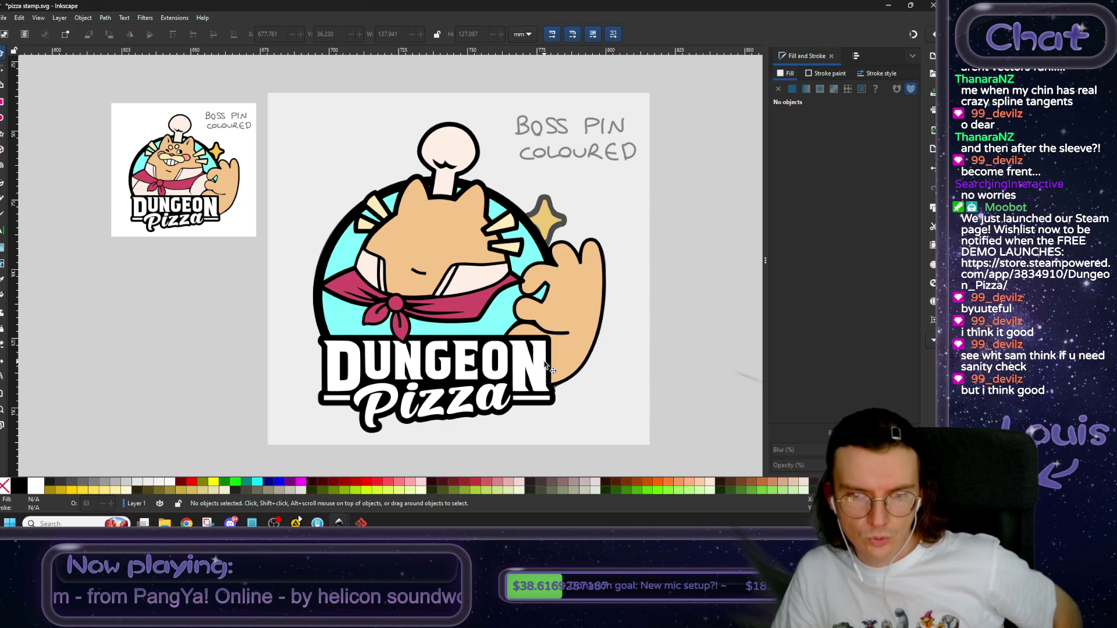
Lower and re-raise the pink scarf one level, then raise the orange paw one step.
click(566, 319)
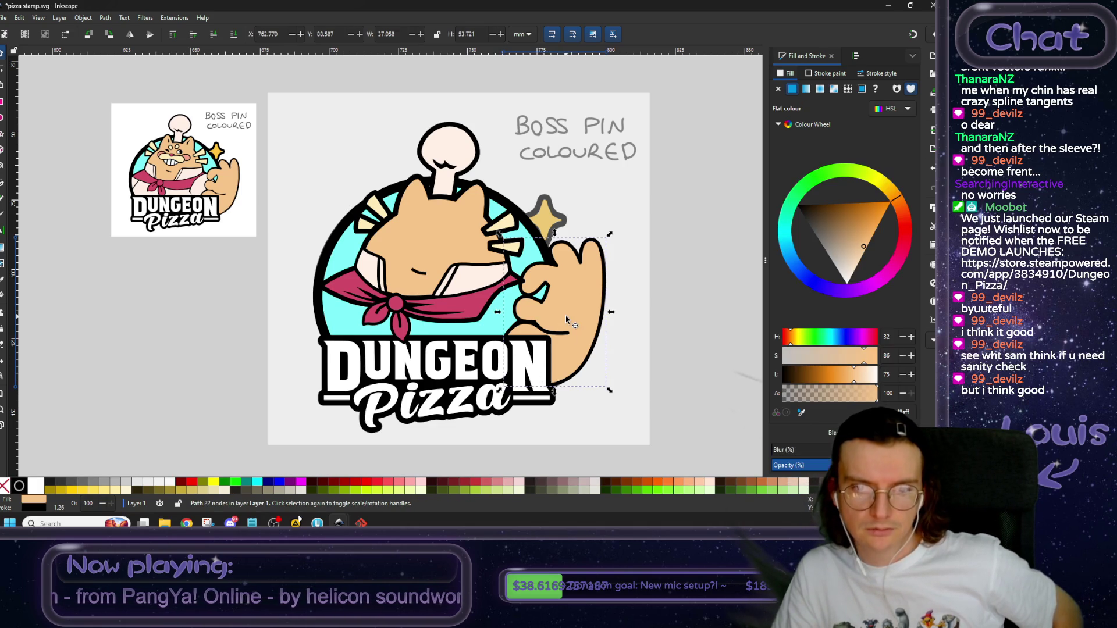
click(488, 302)
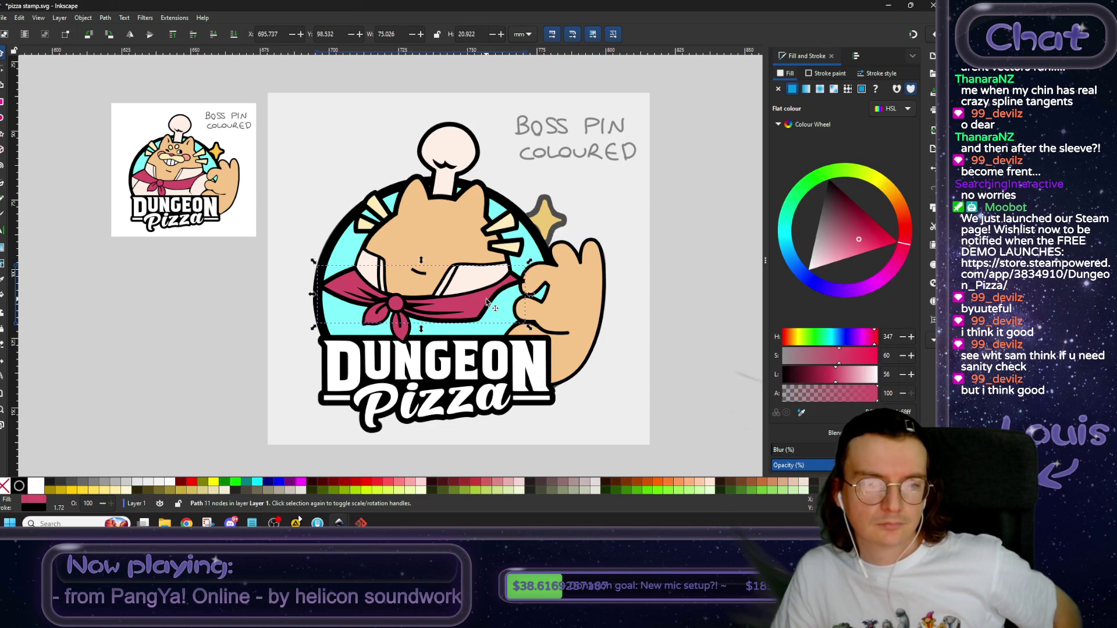
click(214, 35)
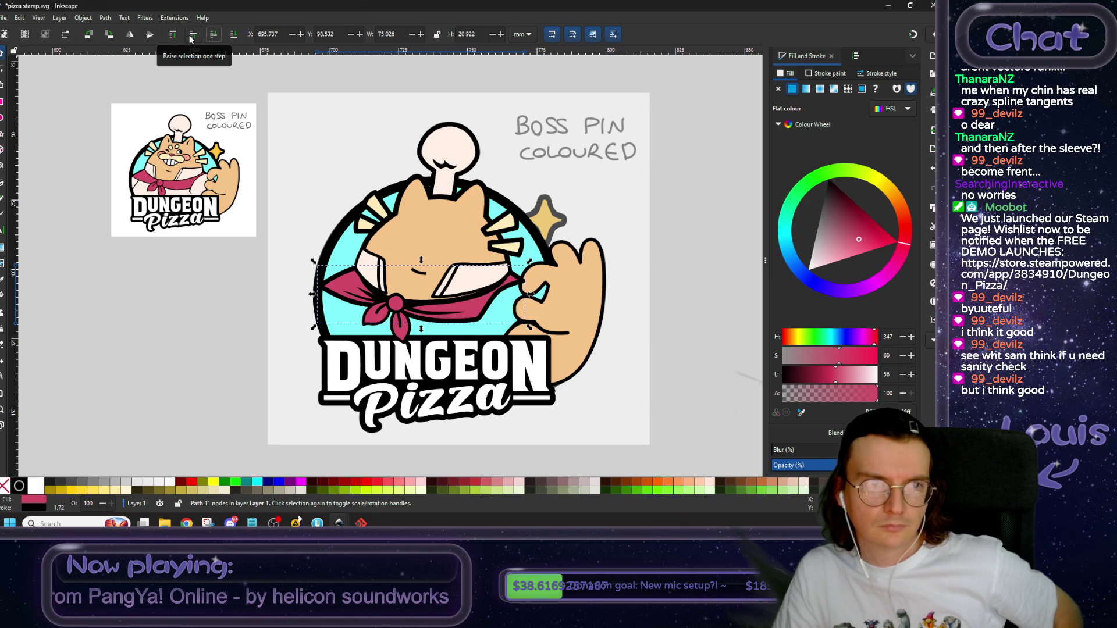
click(192, 36)
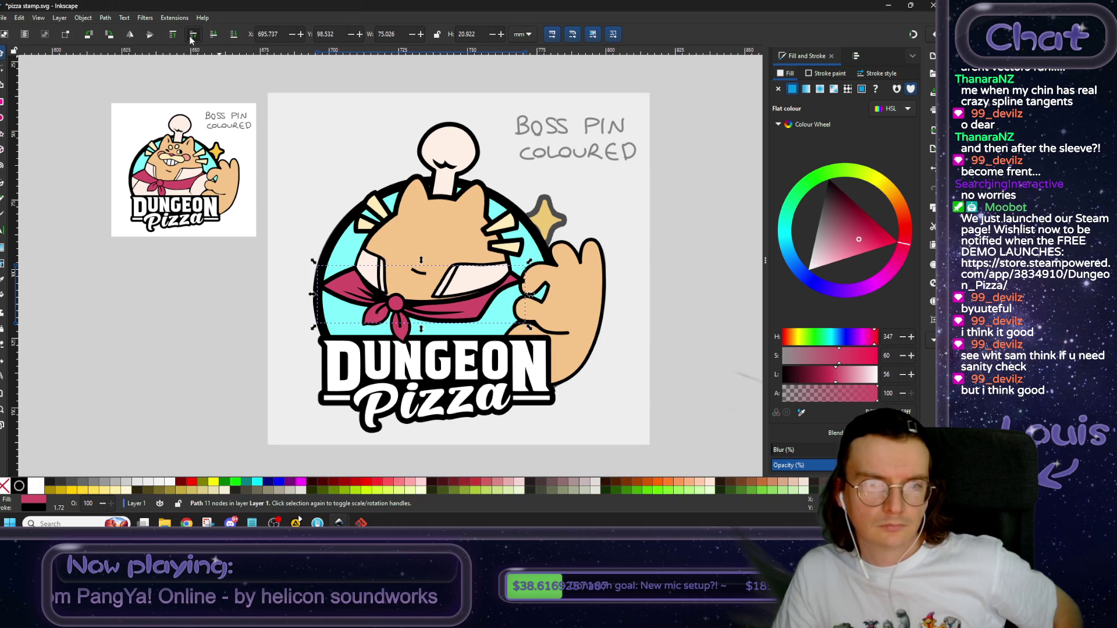
click(589, 284)
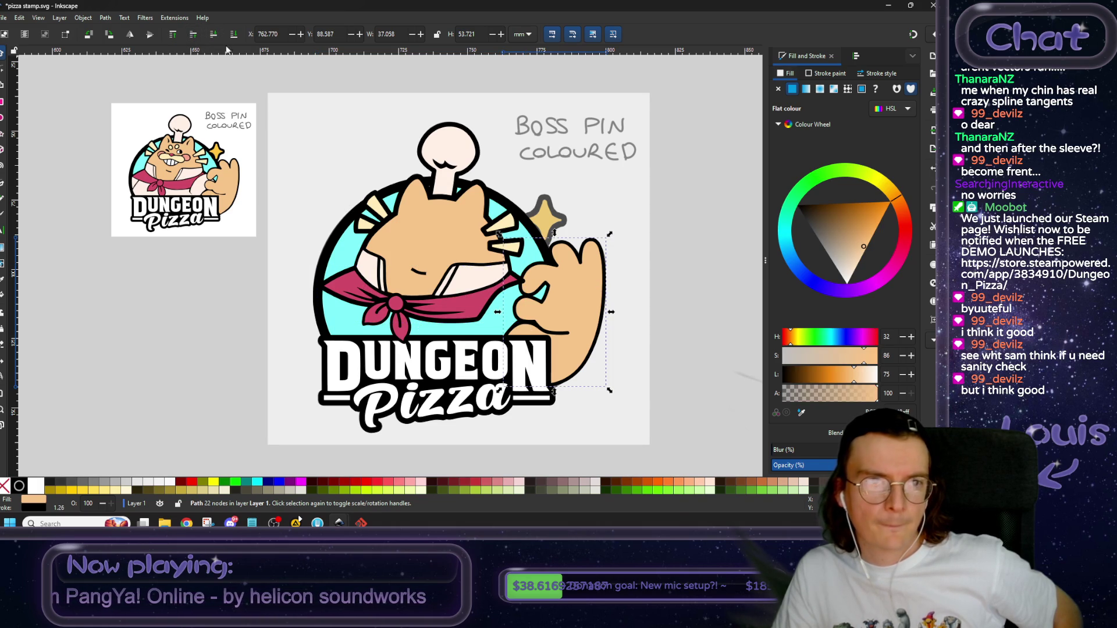
click(194, 36)
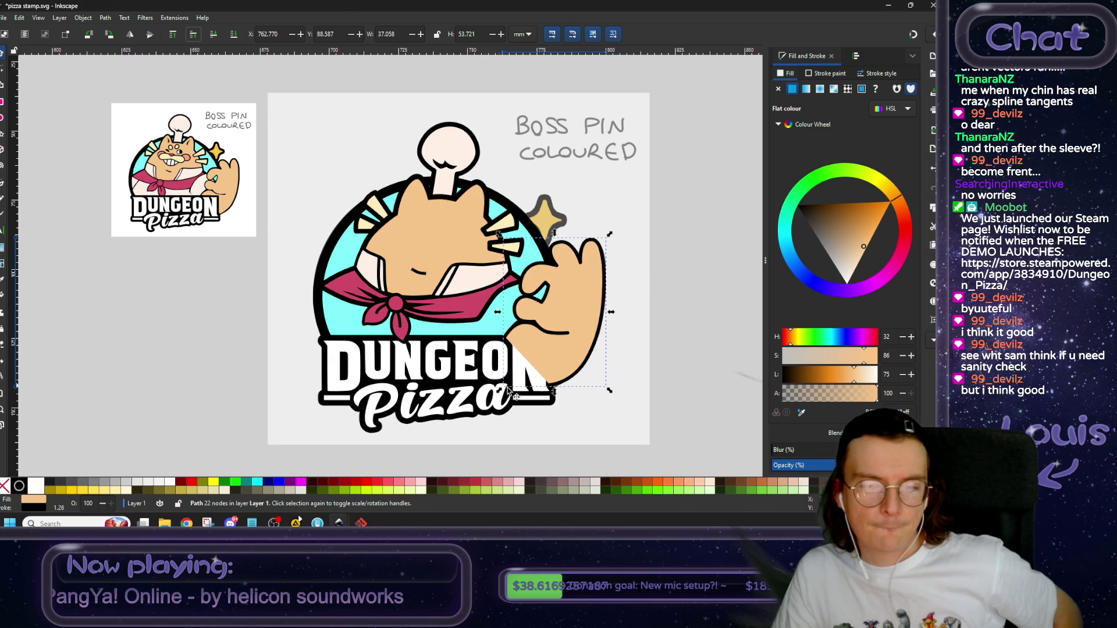
Raise both parts of the DUNGEON Pizza banner two steps so it sits above the paw.
ctrl+scroll(459, 372, up, 2)
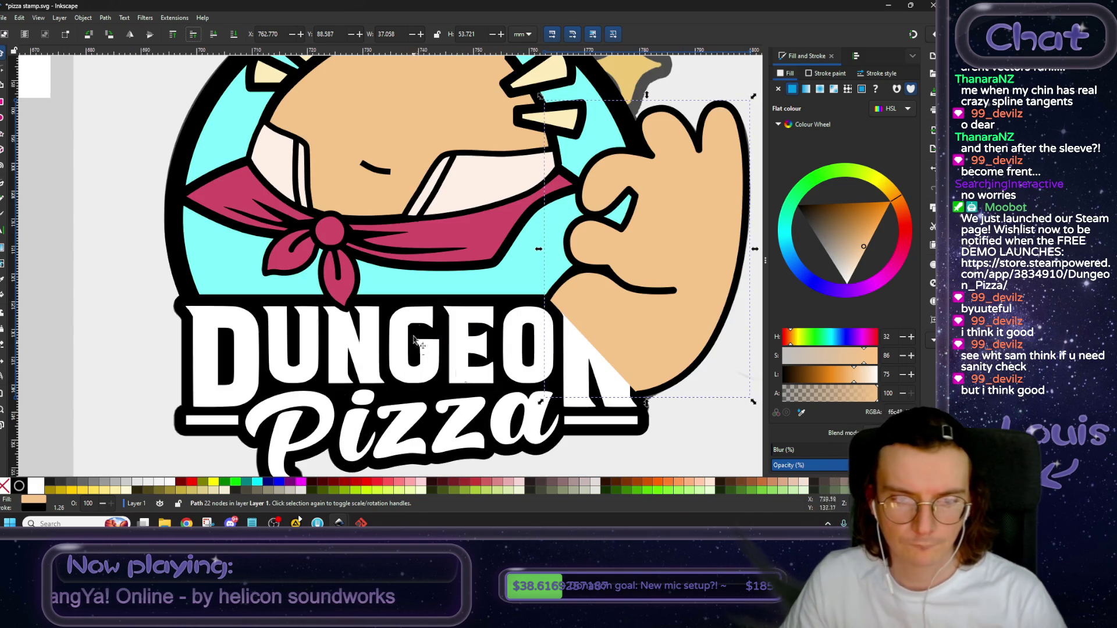
click(433, 300)
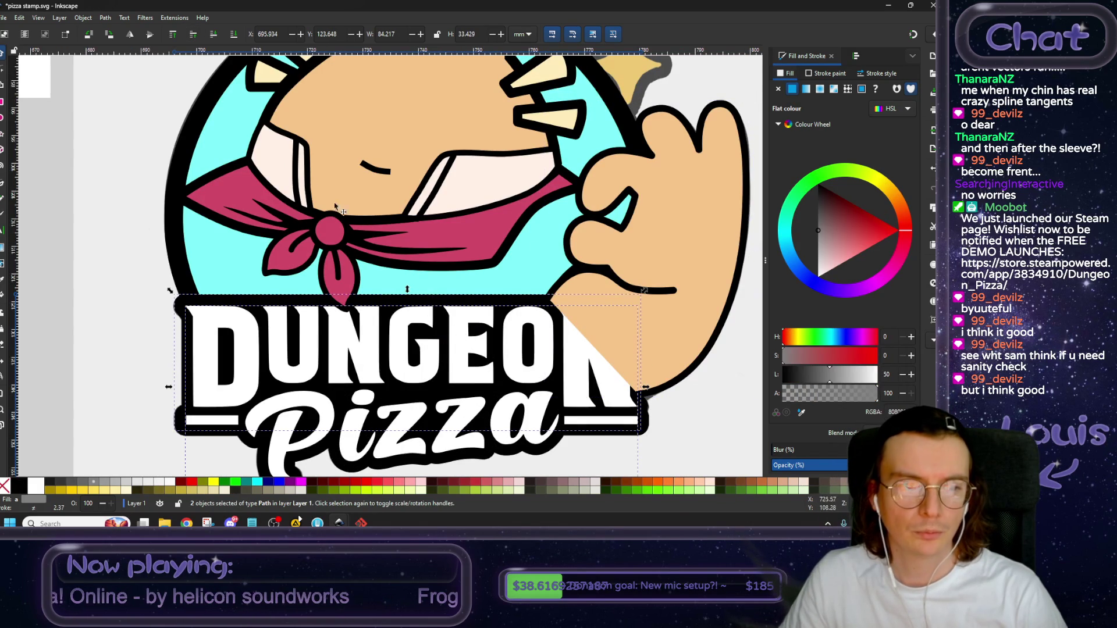
shift+click(207, 438)
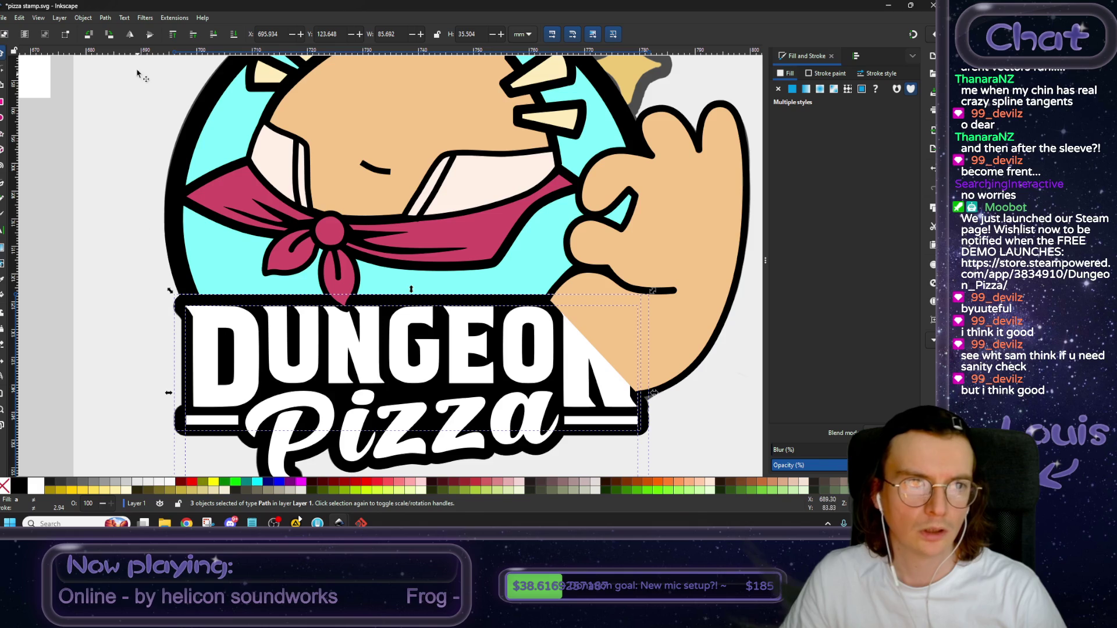
click(193, 33)
click(193, 34)
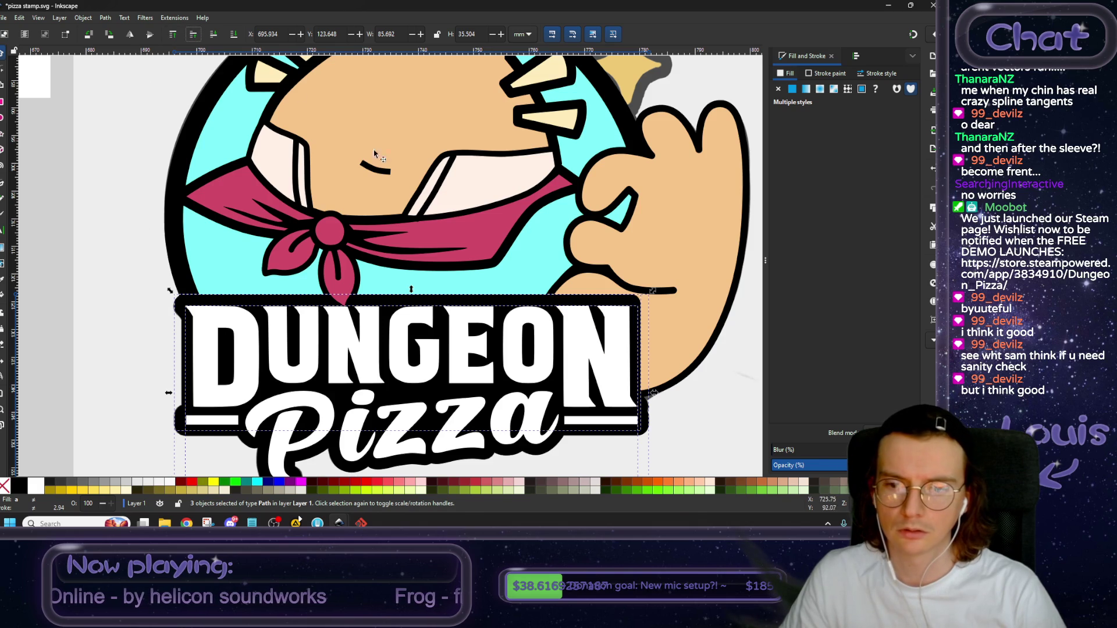
ctrl+scroll(451, 198, down, 2)
click(181, 258)
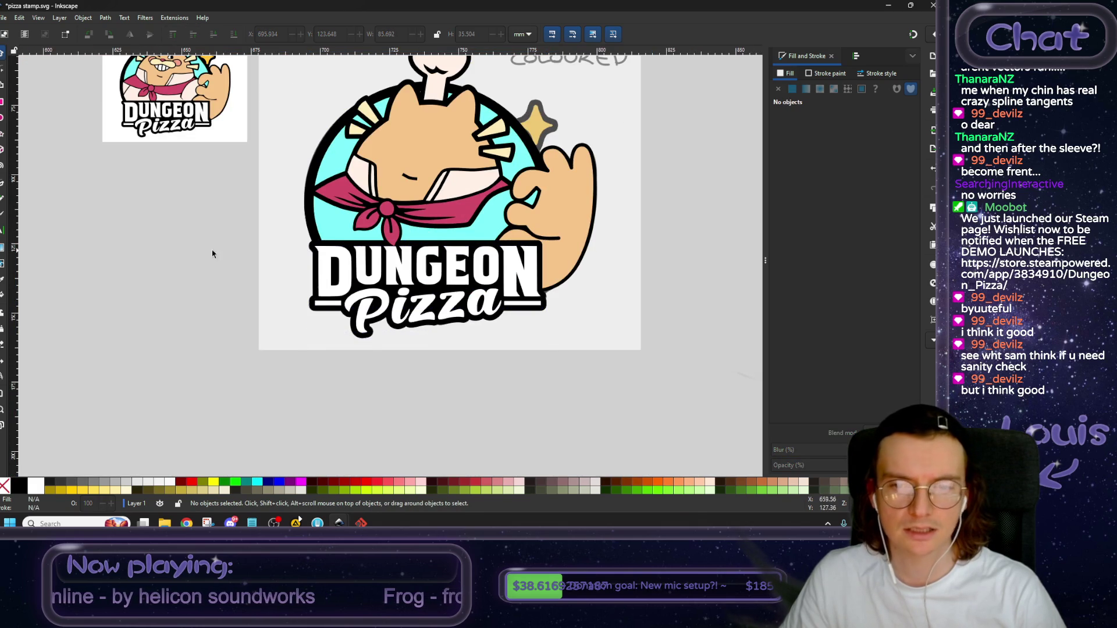
ctrl+scroll(213, 254, up, 1)
scroll(280, 273, up, 2)
ctrl+scroll(349, 299, down, 2)
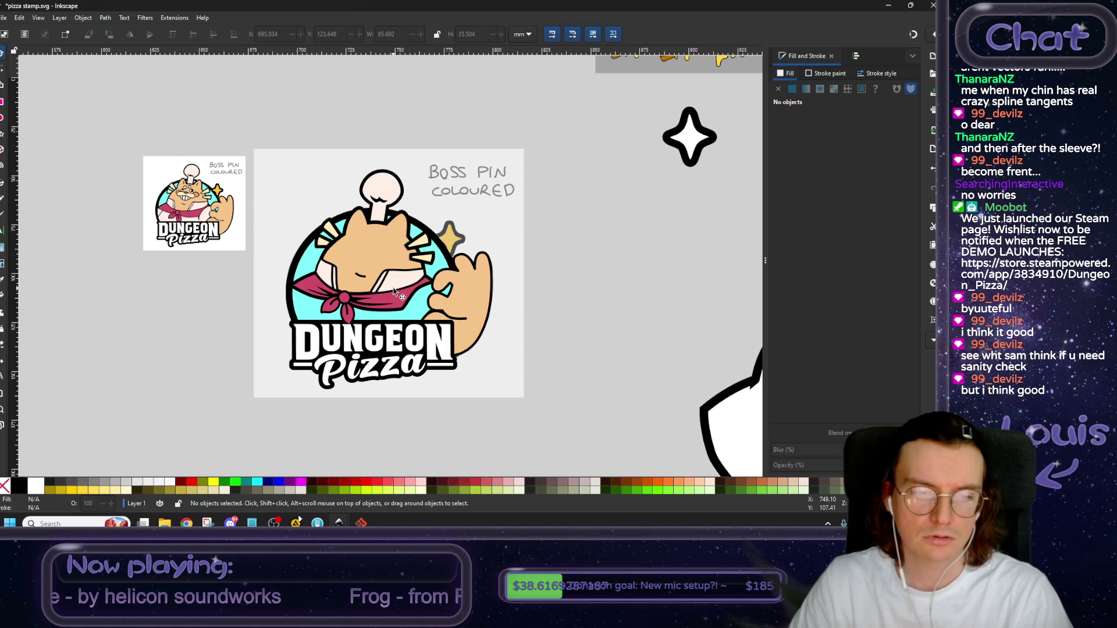
scroll(342, 304, up, 2)
scroll(361, 320, left, 1)
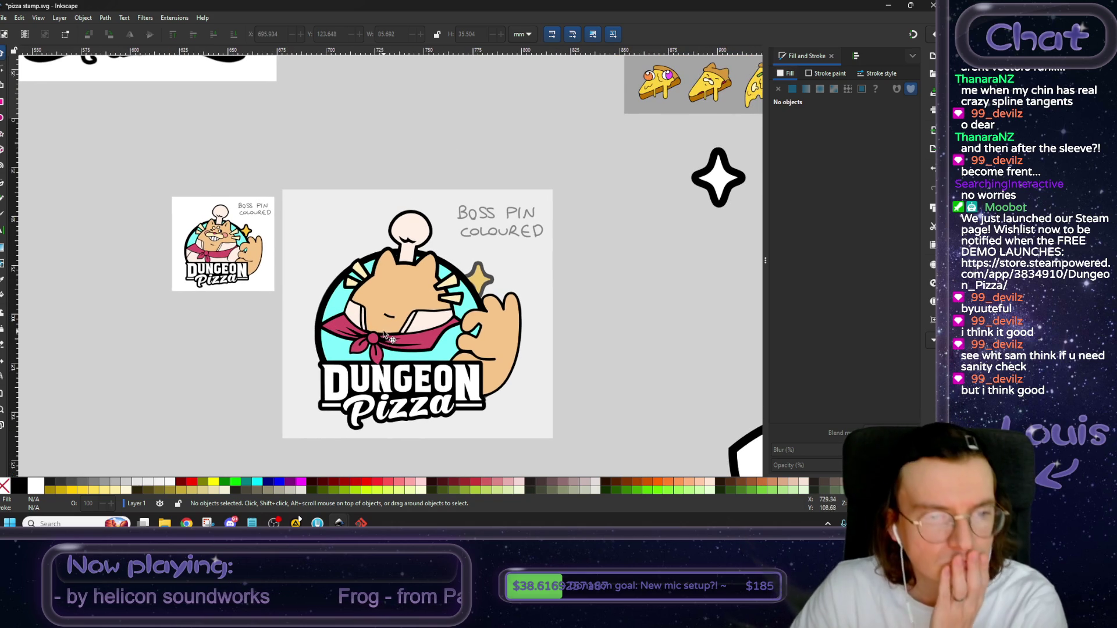
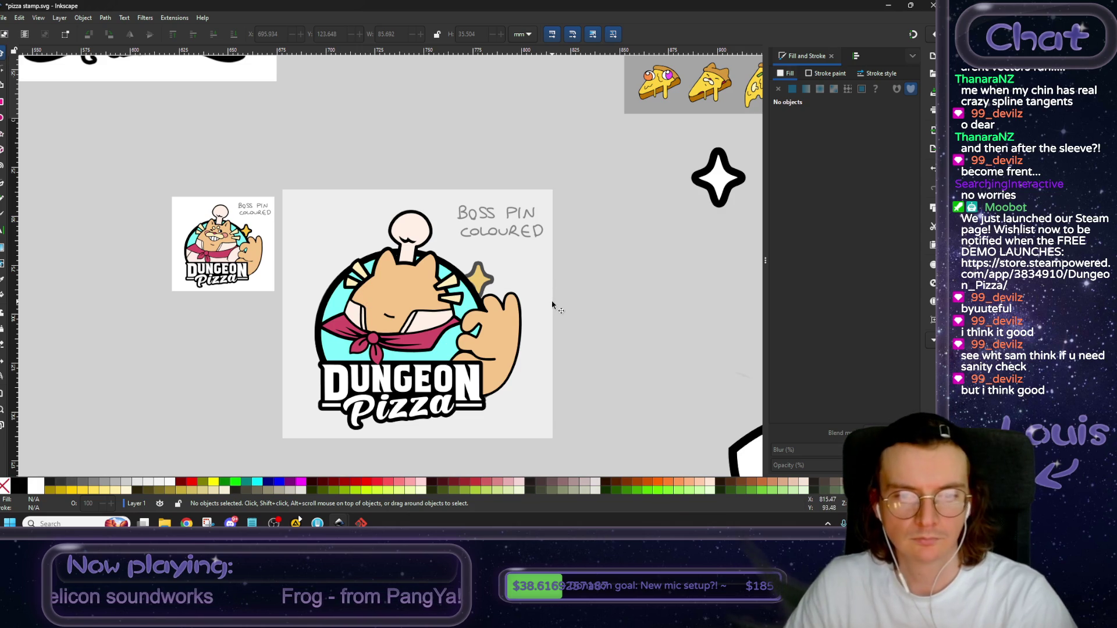
Try the stamp's white cat silhouette over the coloured pin, then delete it.
scroll(537, 306, left, 10)
click(286, 333)
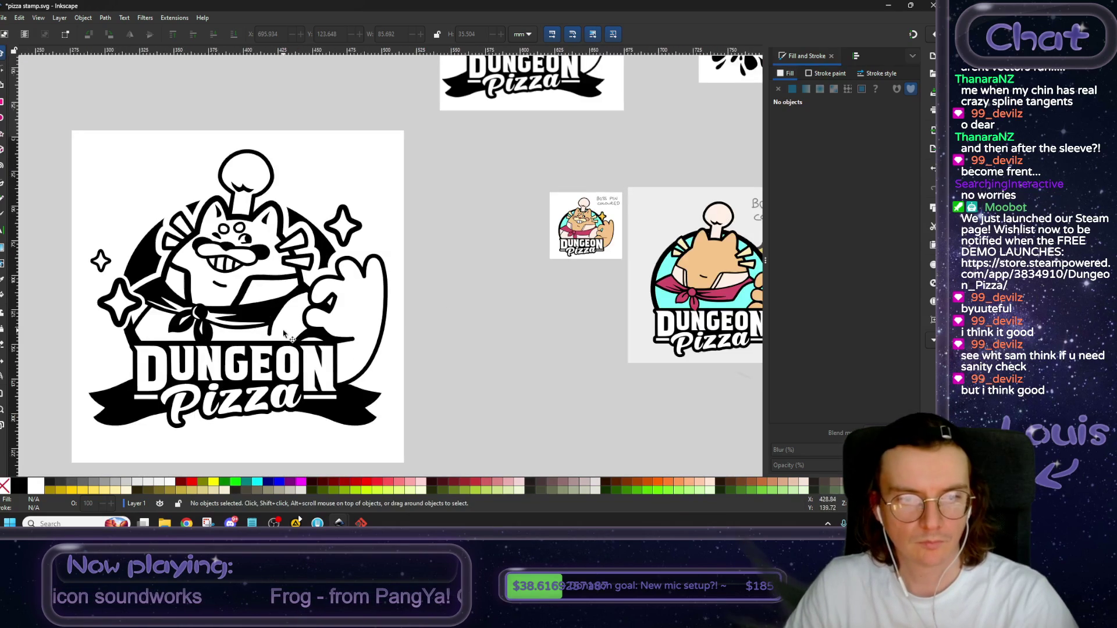
drag(288, 330, 559, 274)
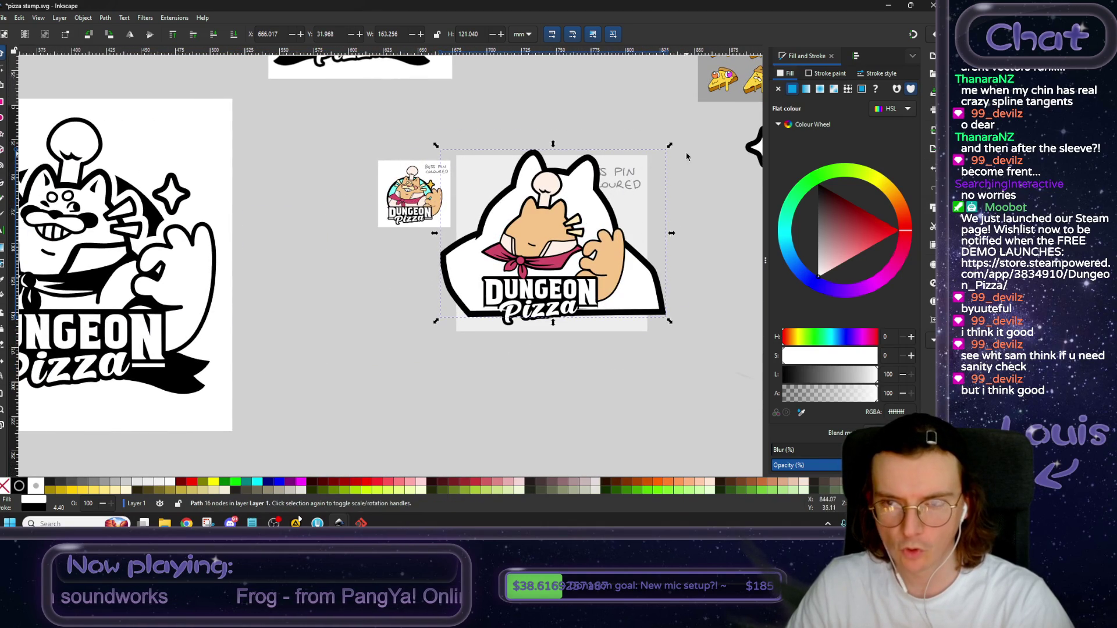
scroll(643, 154, right, 10)
drag(643, 154, 672, 131)
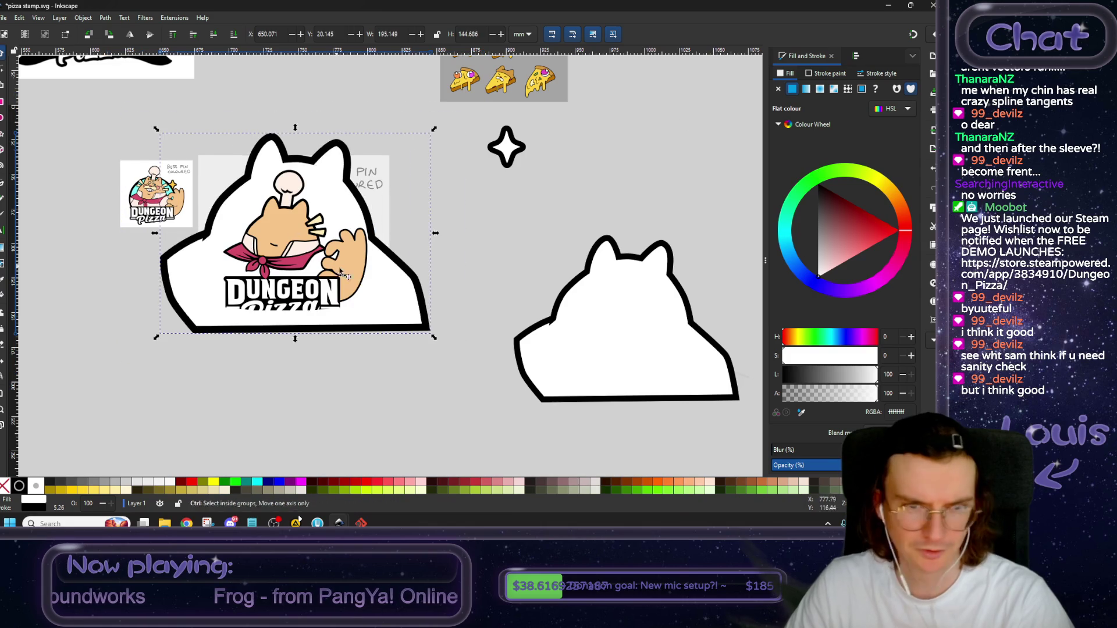
key(ctrl+z)
scroll(370, 297, down, 1)
scroll(355, 319, up, 2)
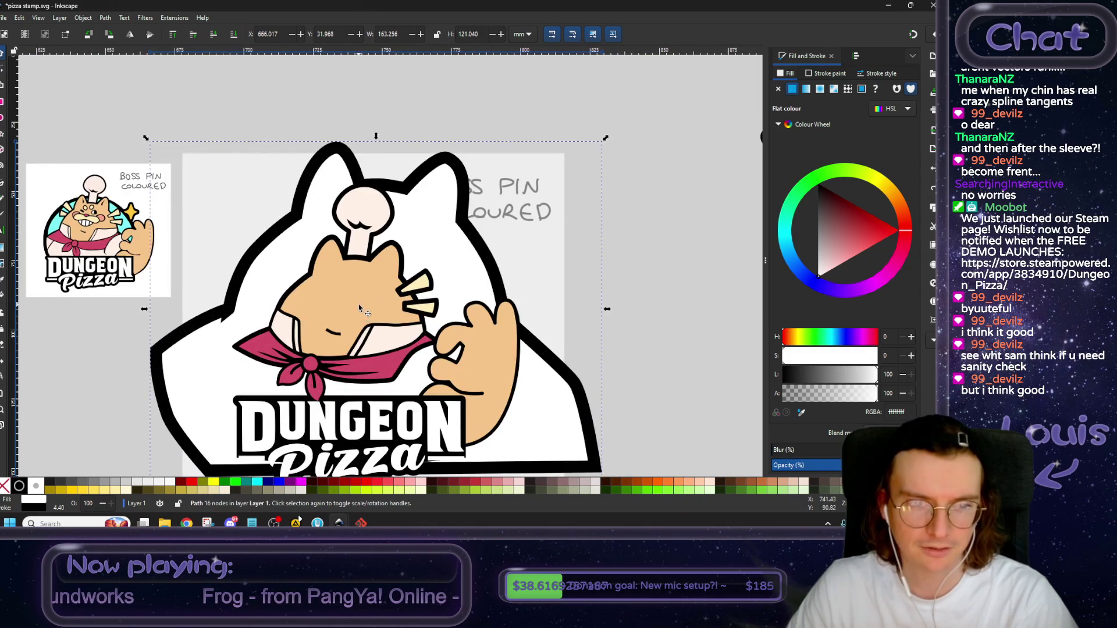
drag(392, 357, 418, 312)
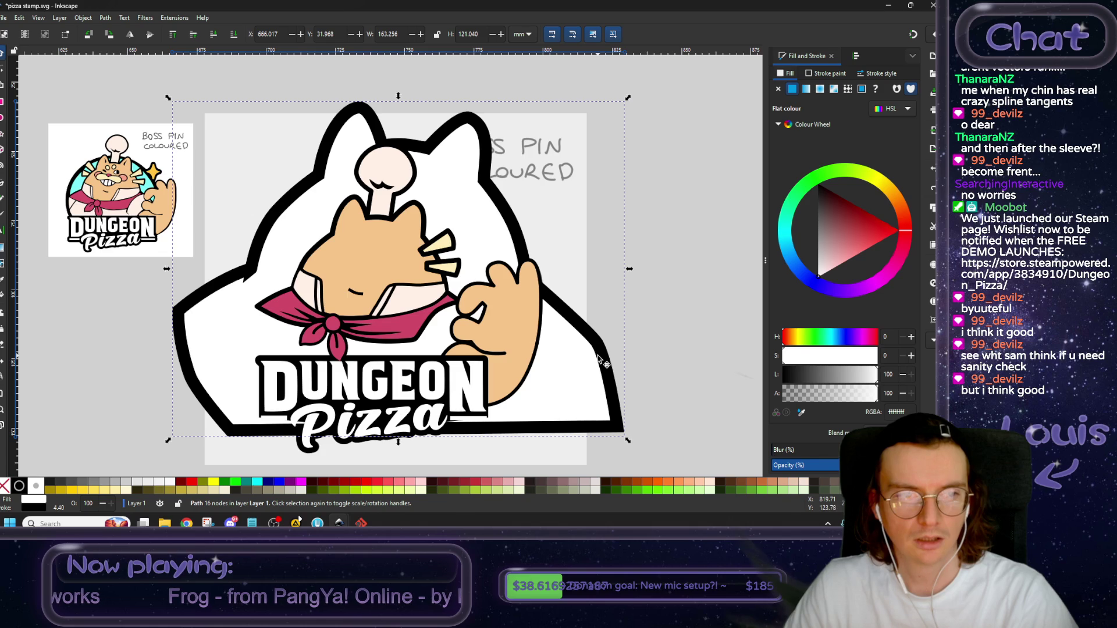
key(Delete)
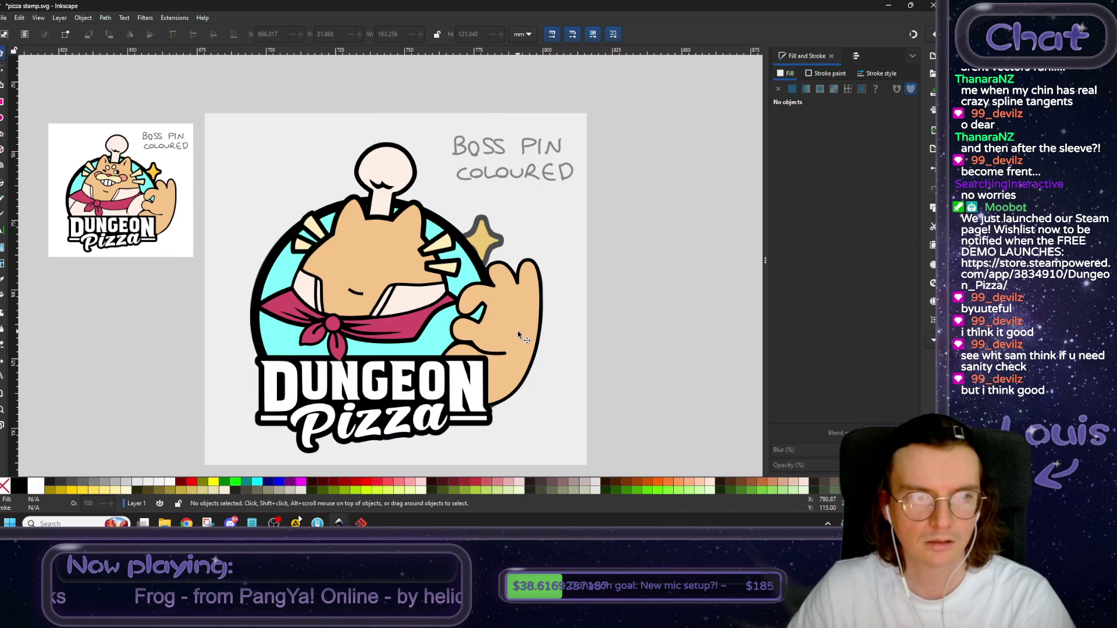
key(ctrl)
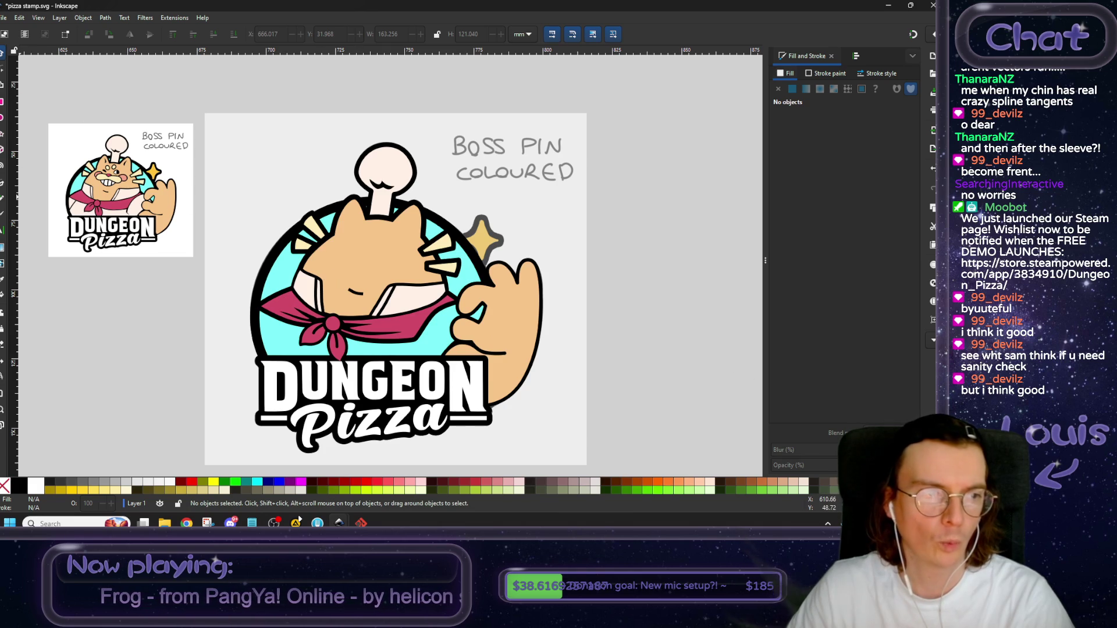
Start a Bezier shirt outline beside the paw, curving down and along the DUNGEON lettering's top.
click(3, 188)
scroll(496, 313, up, 3)
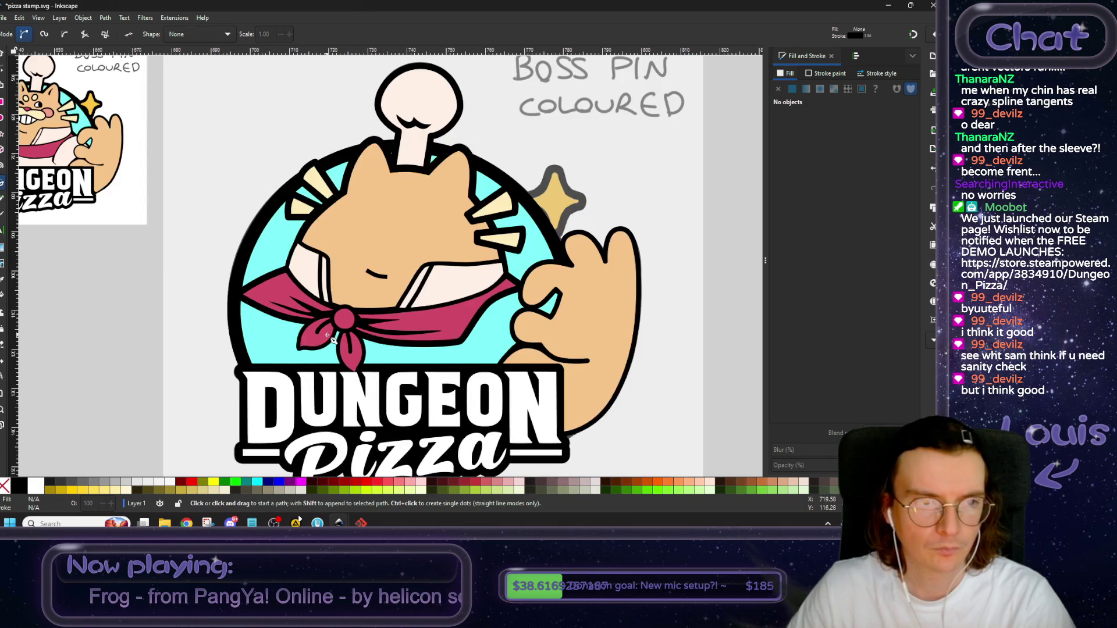
scroll(496, 313, right, 2)
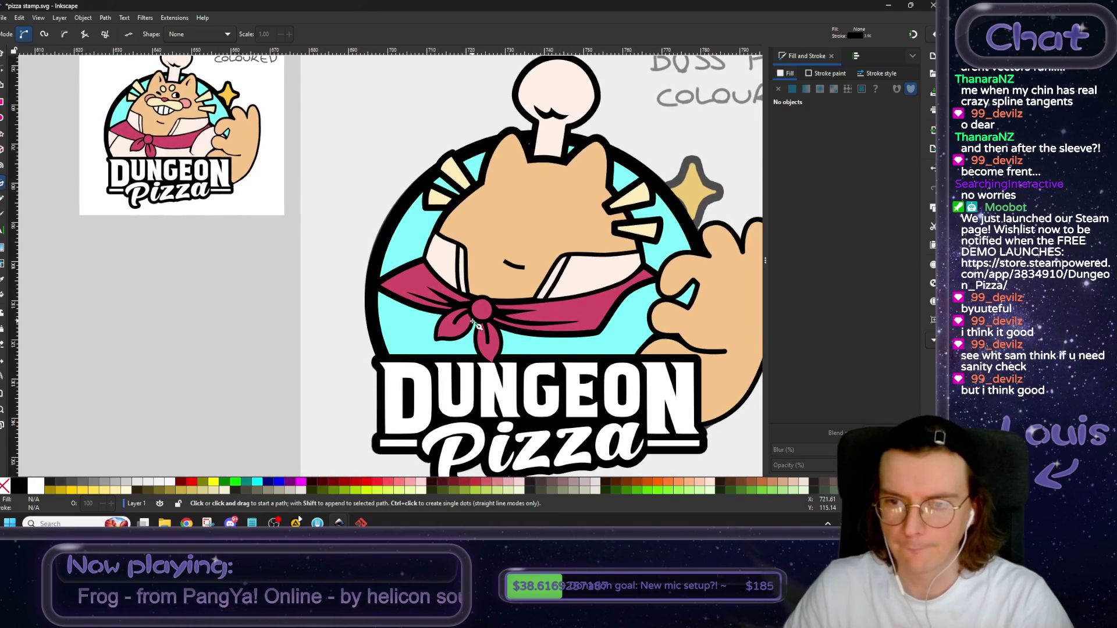
scroll(541, 318, right, 1)
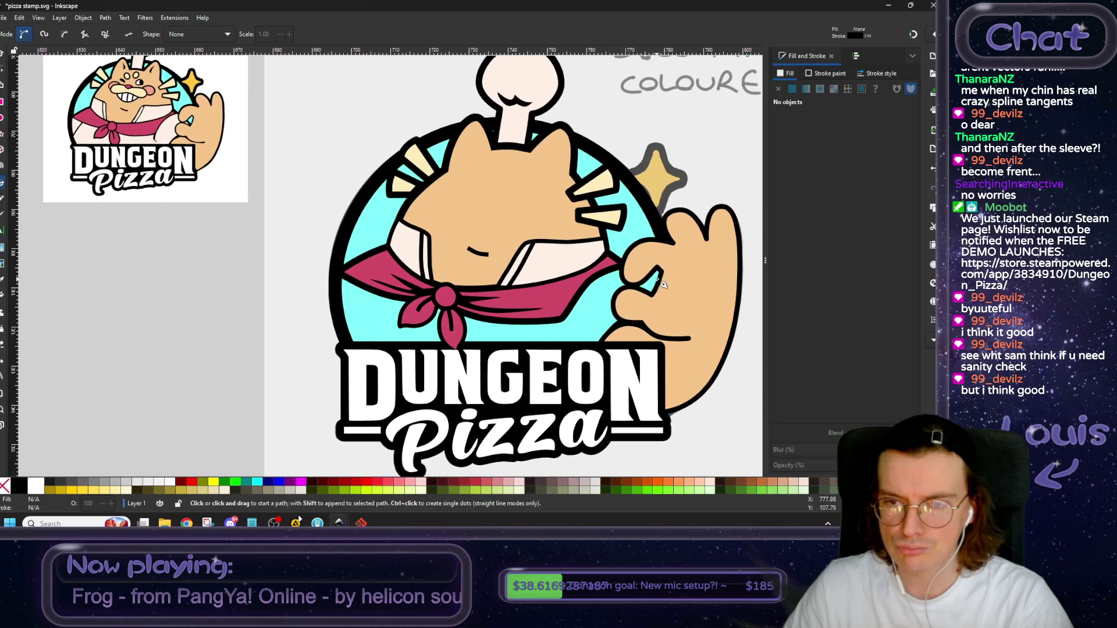
click(622, 265)
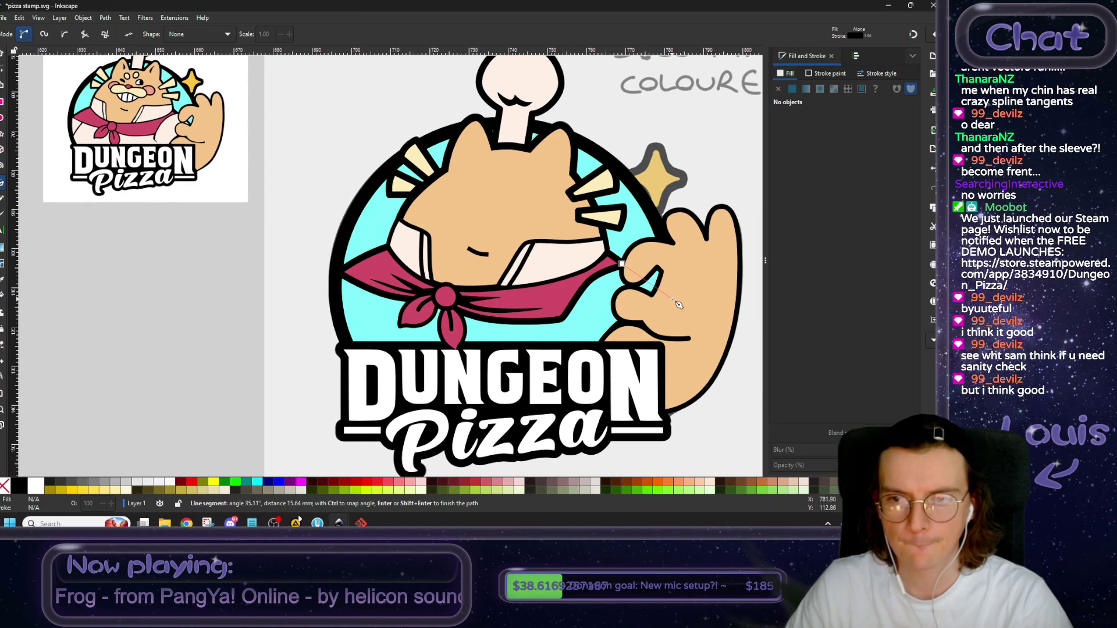
drag(670, 307, 689, 340)
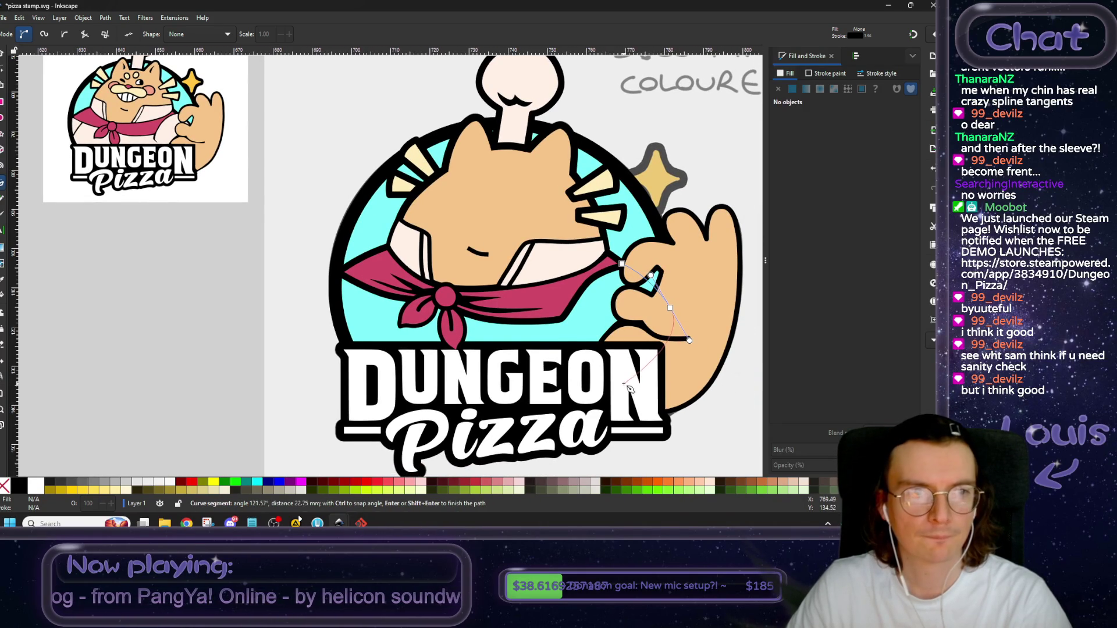
click(638, 371)
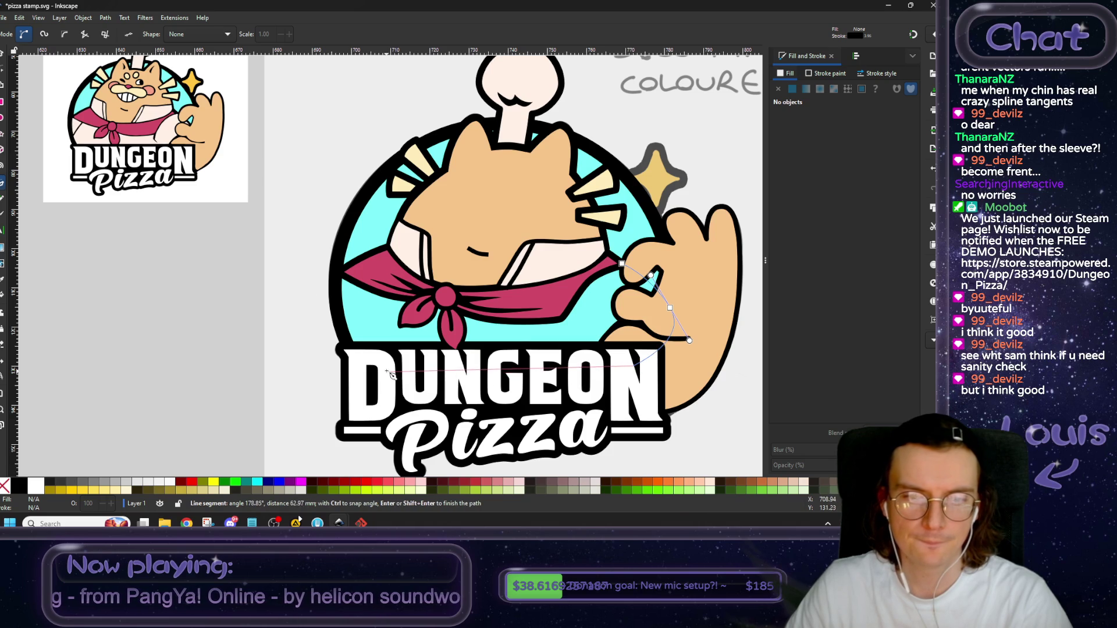
drag(355, 357, 342, 333)
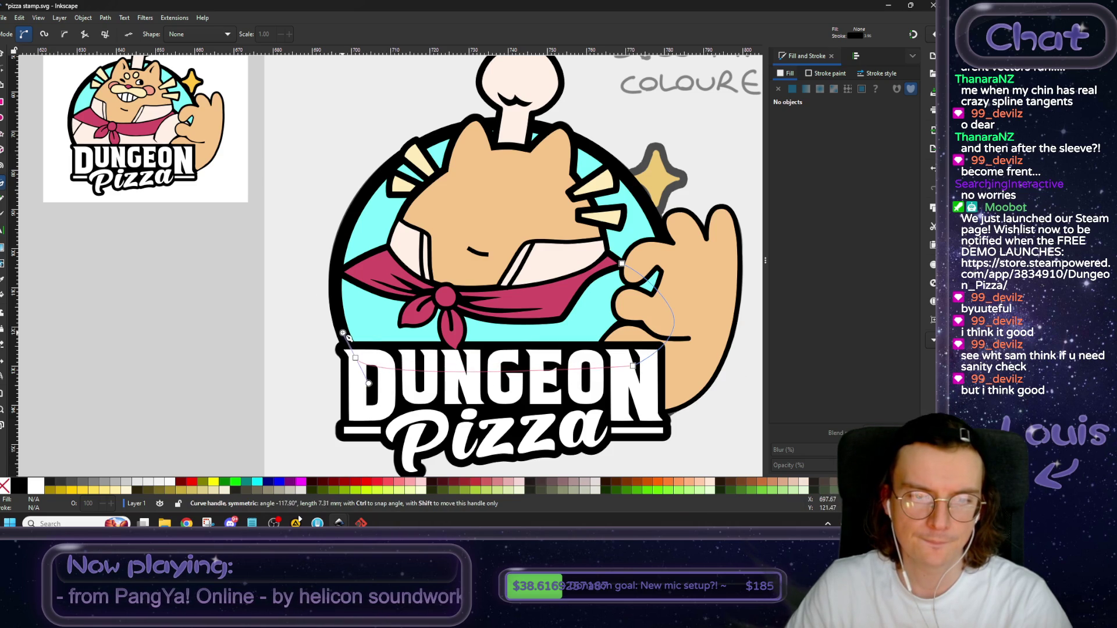
Run the outline up the circle's left edge and across the scarf, close it, fill white.
click(337, 300)
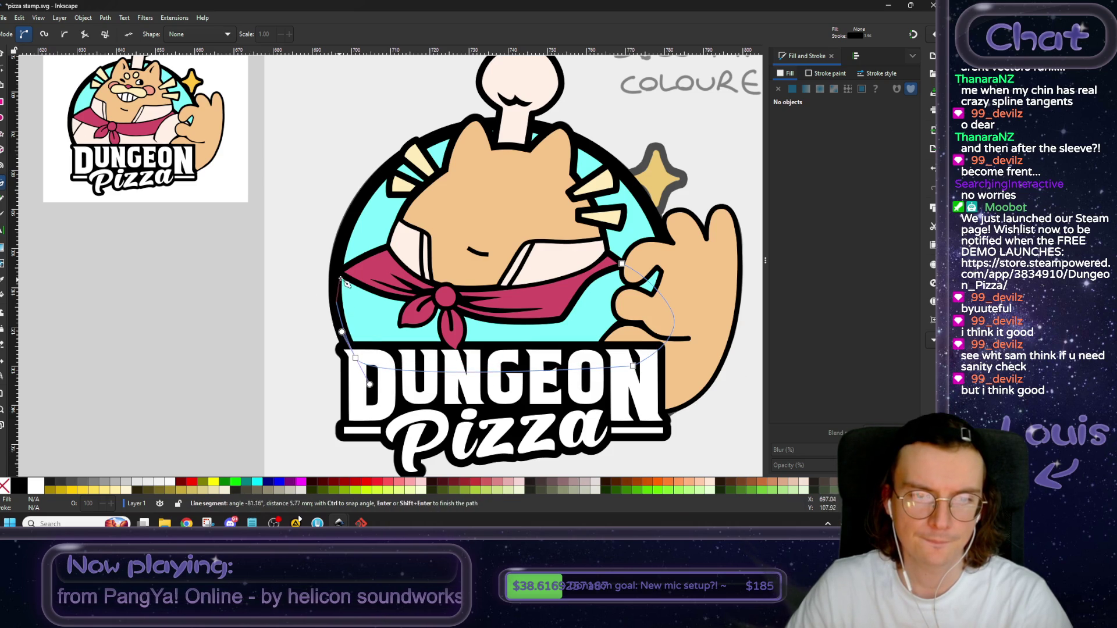
drag(336, 304, 335, 283)
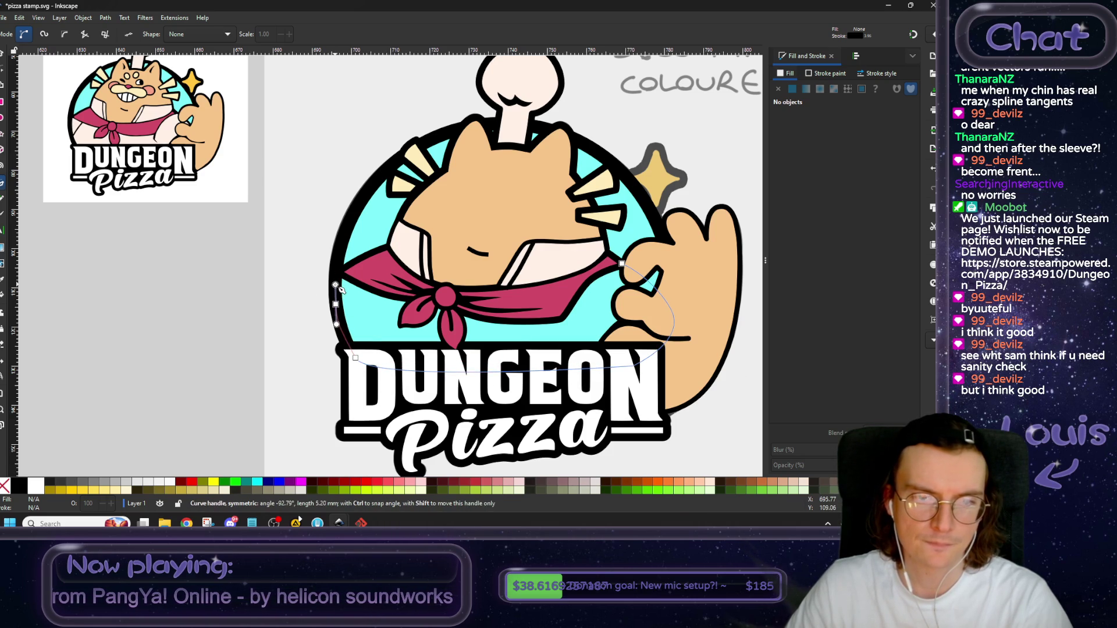
click(339, 272)
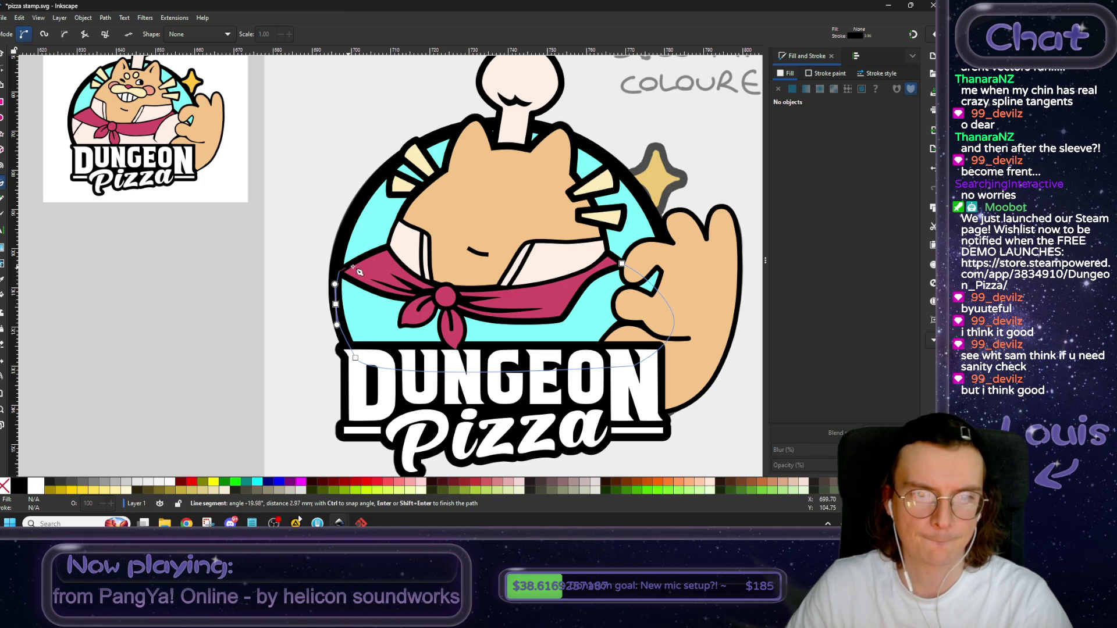
click(380, 271)
drag(451, 297, 512, 309)
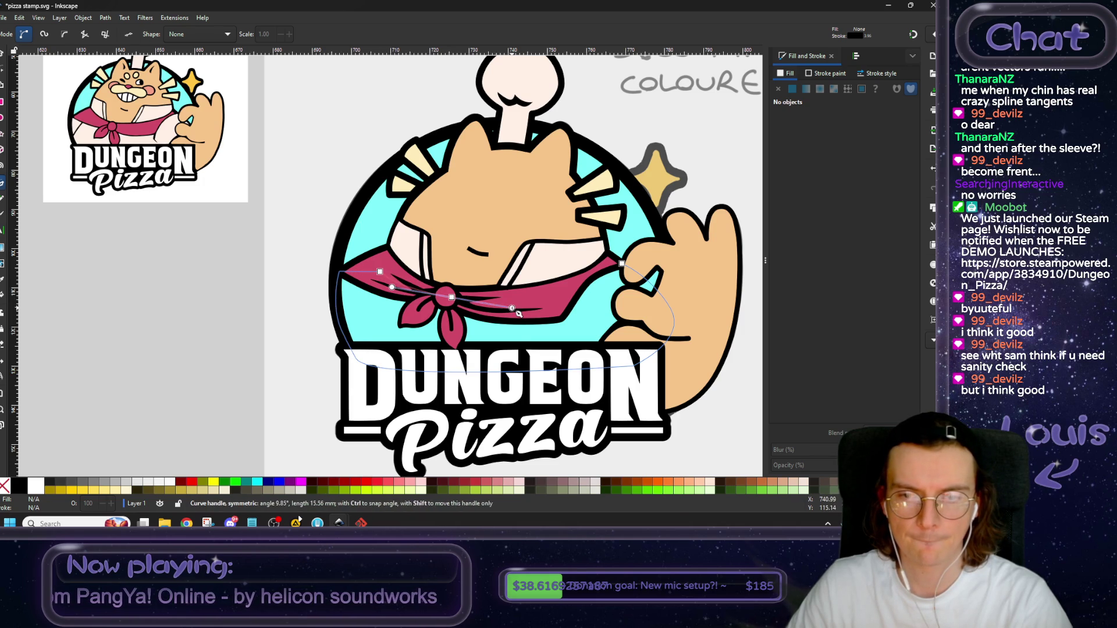
click(621, 263)
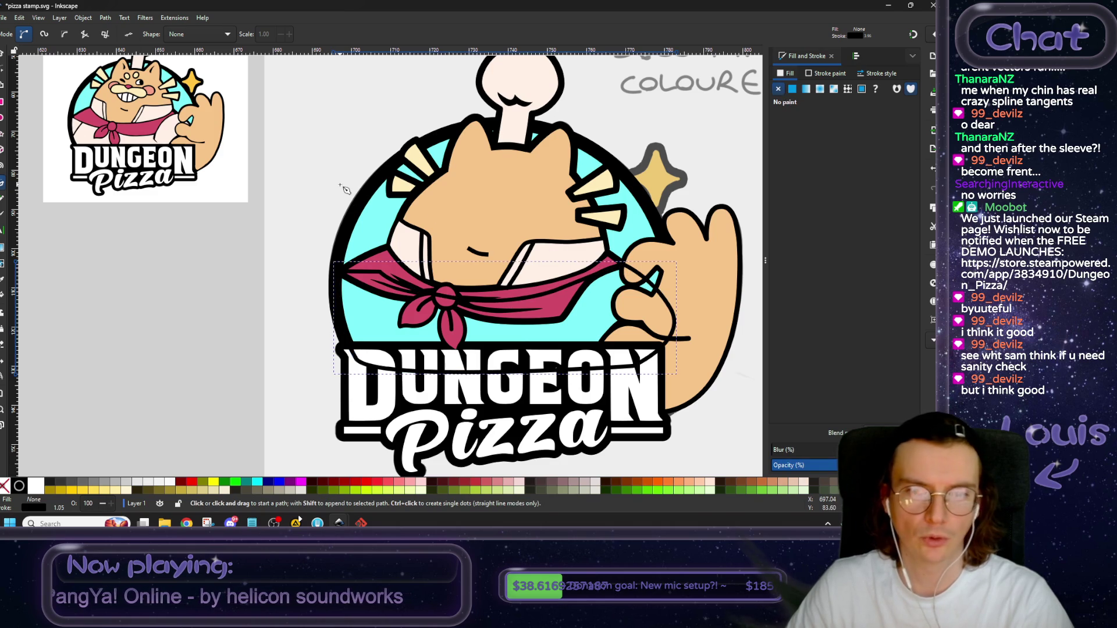
click(791, 88)
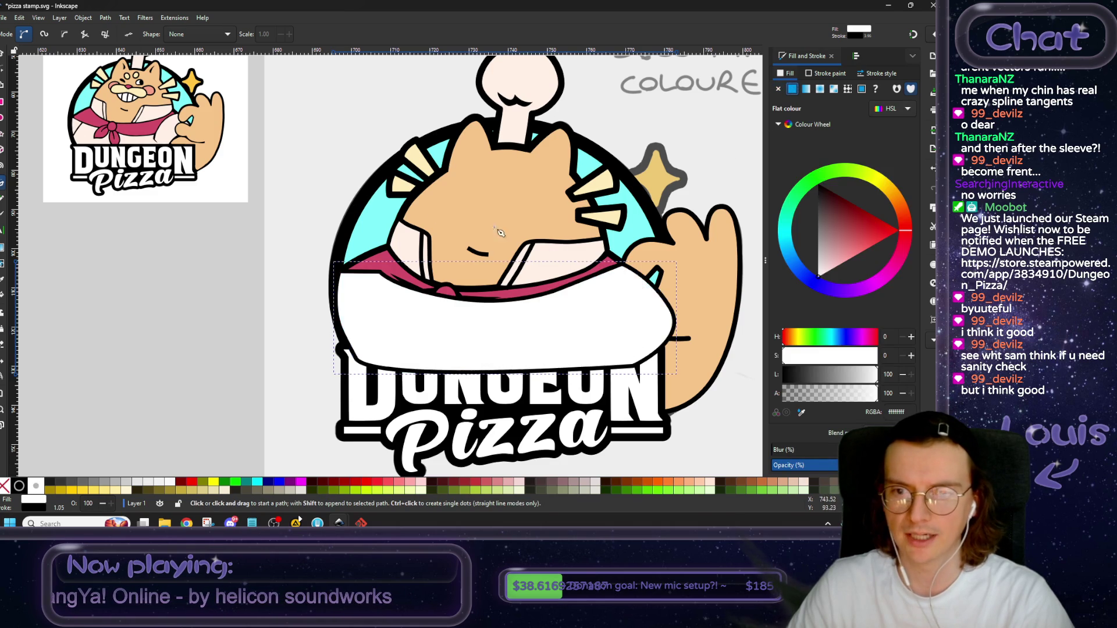
Recolour the shirt shape with the chef hat's cream using the dropper.
scroll(393, 220, down, 1)
key(d)
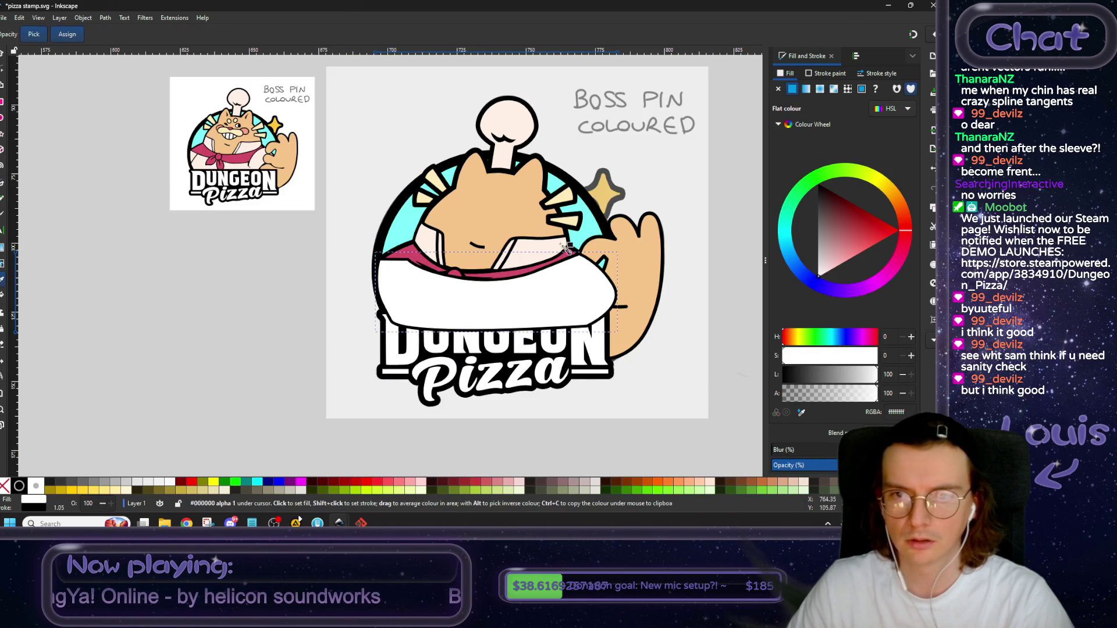
click(518, 127)
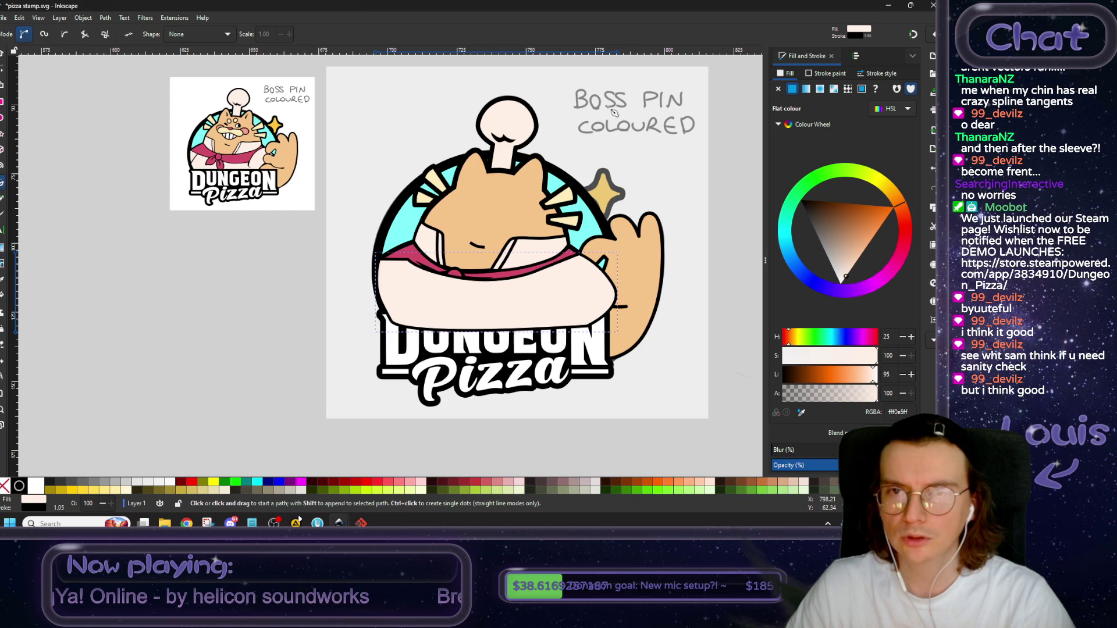
Lower the shirt shape ten steps, below the lettering outline, paw and scarf.
key(s)
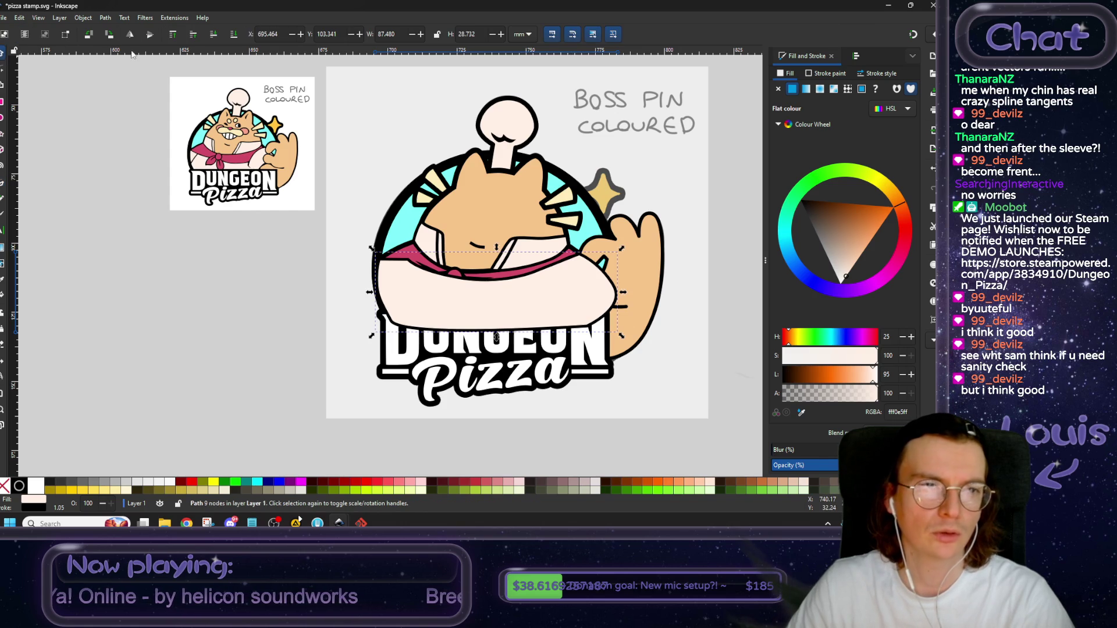
click(213, 36)
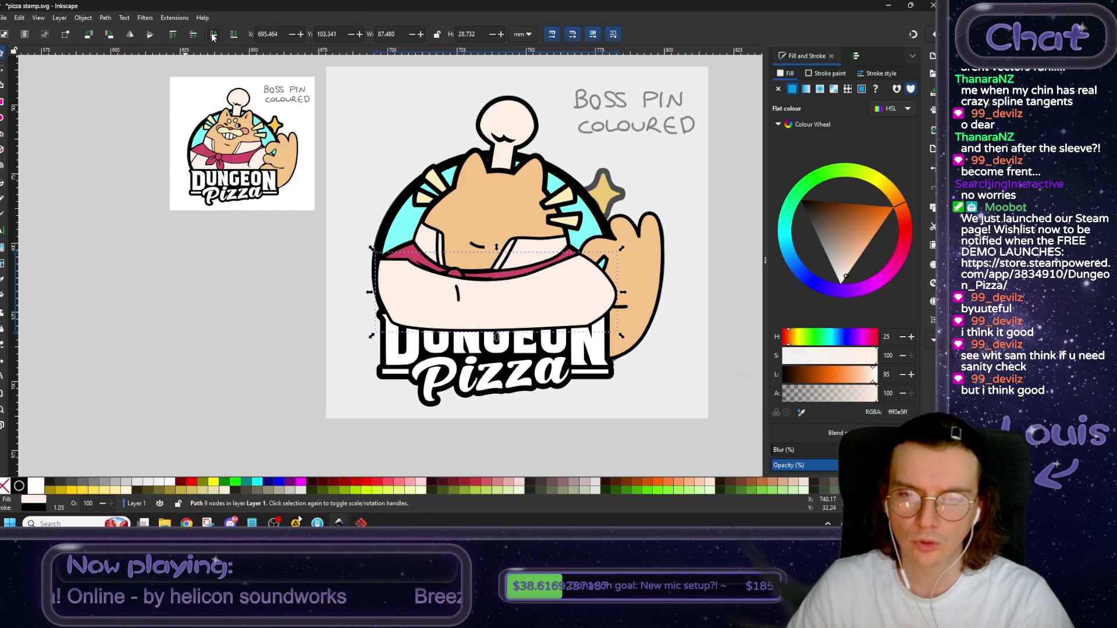
click(213, 36)
click(213, 36)
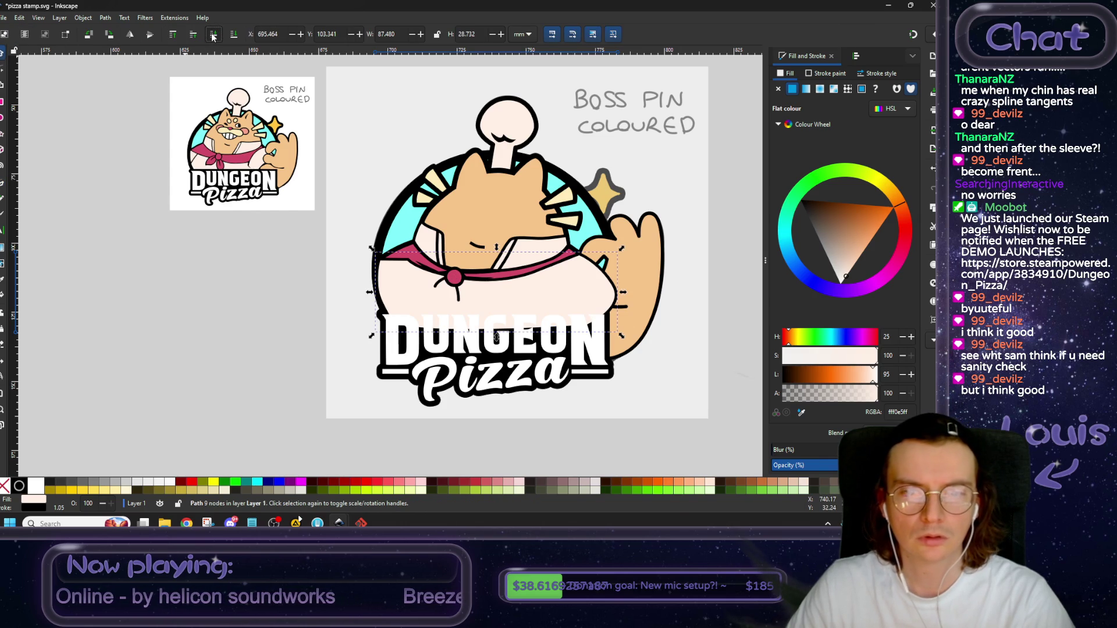
click(213, 36)
click(213, 36)
click(213, 36)
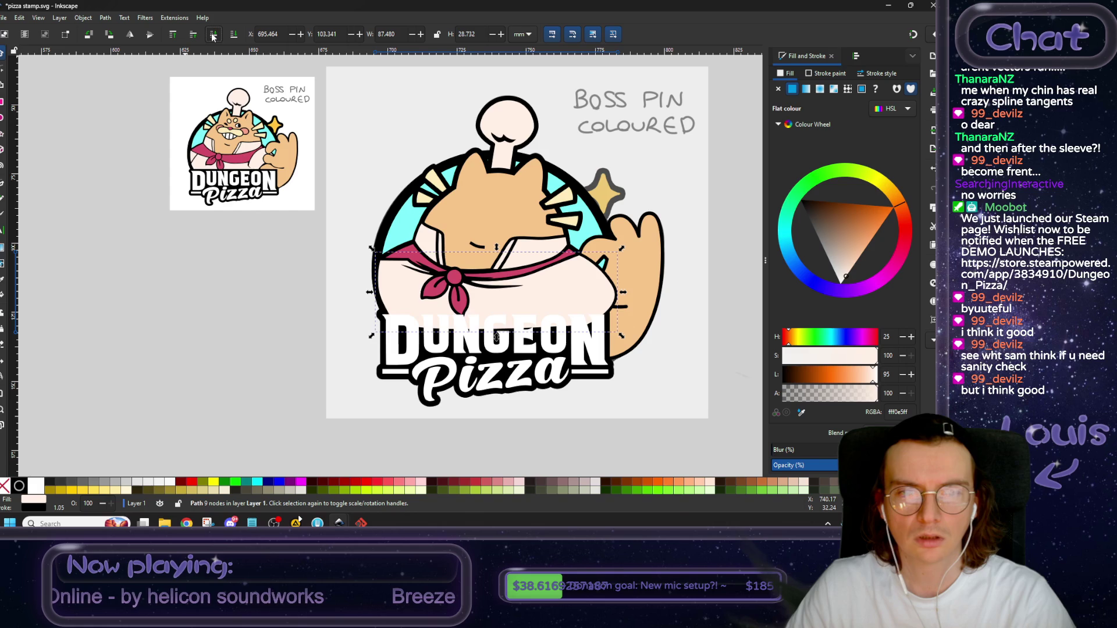
click(212, 36)
click(213, 36)
click(213, 36)
click(213, 36)
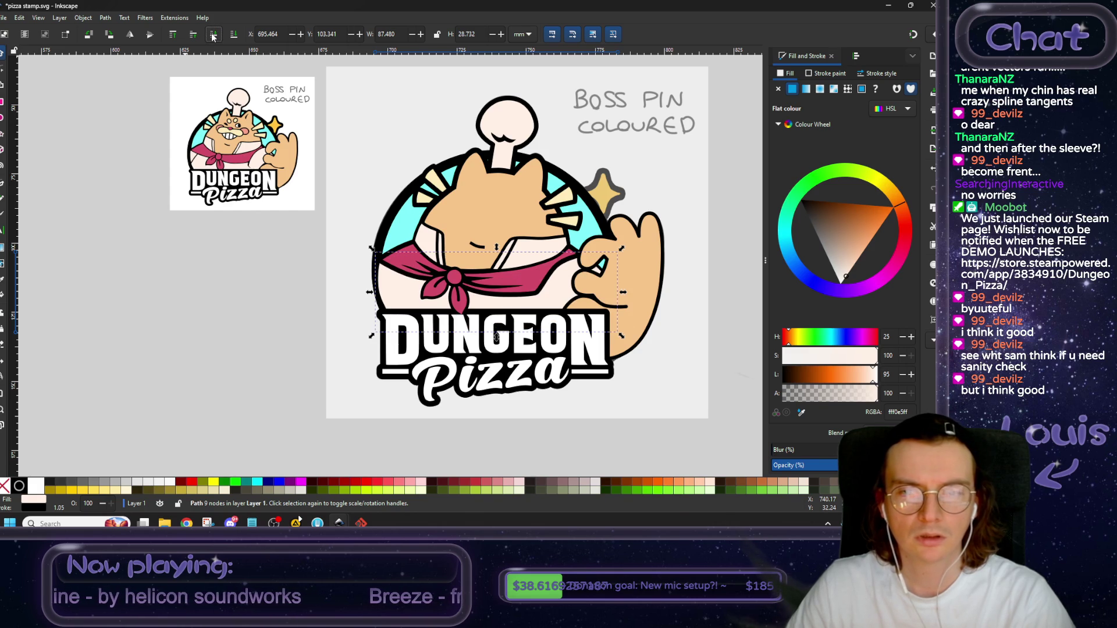
Pan and zoom to check the scarf and lettering now sit above the shirt.
scroll(501, 300, up, 1)
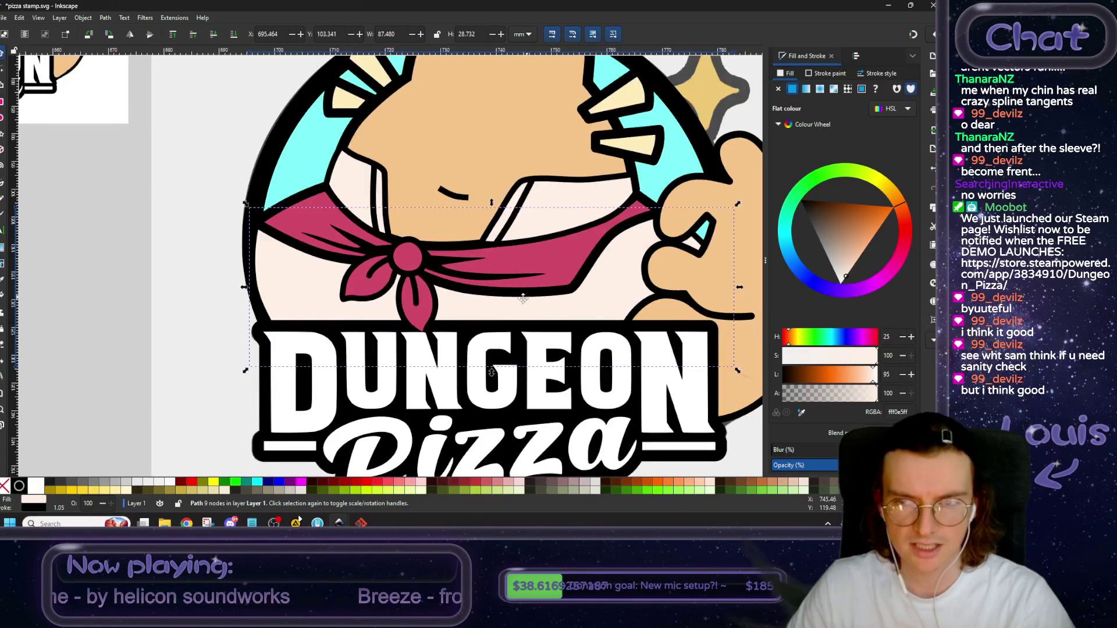
scroll(456, 331, up, 1)
drag(456, 330, 674, 410)
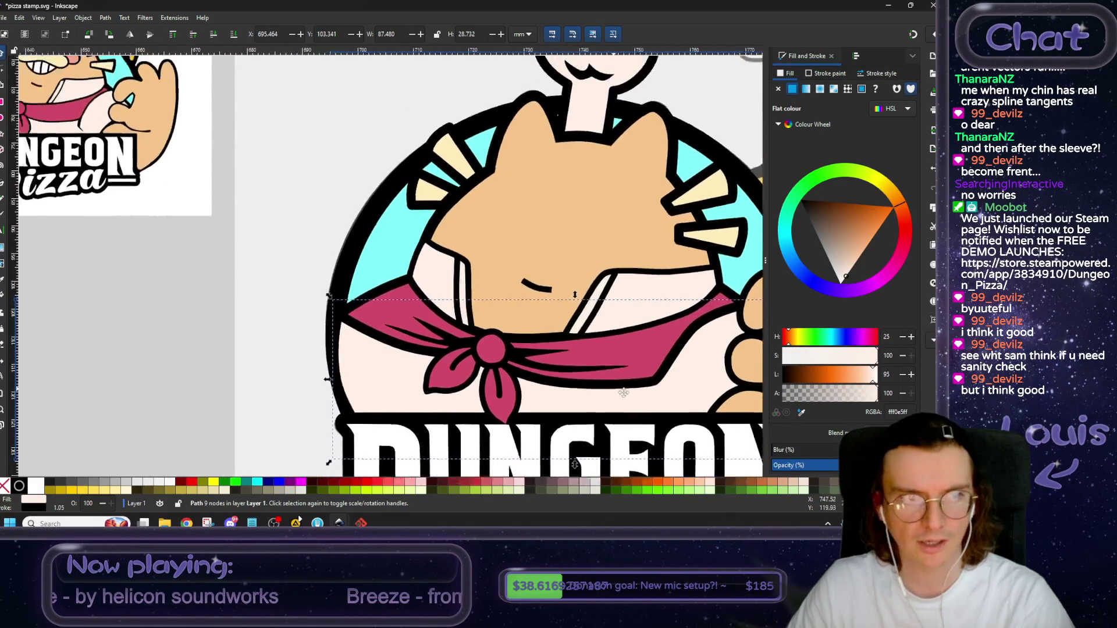
scroll(640, 384, down, 2)
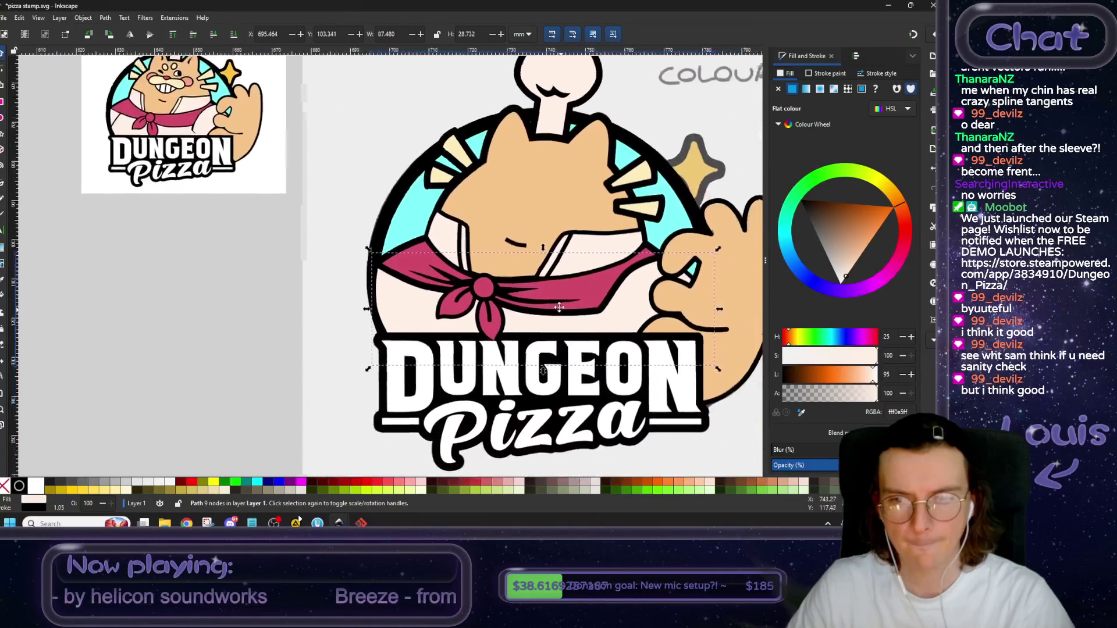
scroll(559, 326, down, 2)
drag(541, 307, 538, 307)
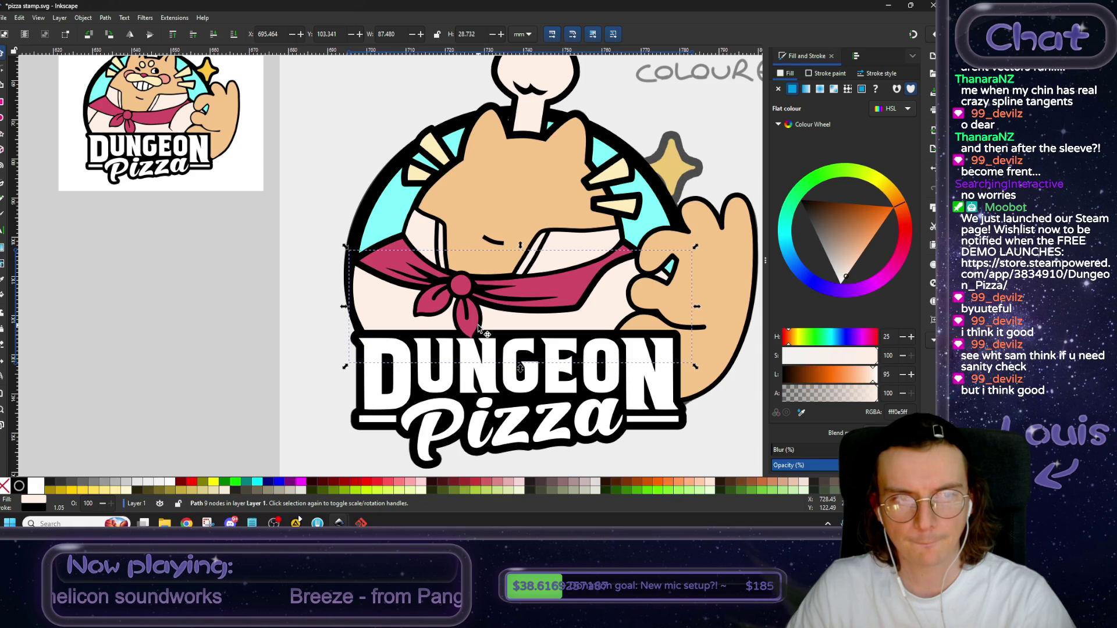
scroll(478, 327, up, 3)
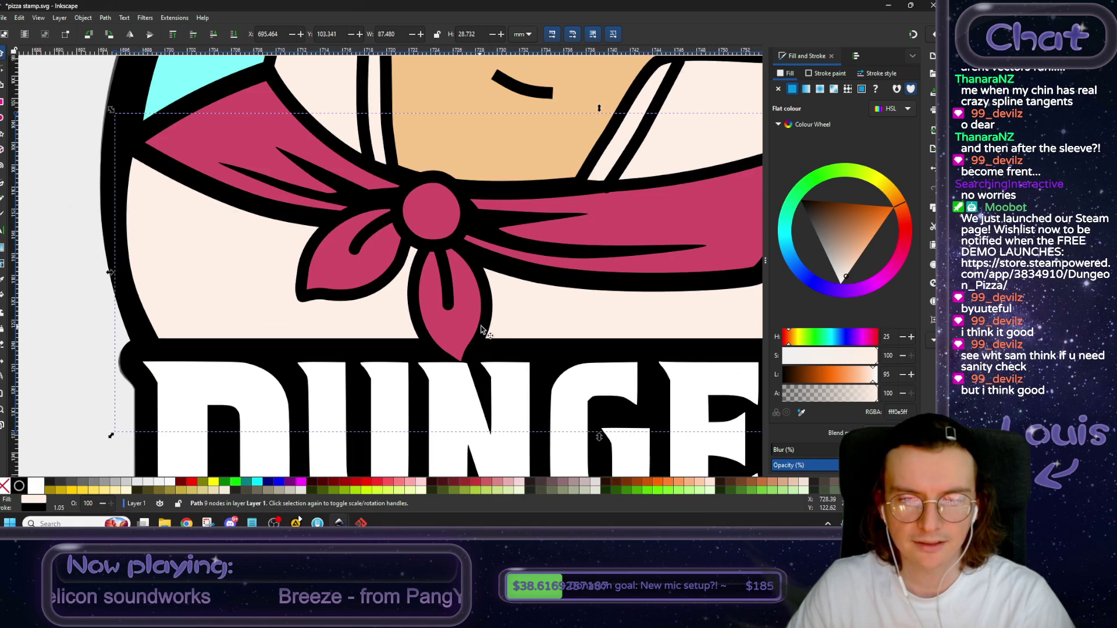
Raise the pink bandana tail above the DUNGEON lettering, then deselect it.
click(488, 324)
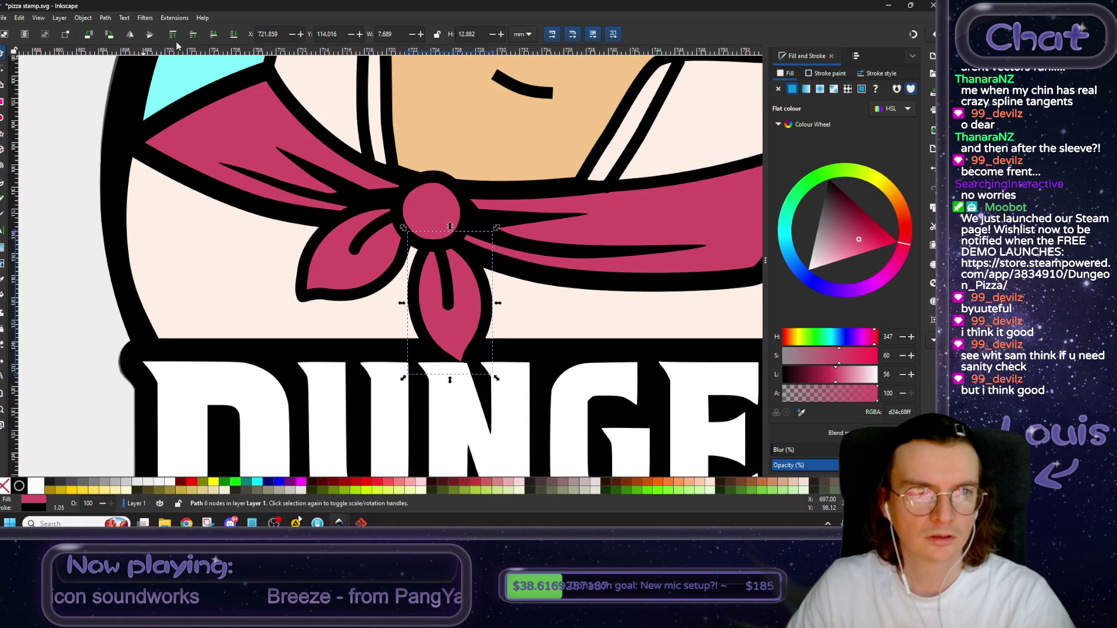
click(194, 36)
scroll(474, 248, down, 3)
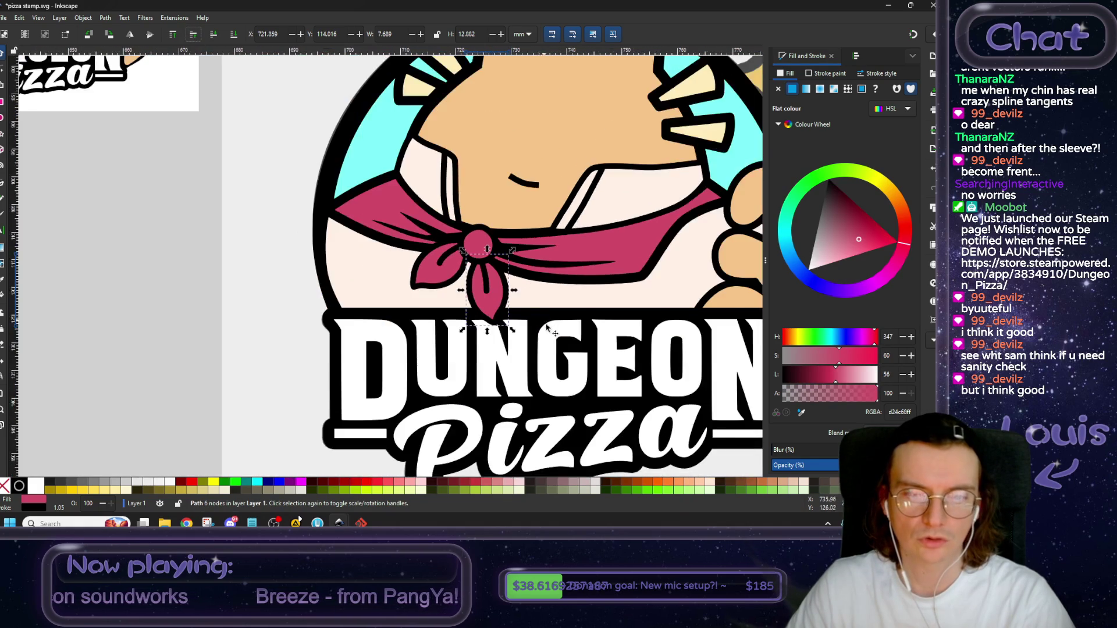
key(Escape)
Try repositioning the bandana knot piece, undo the move, and deselect everything.
scroll(400, 193, up, 1)
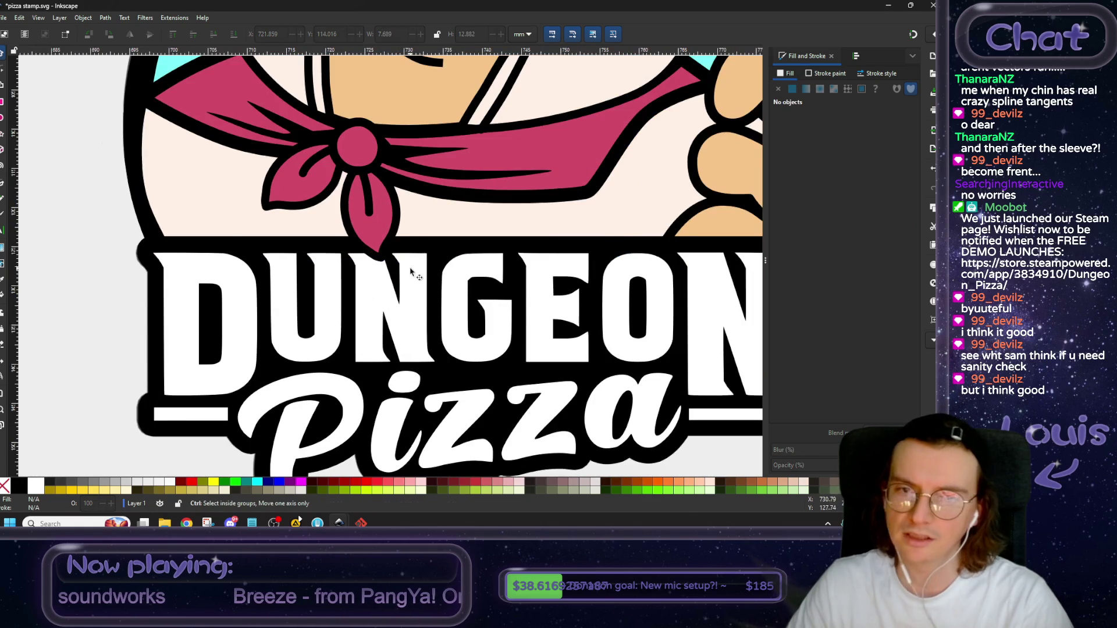
scroll(379, 256, down, 3)
scroll(442, 286, down, 1)
scroll(440, 305, up, 3)
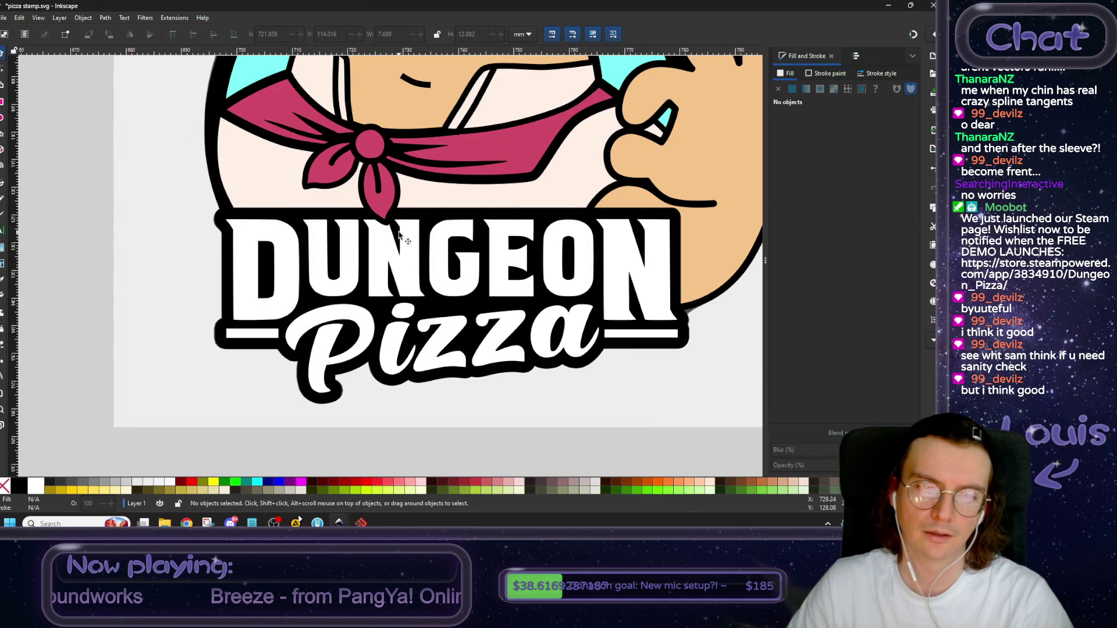
scroll(399, 224, up, 1)
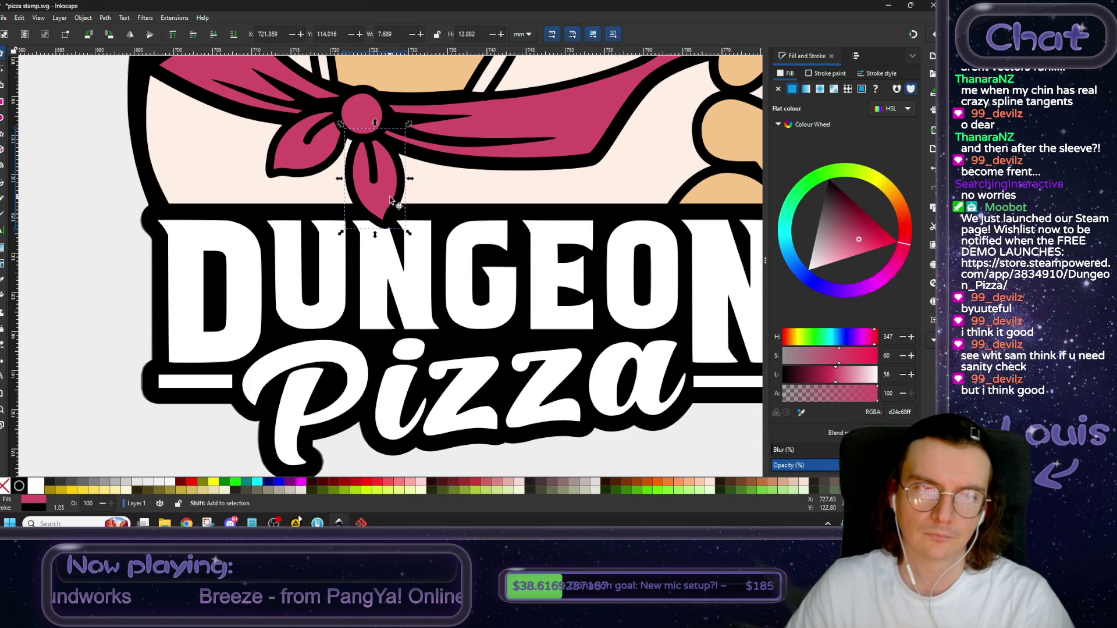
drag(372, 173, 412, 190)
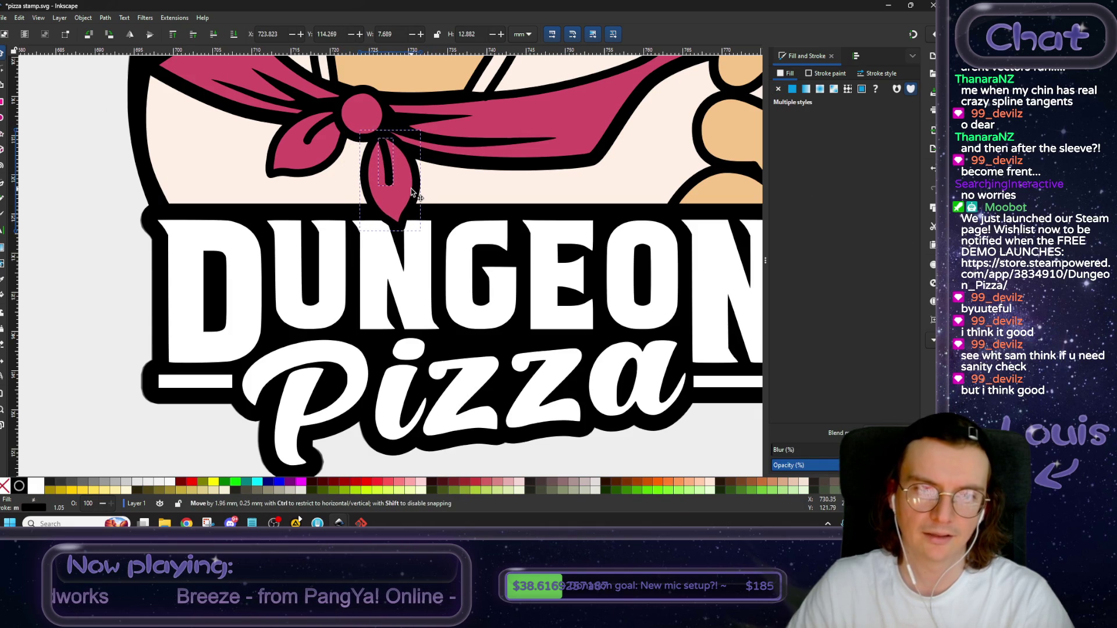
drag(412, 190, 400, 173)
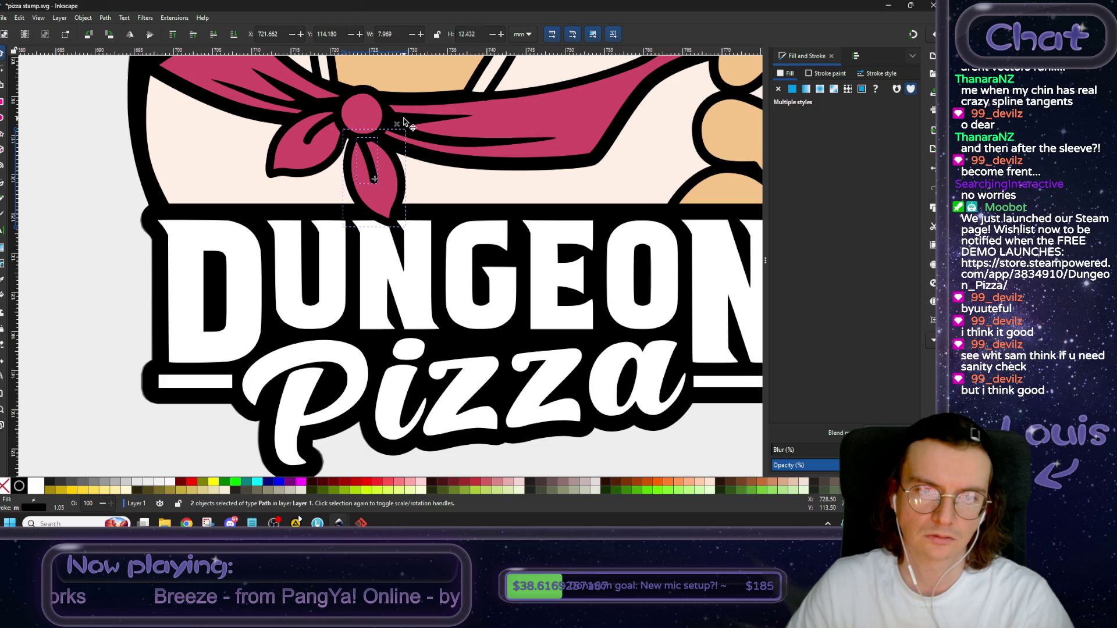
drag(400, 177, 407, 175)
key(ctrl+z)
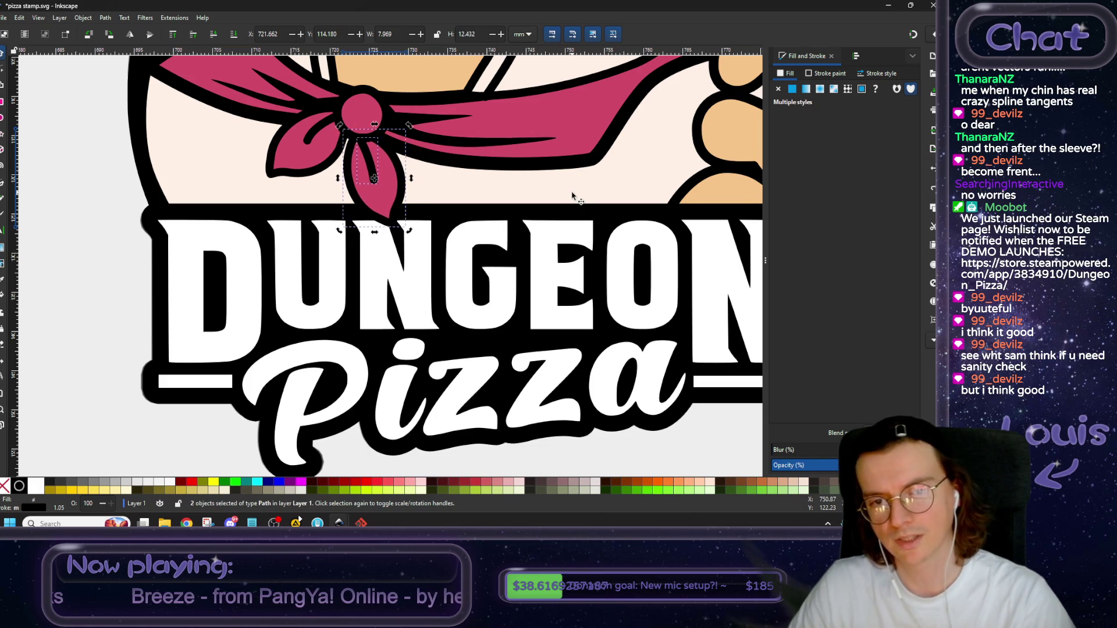
scroll(77, 267, up, 2)
scroll(78, 267, left, 4)
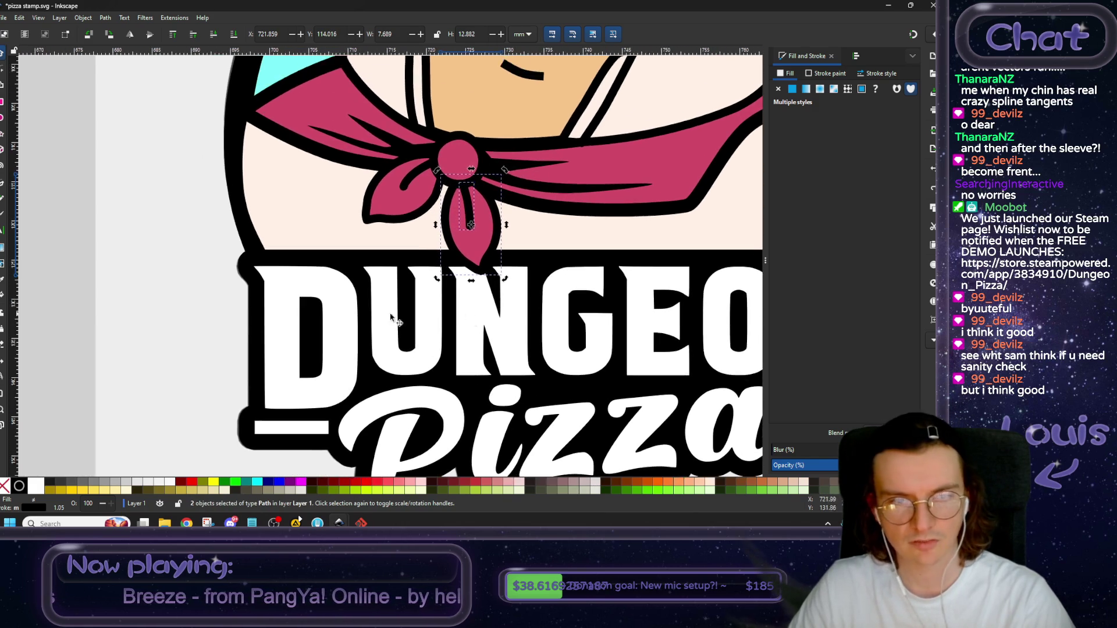
click(77, 267)
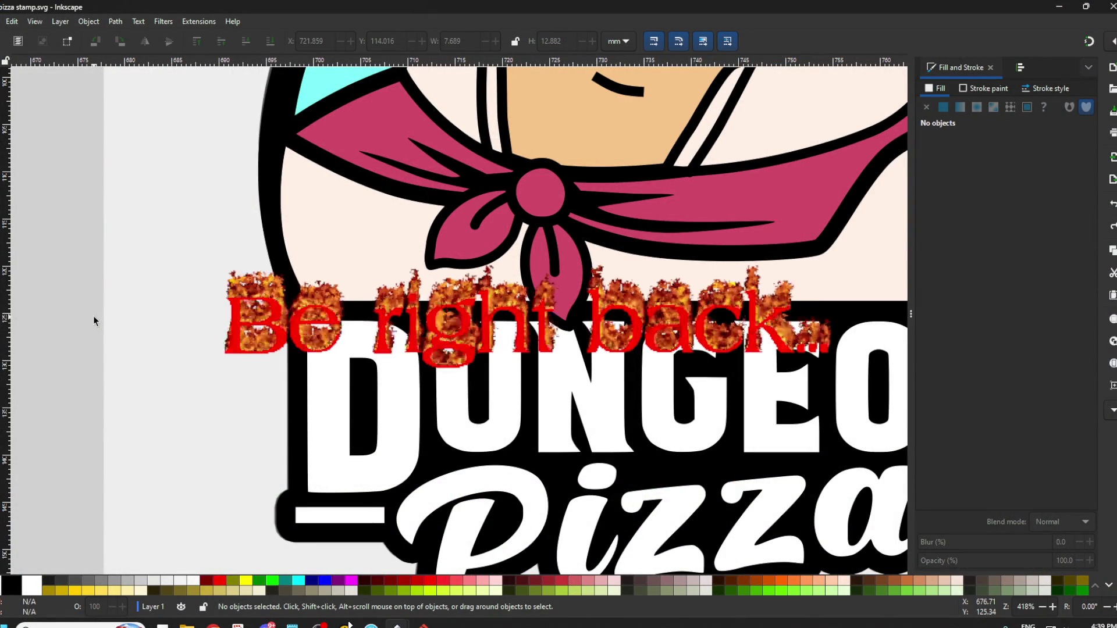
scroll(138, 324, down, 5)
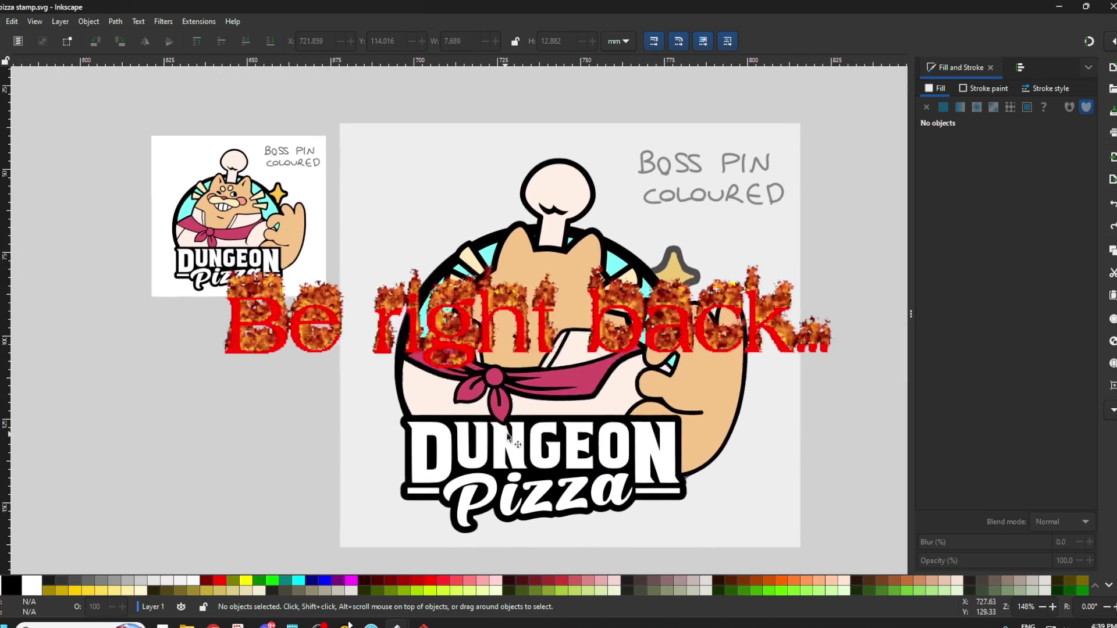
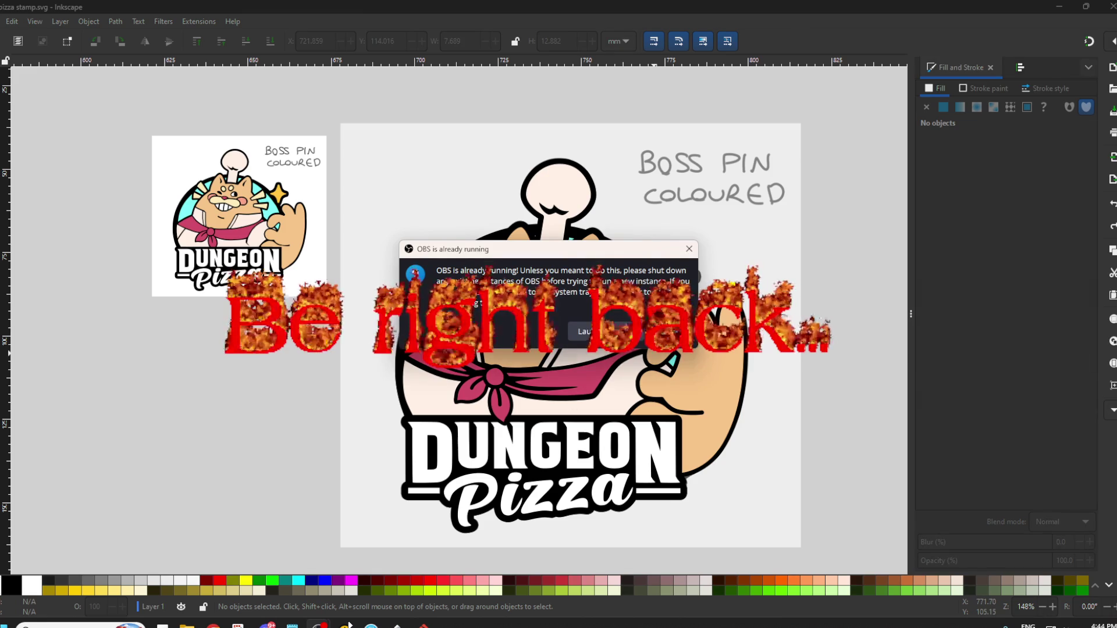
Dismiss the 'OBS is already running' warning and switch to the Mario Heardle window in Chrome.
click(688, 249)
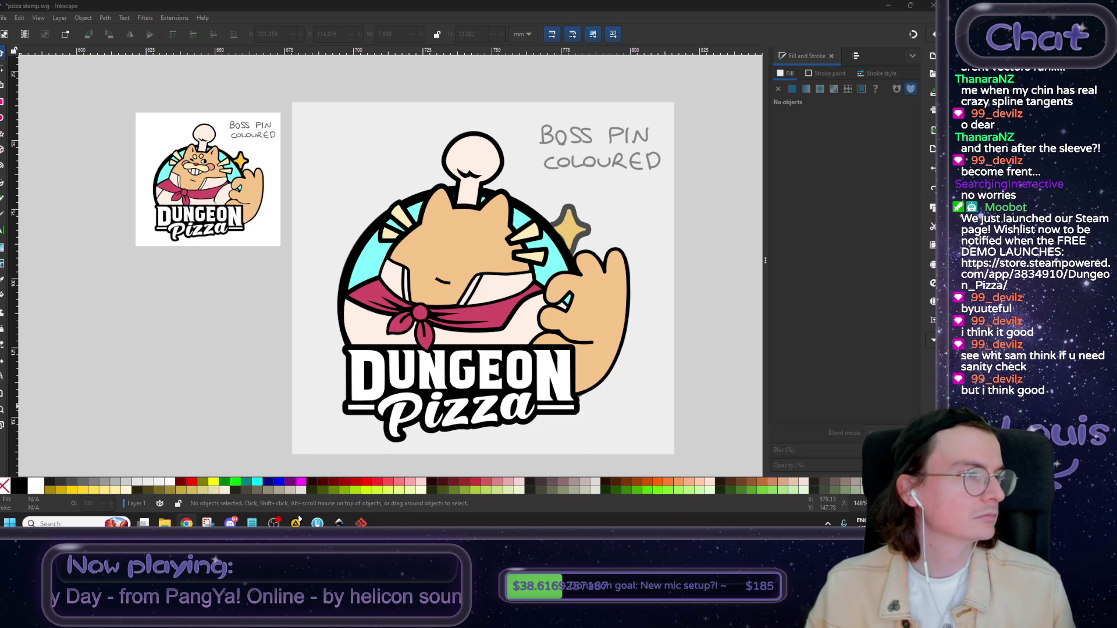
key(alt+Tab)
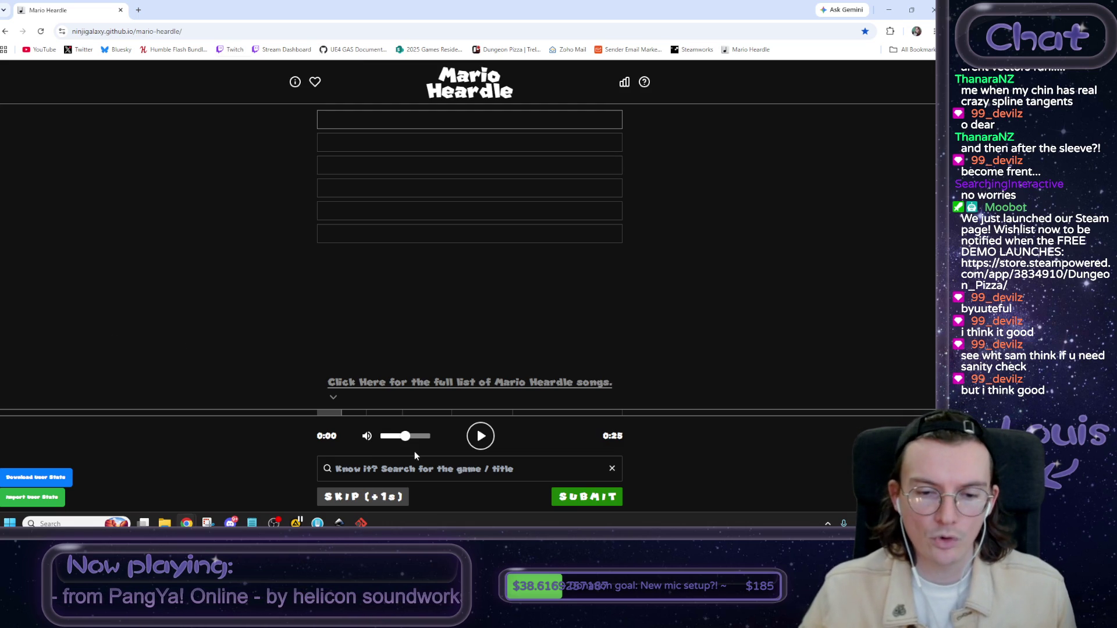
Set the clip volume to maximum and replay the one-second song clip several times.
drag(407, 440, 460, 438)
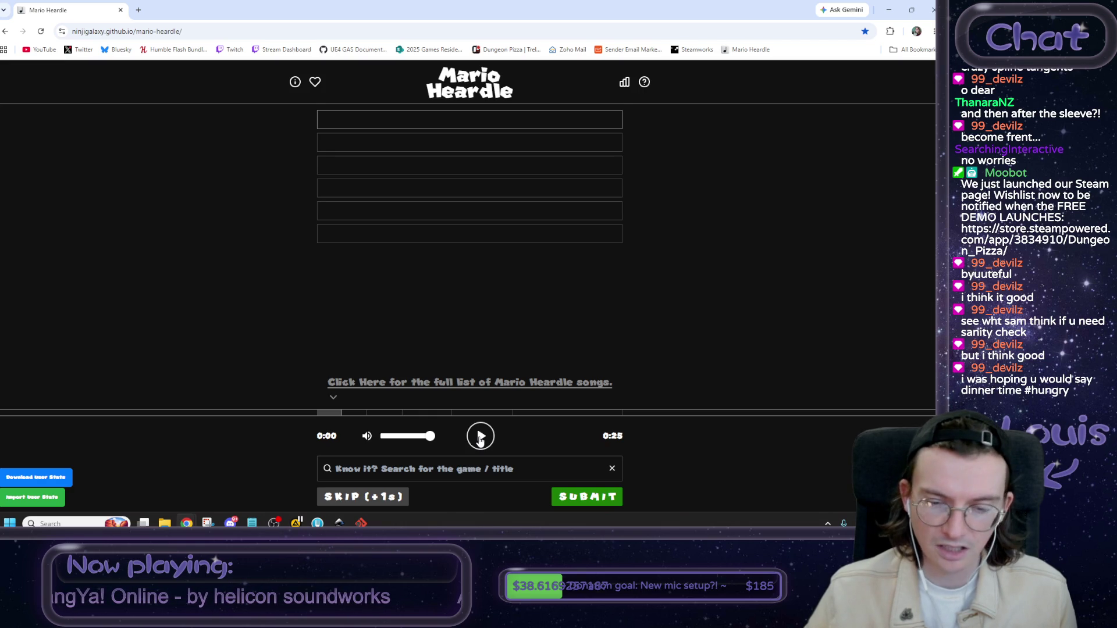
click(480, 440)
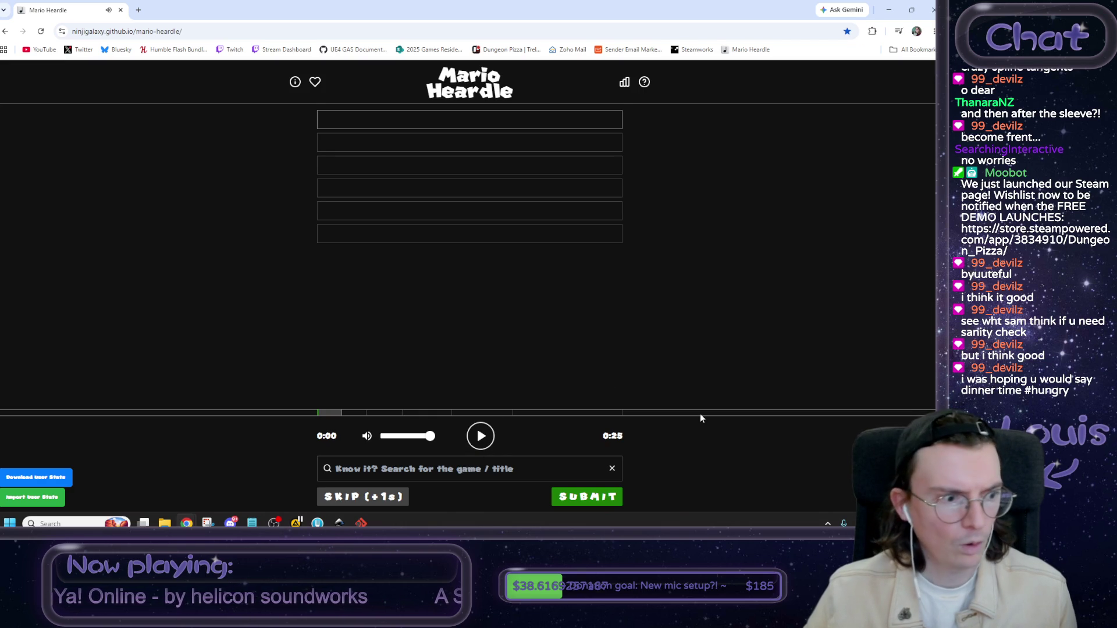
click(484, 441)
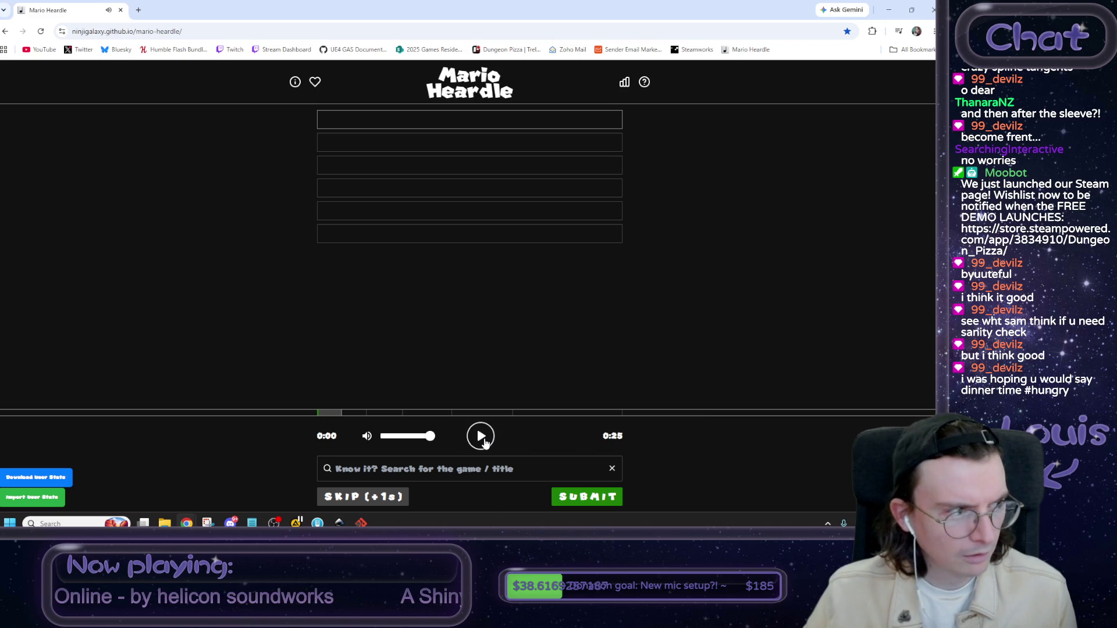
click(484, 441)
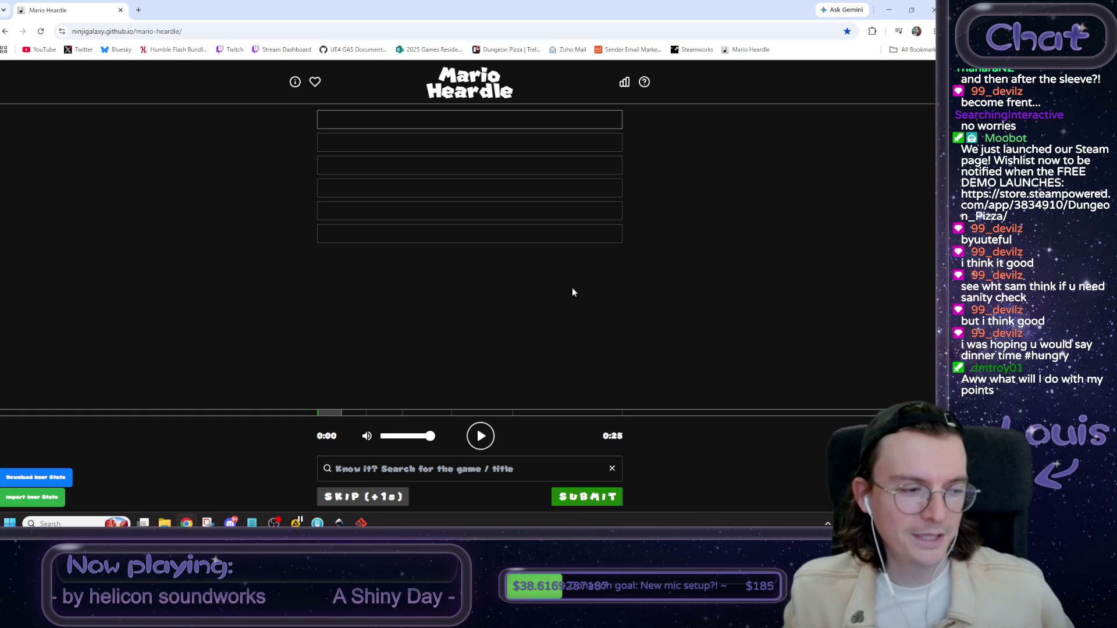
click(488, 442)
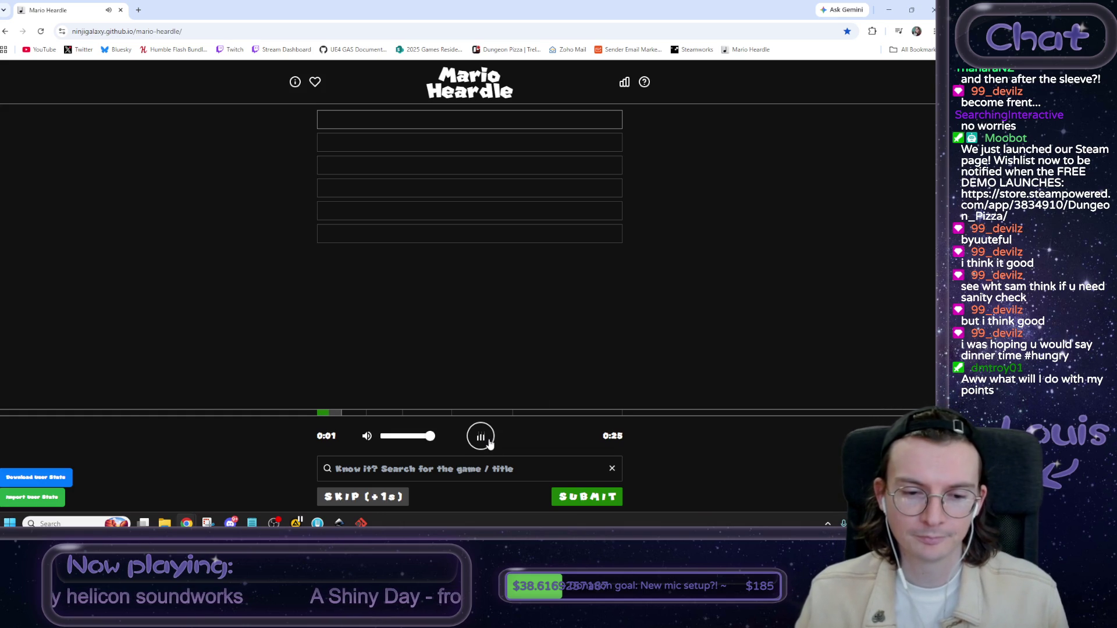
click(442, 469)
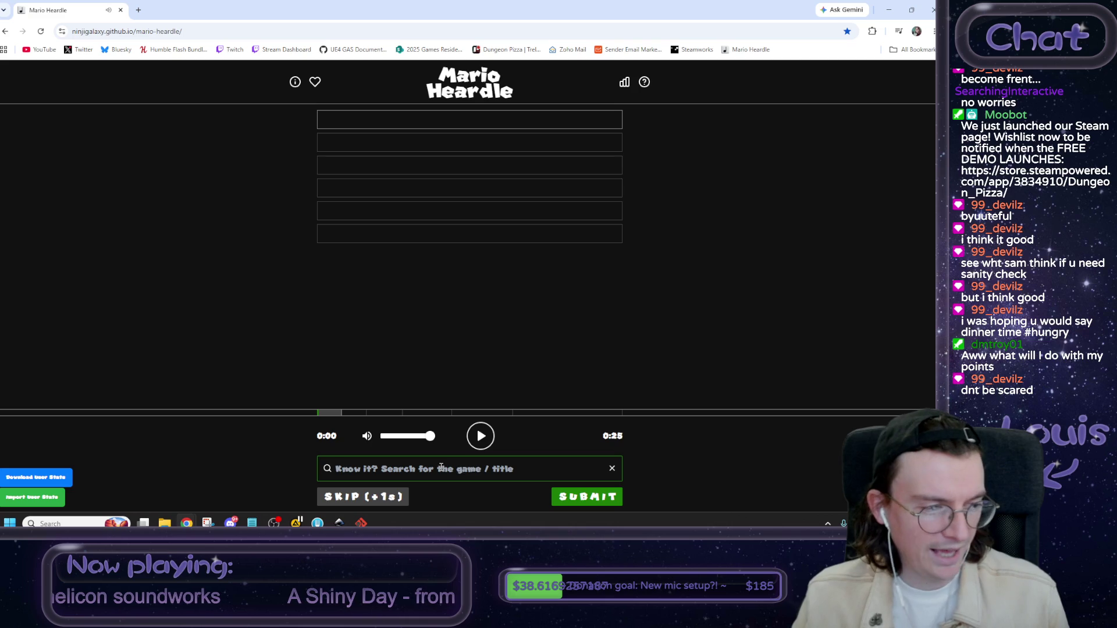
click(482, 441)
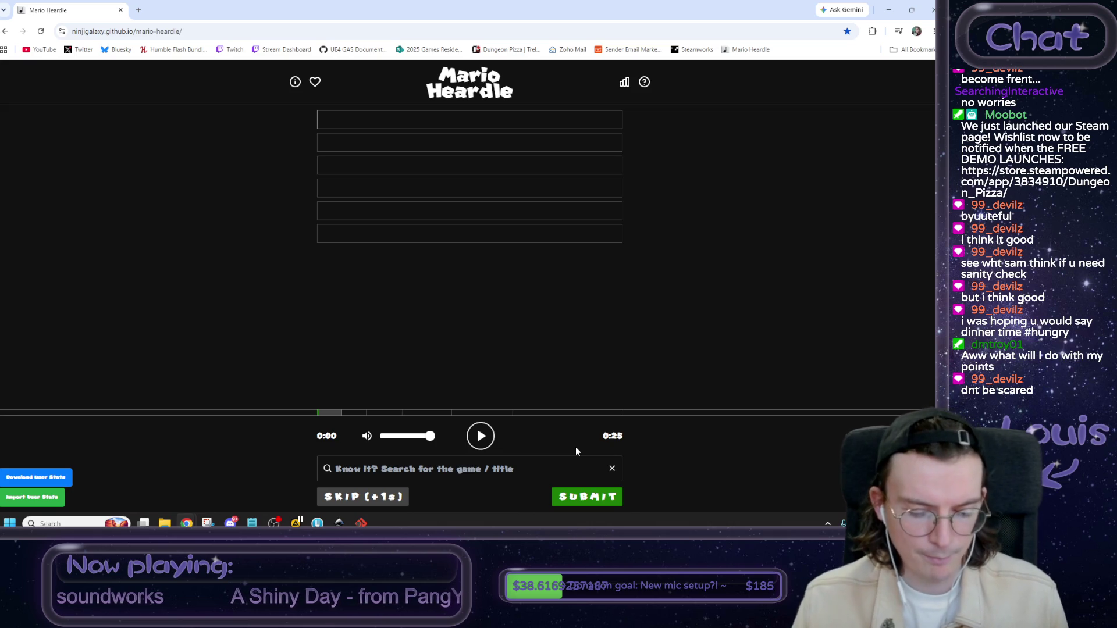
click(550, 478)
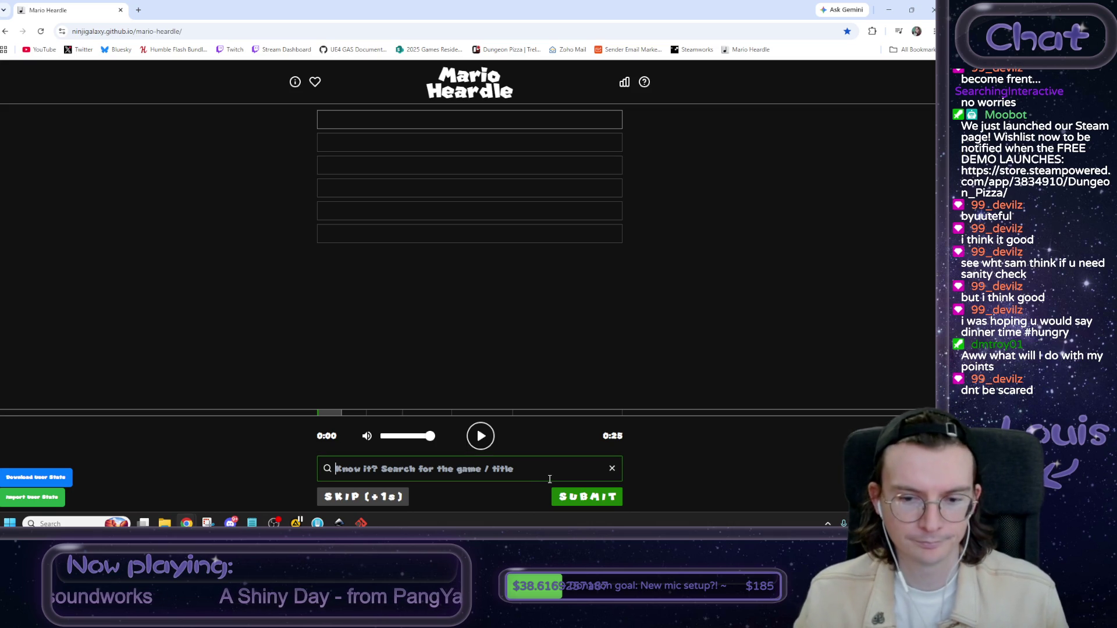
Search 'magma' and submit Deep Magma Bog (World 6) – Super Mario Bros. Wonder as the first guess.
text(magma)
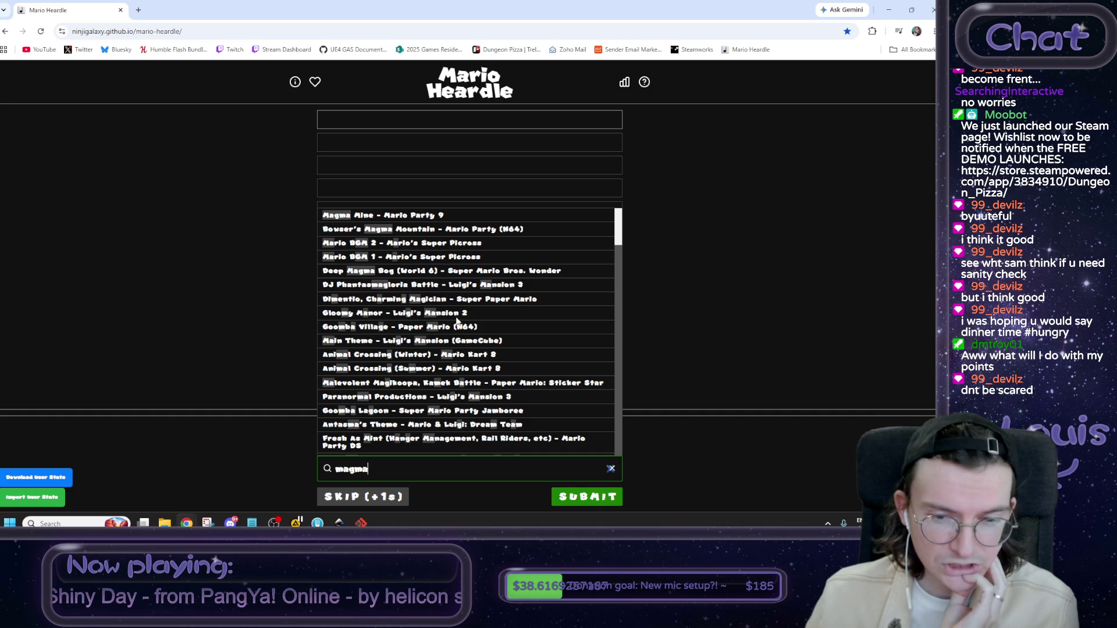
scroll(474, 340, down, 1)
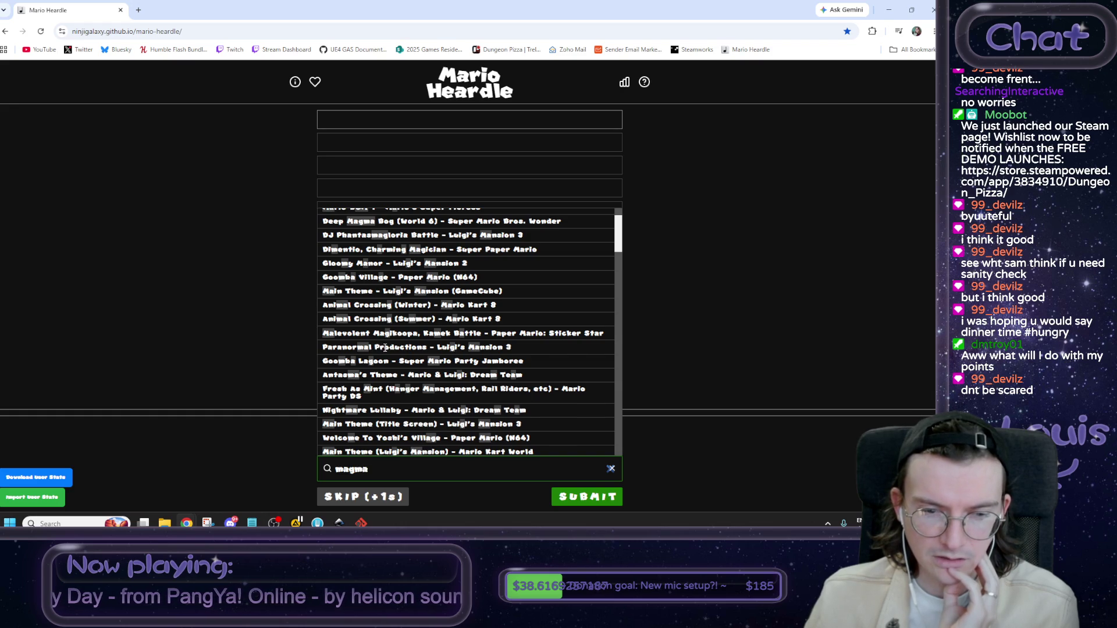
scroll(385, 348, down, 1)
scroll(385, 350, down, 1)
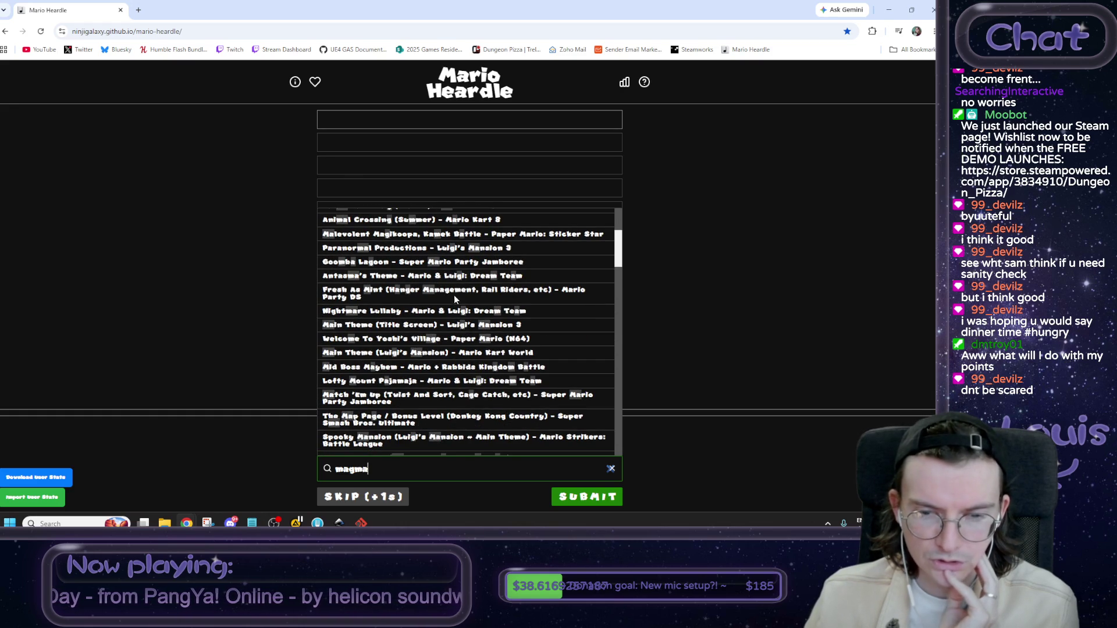
scroll(457, 320, down, 1)
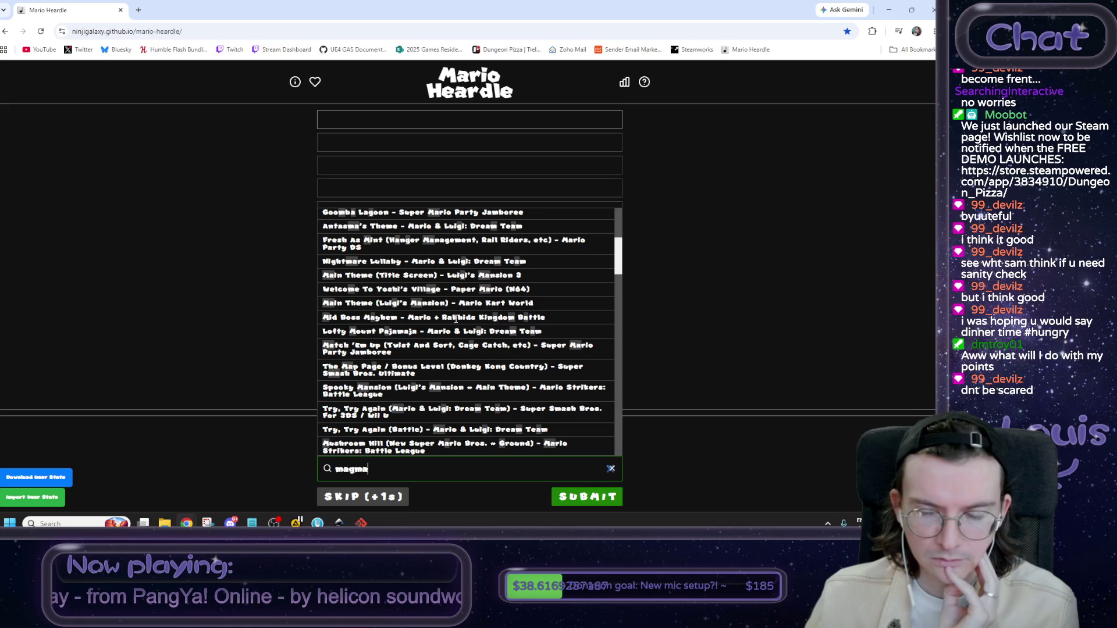
scroll(456, 320, down, 1)
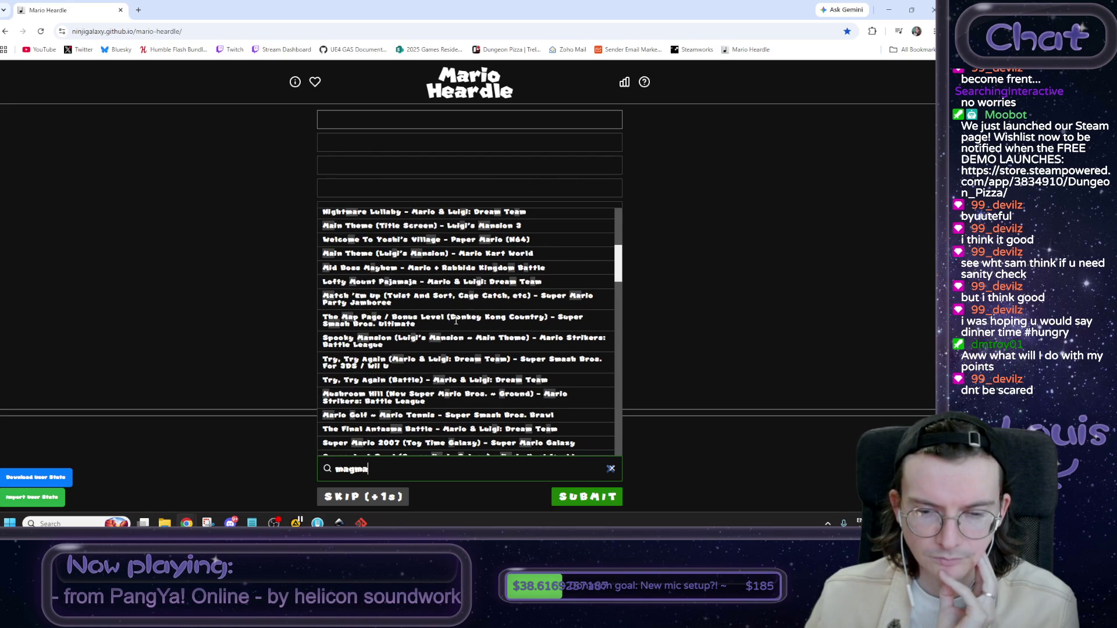
scroll(456, 321, down, 1)
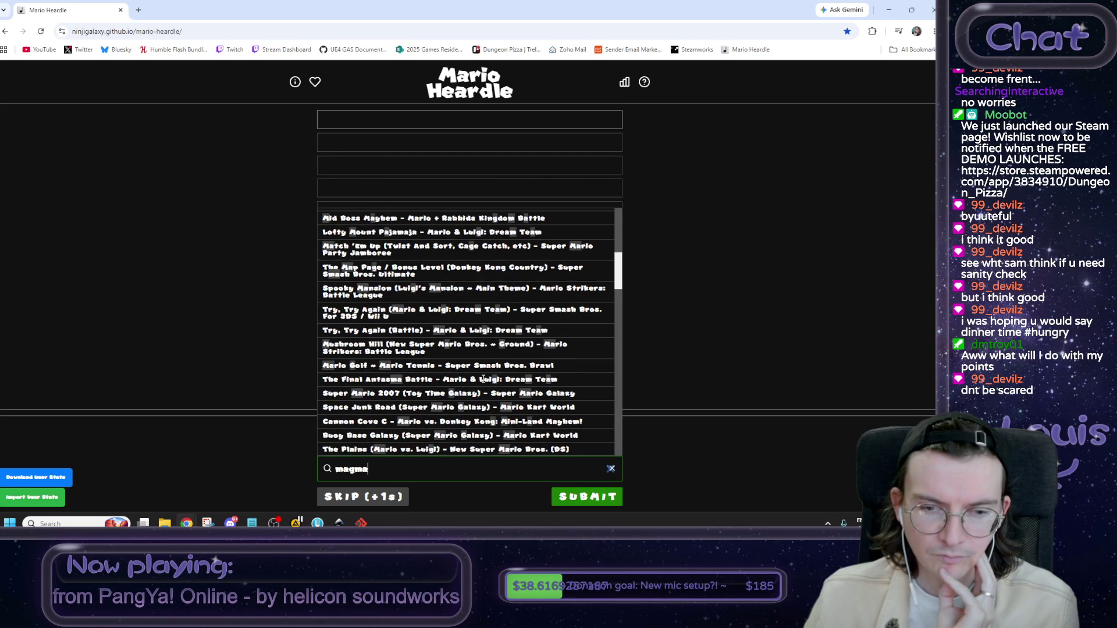
scroll(483, 379, up, 3)
scroll(488, 387, up, 3)
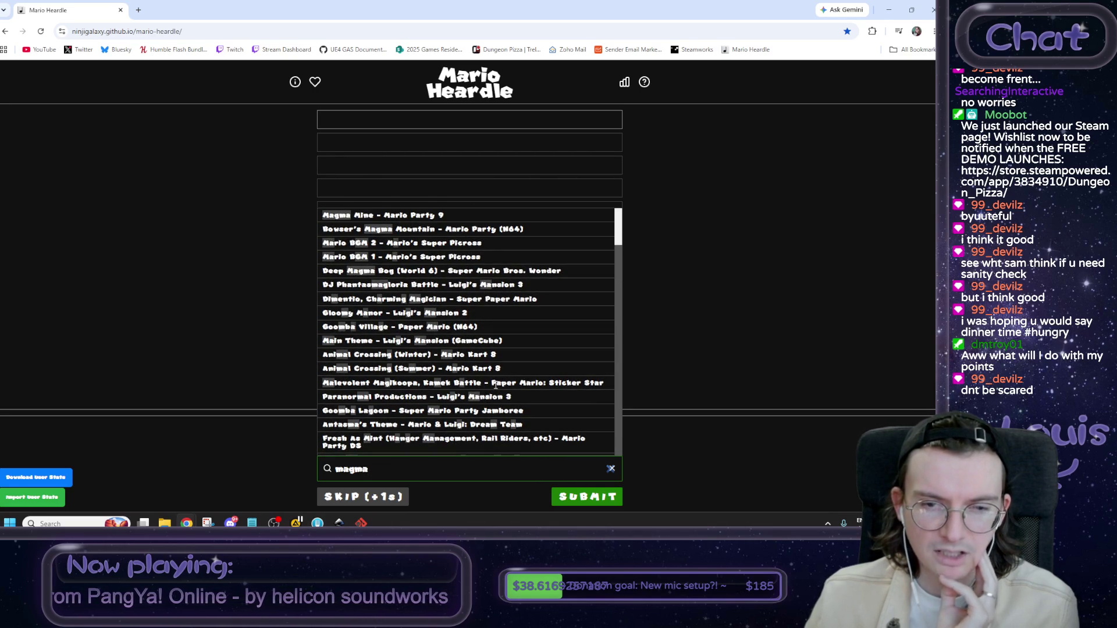
click(499, 272)
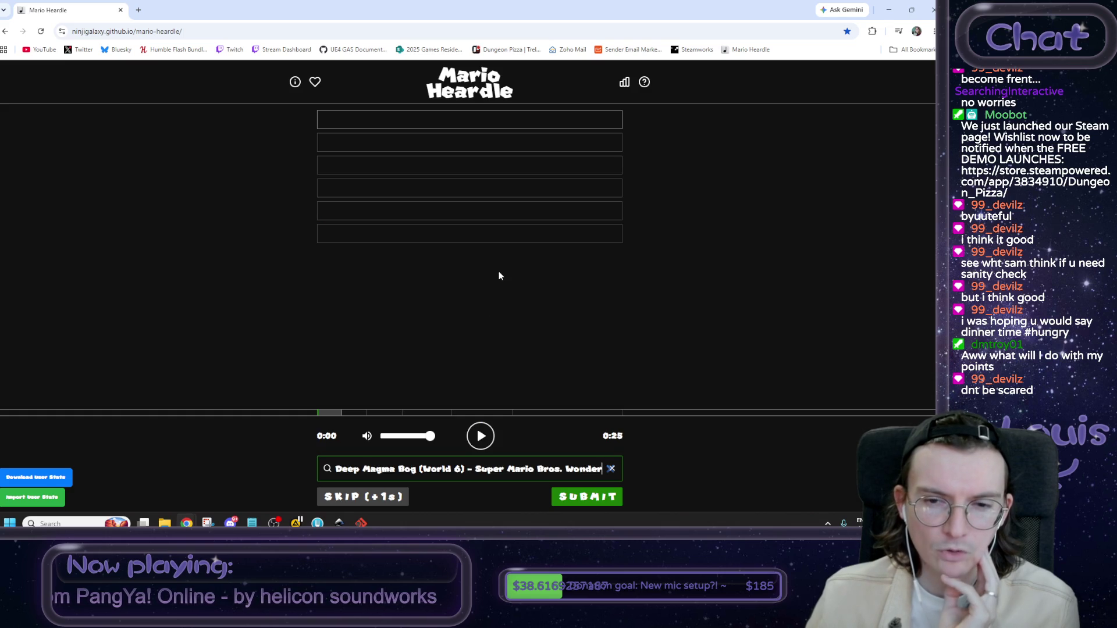
click(580, 501)
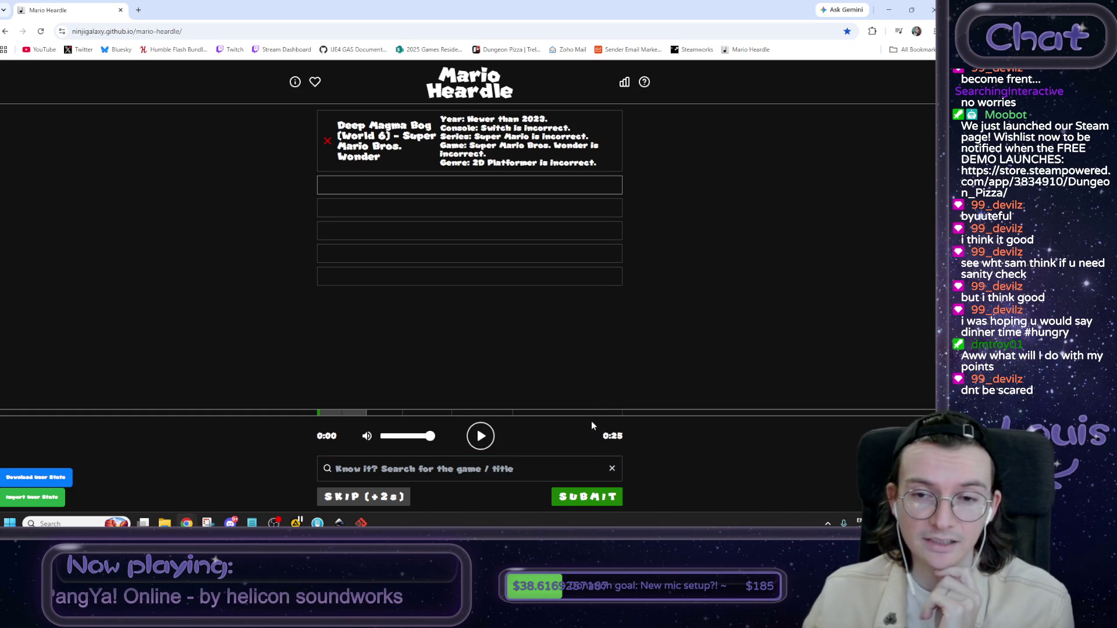
Highlight the 'Newer than 2023' year hint and the console hint text.
drag(467, 120, 545, 119)
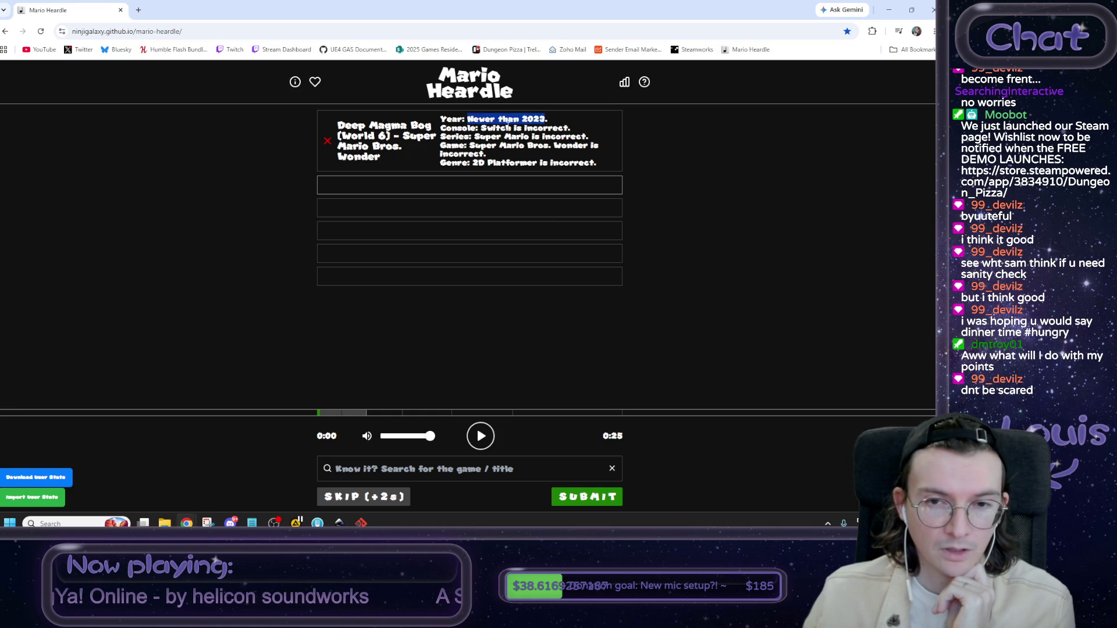
drag(481, 128, 566, 128)
click(569, 128)
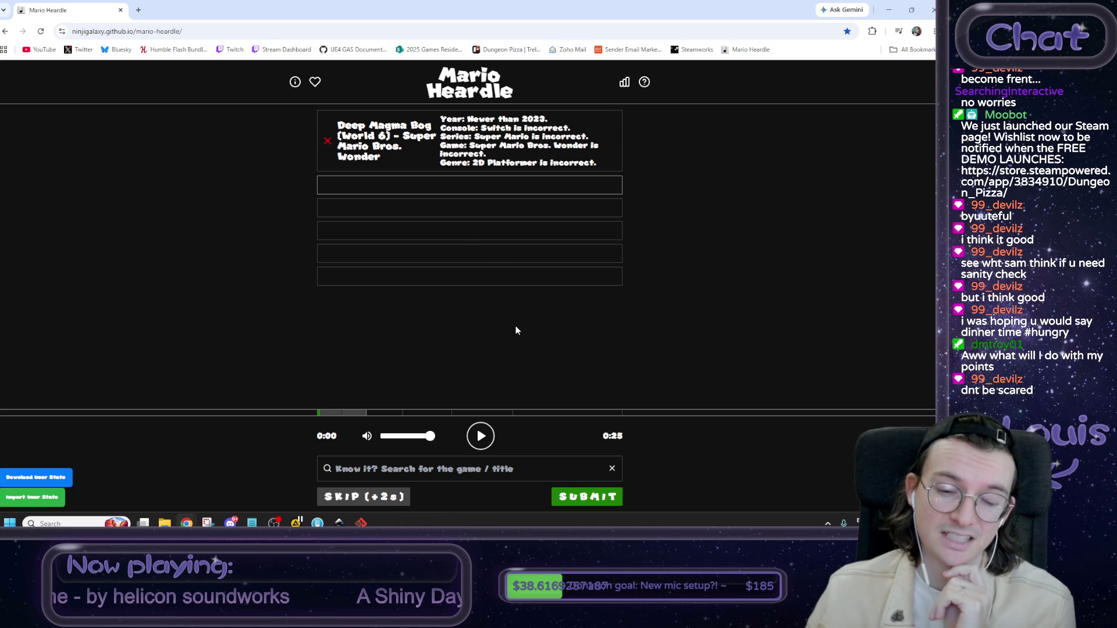
Replay the clip, then pick Radiance Layer: Darkness – Donkey Kong Bananza from a 'bananza' search.
click(481, 437)
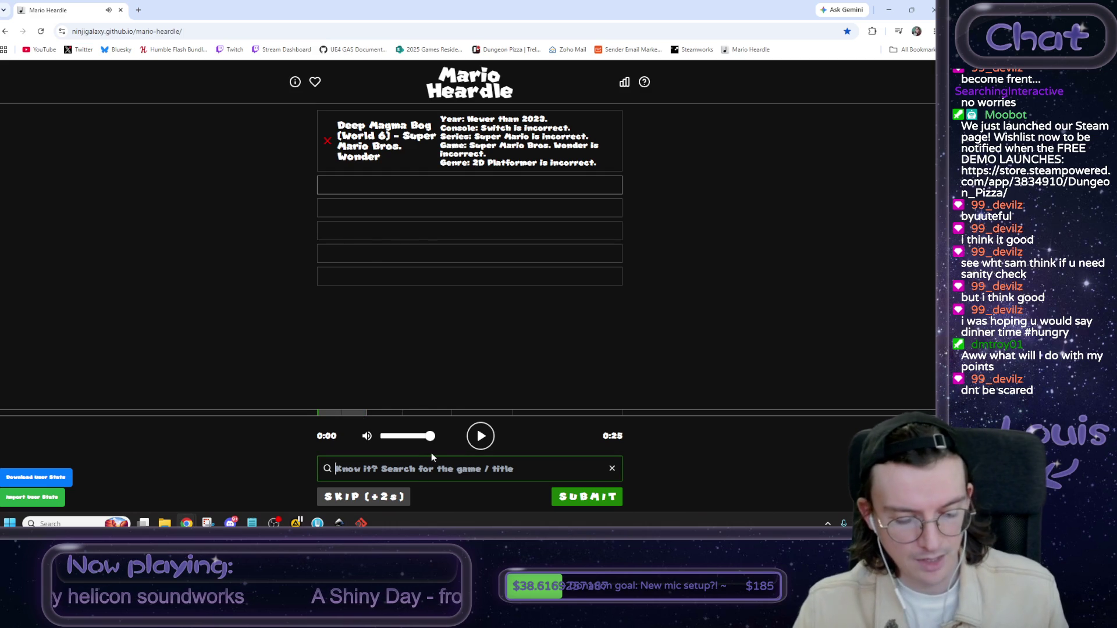
text(bananza)
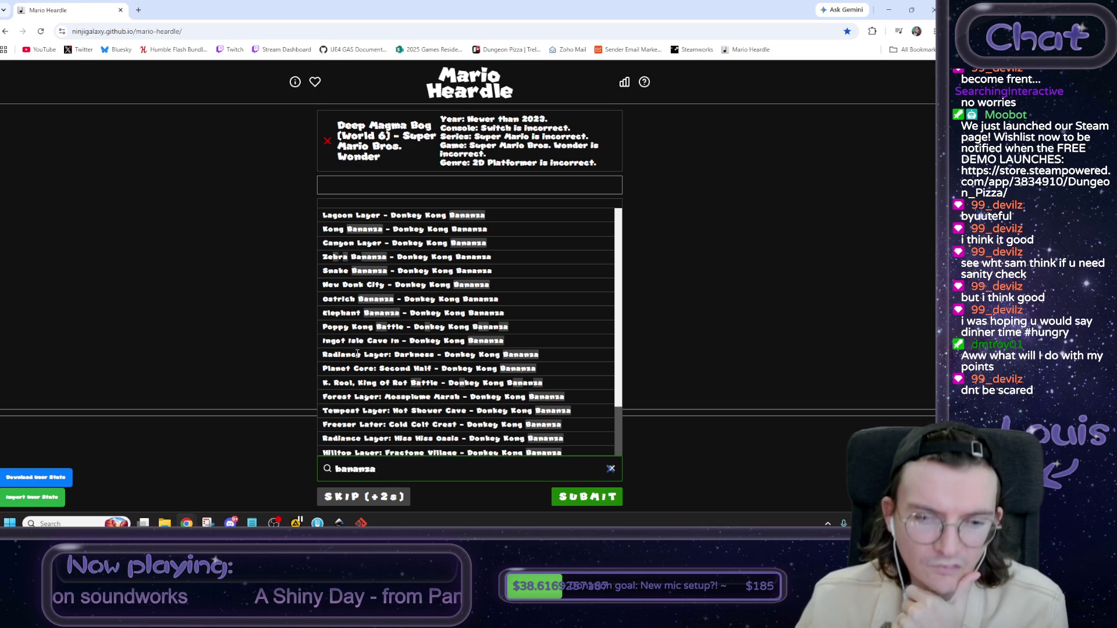
click(475, 354)
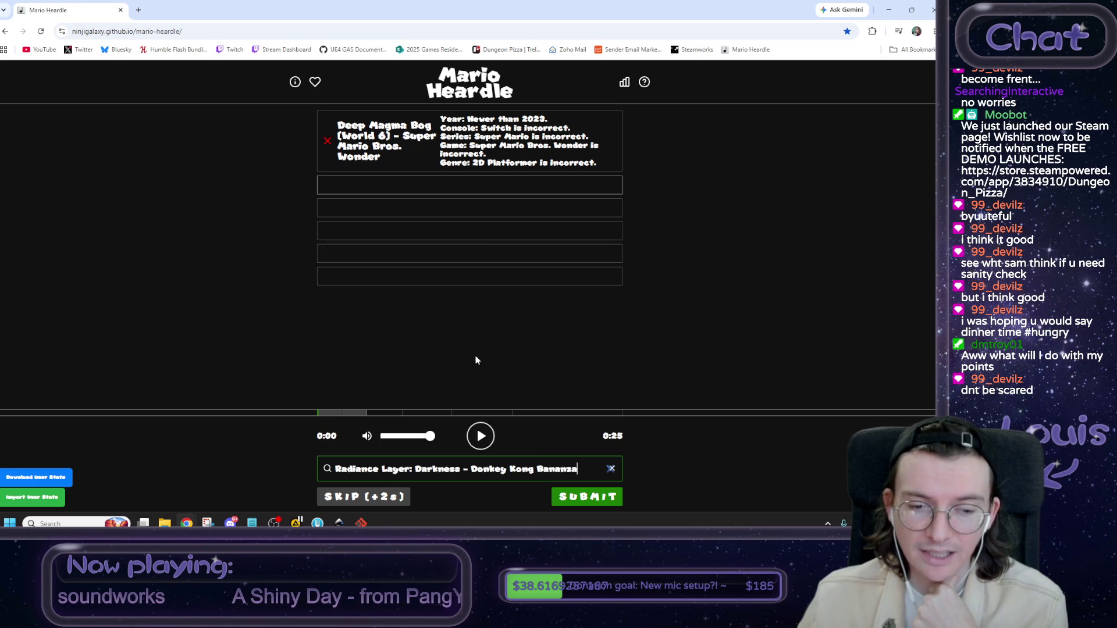
Submit the Radiance Layer: Darkness guess to solve the puzzle, then return to the Inkscape pin drawing.
click(581, 500)
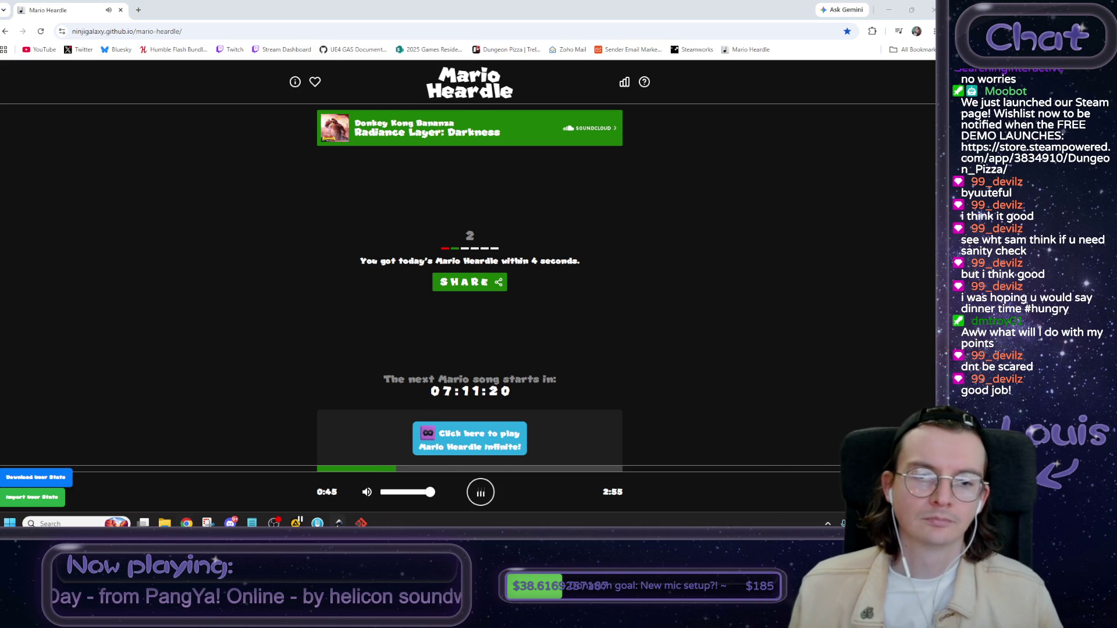
mouse_move(342, 523)
click(391, 474)
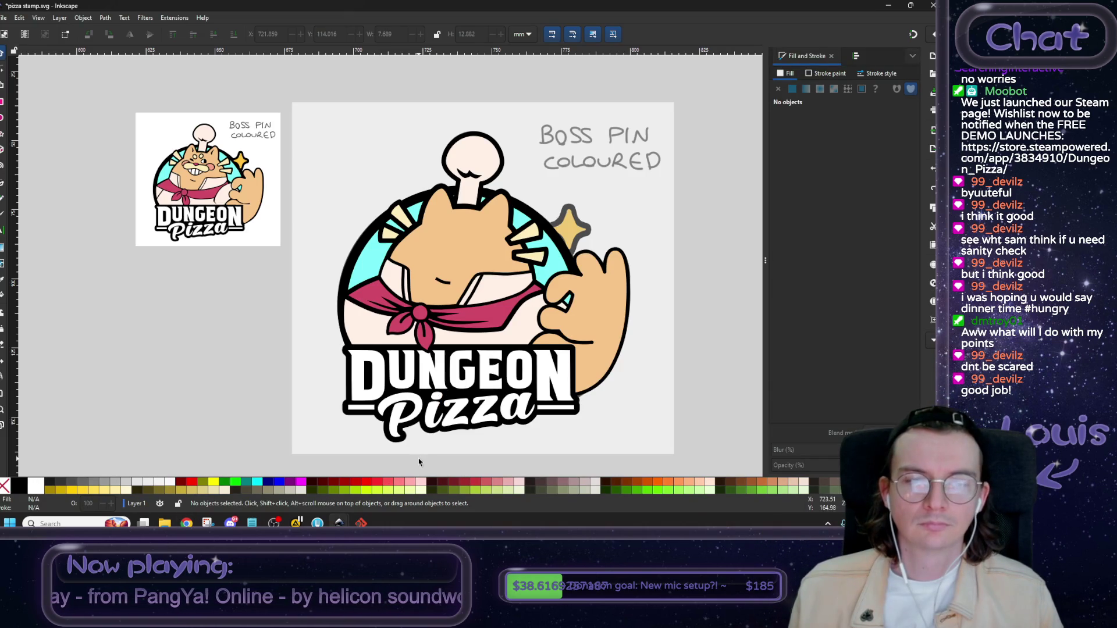
Select the small black line on the black-and-white drawing and drag it toward the coloured pin.
drag(506, 349, 478, 322)
drag(299, 324, 459, 330)
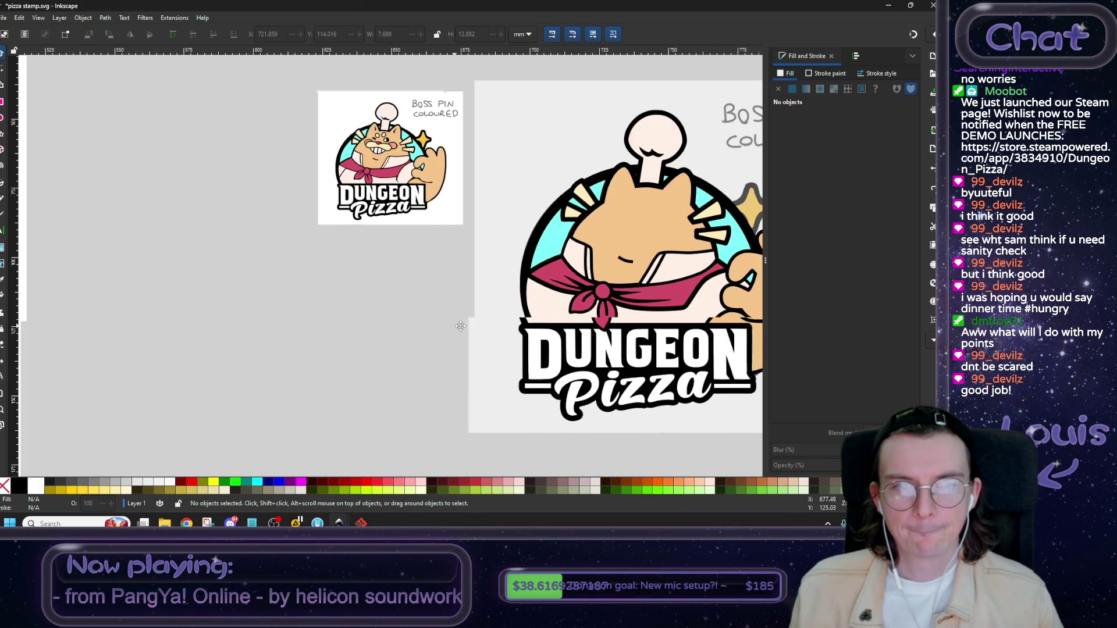
scroll(407, 329, left, 5)
scroll(546, 368, up, 2)
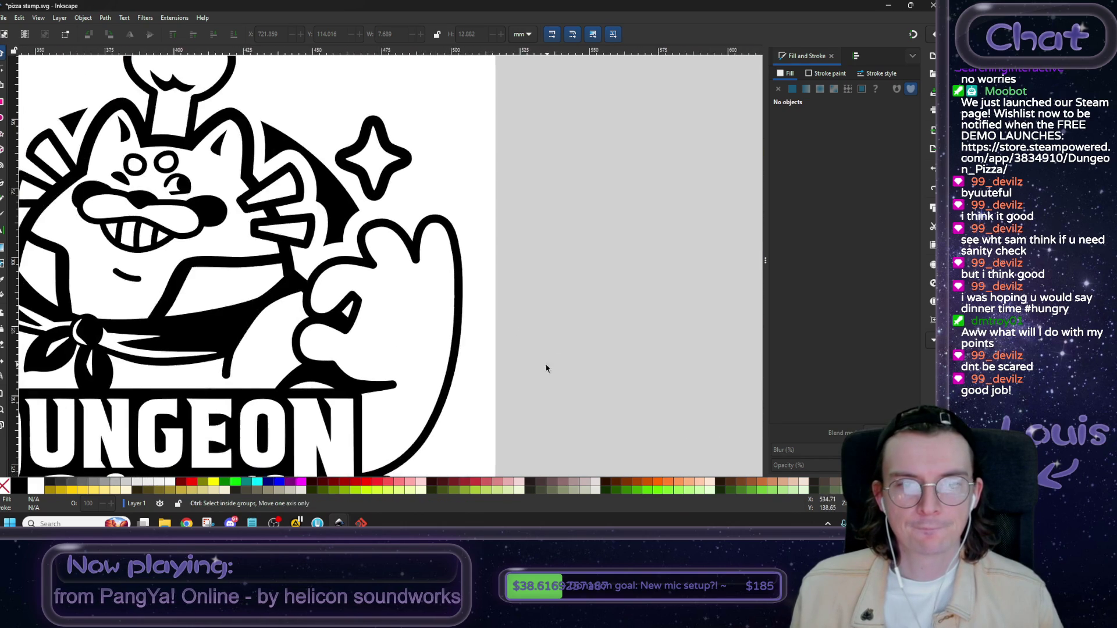
scroll(466, 372, down, 4)
click(382, 372)
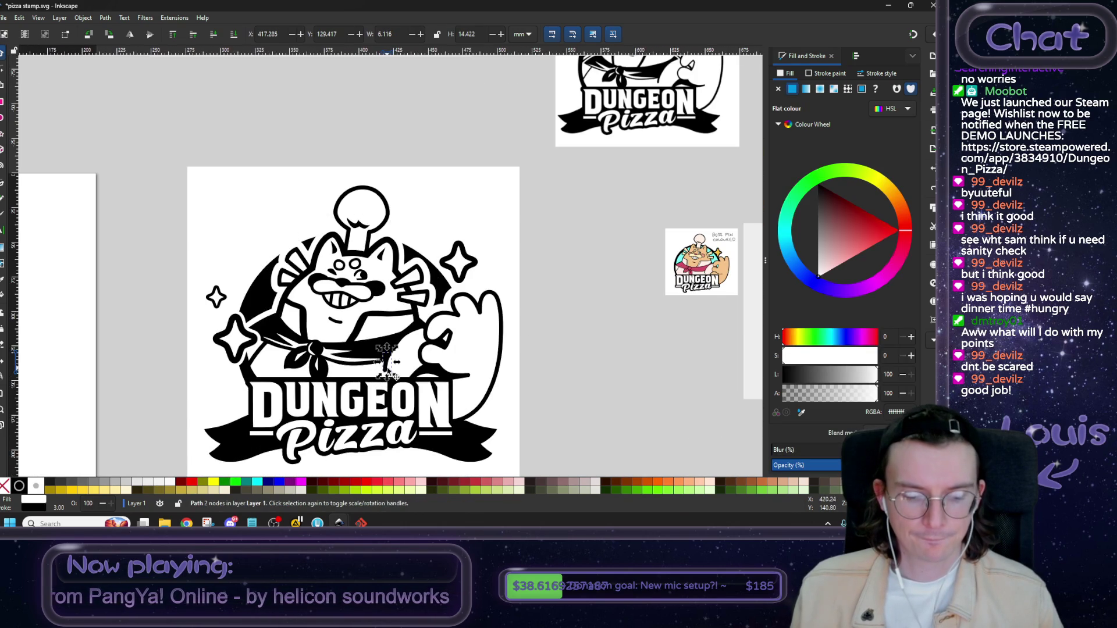
mouse_move(386, 361)
mouse_down()
mouse_move(457, 289)
mouse_move(405, 286)
mouse_up()
Place the small line on the pink bandana and scale it to about half size.
scroll(579, 364, right, 5)
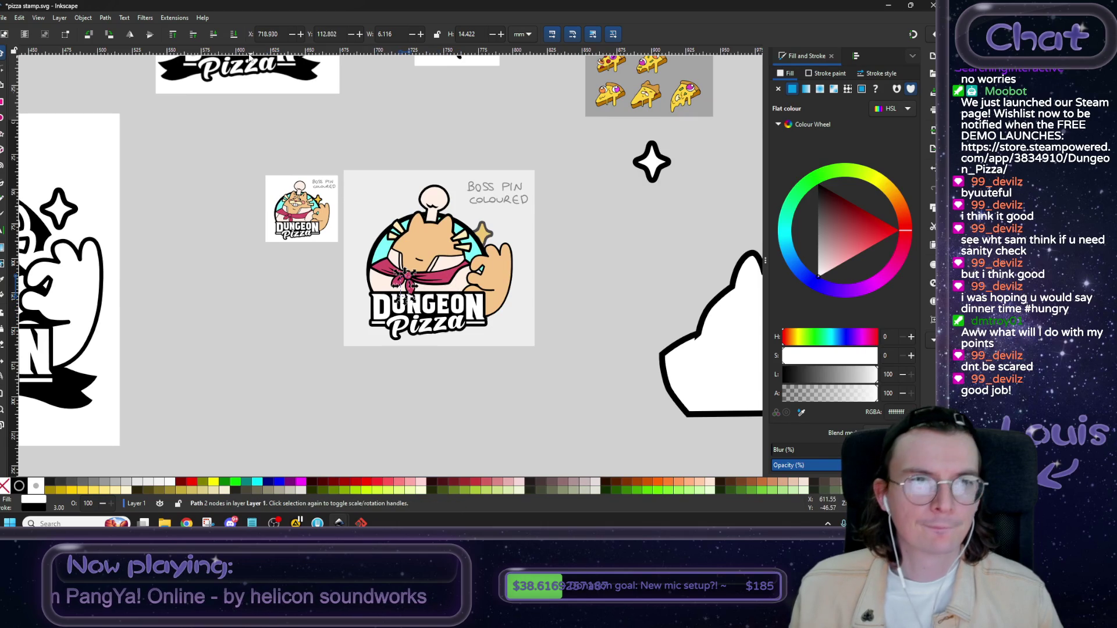
scroll(403, 340, up, 3)
mouse_move(419, 201)
mouse_down()
mouse_move(554, 181)
mouse_move(536, 185)
mouse_up()
scroll(555, 151, up, 1)
scroll(556, 151, up, 1)
scroll(555, 151, up, 1)
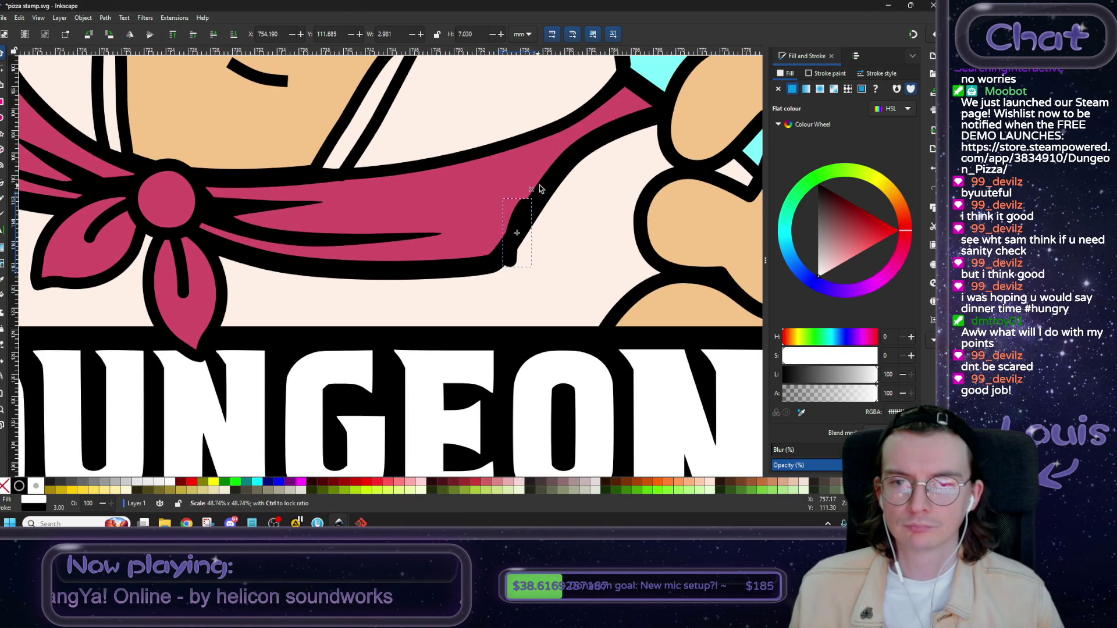
drag(506, 272, 495, 305)
Give the small line the bandana's 1.716 stroke width and nudge it slightly down and right.
click(441, 271)
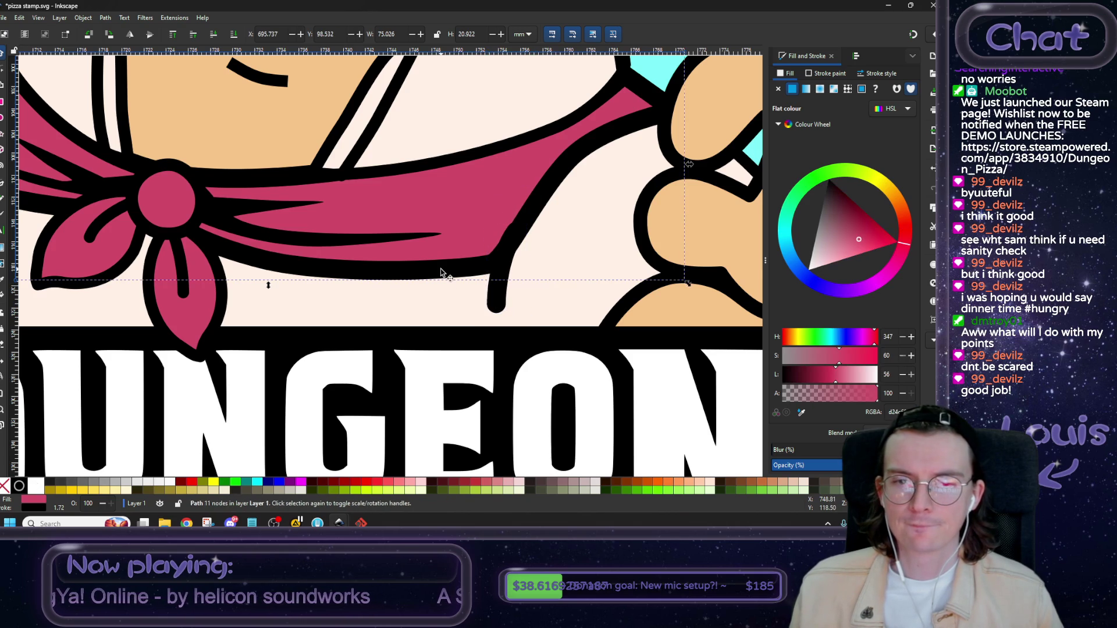
click(875, 73)
double_click(811, 92)
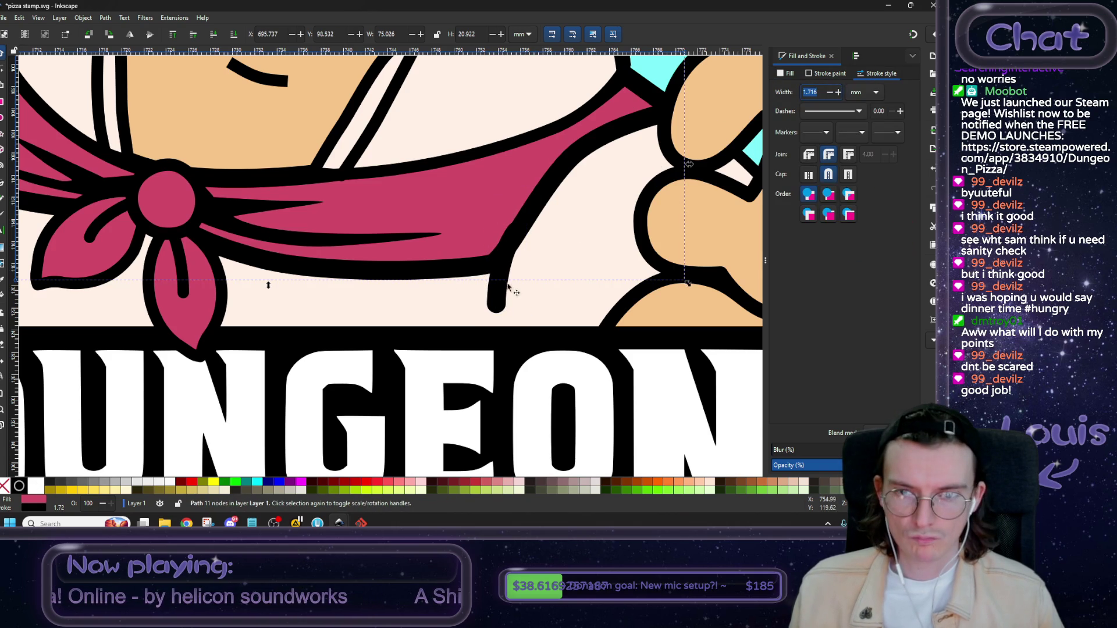
click(496, 301)
key(Up)
key(Up)
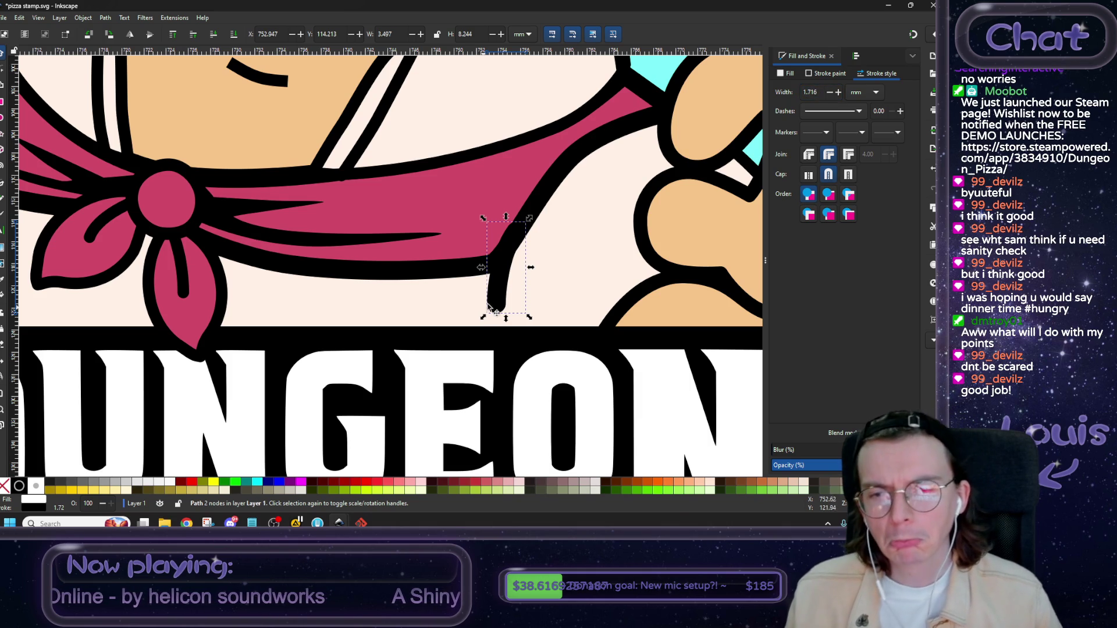
drag(492, 283, 504, 299)
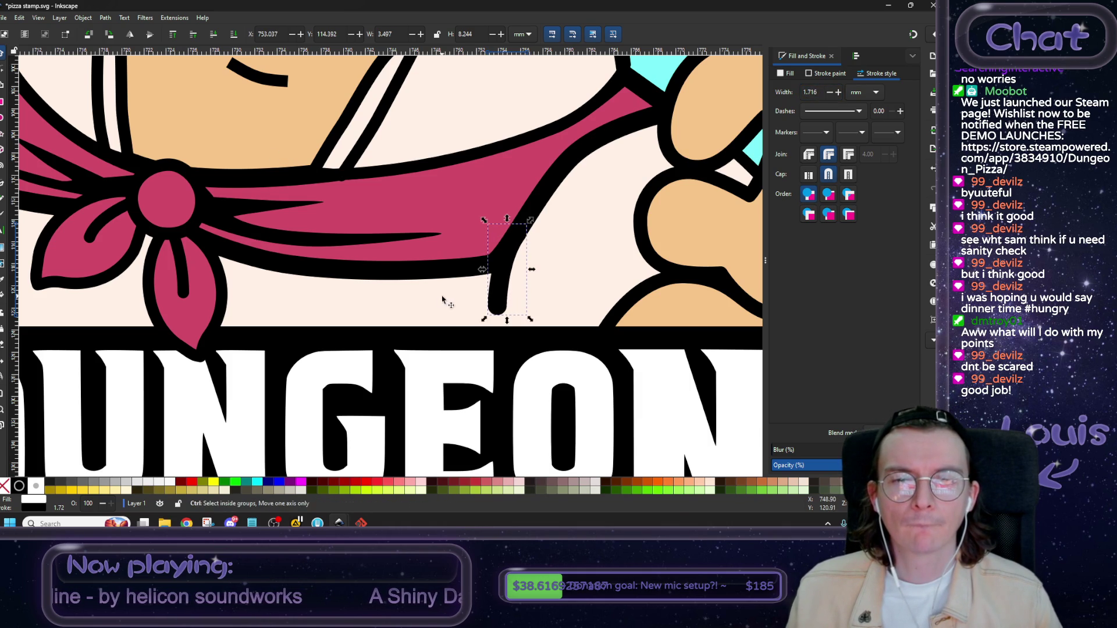
Raise the reference image above the coloured artwork to compare, then send it back behind.
key(5)
click(717, 269)
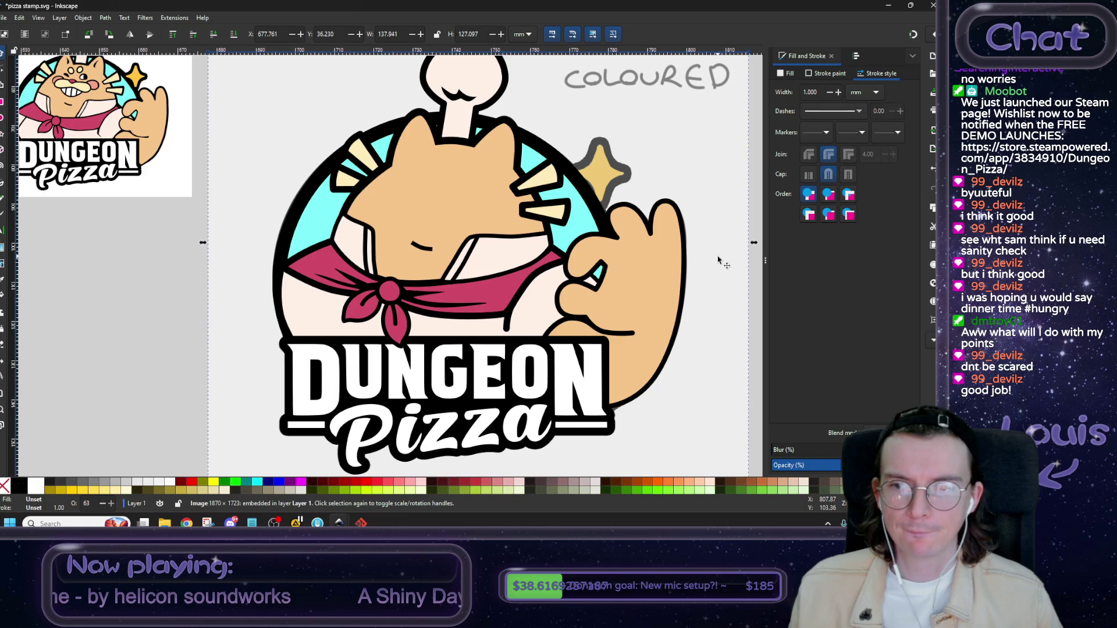
key(3)
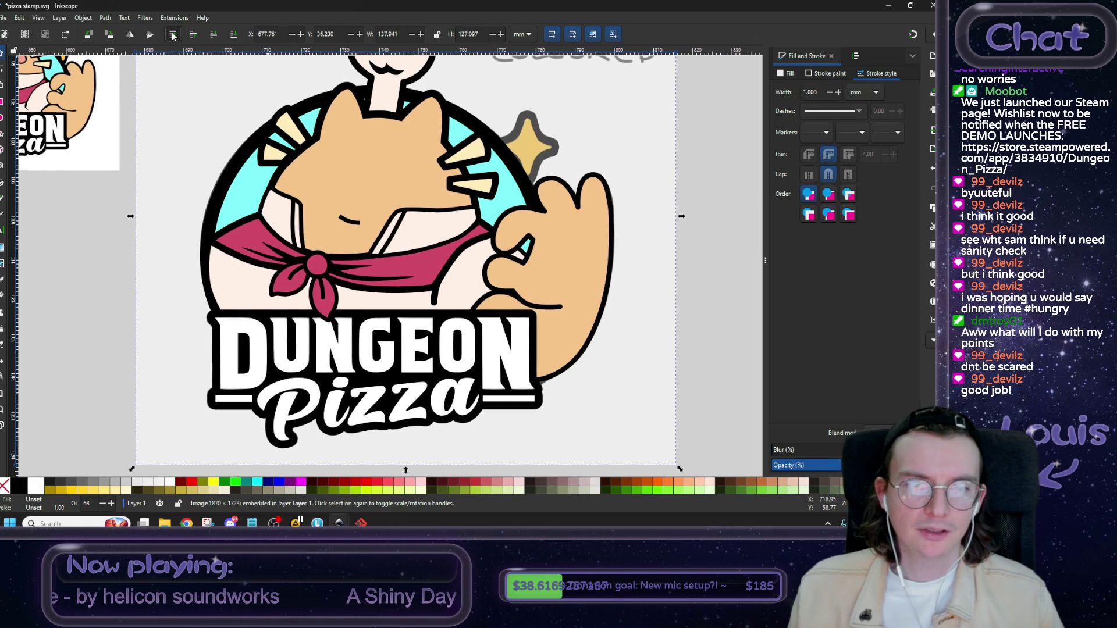
click(173, 33)
scroll(454, 260, up, 2)
scroll(453, 260, up, 1)
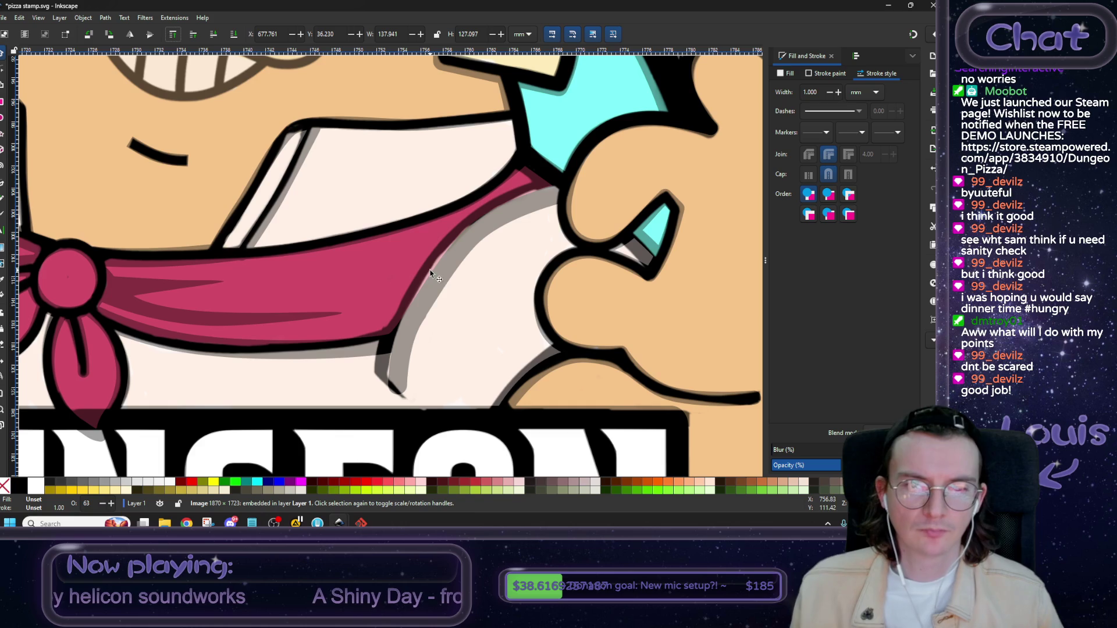
scroll(424, 297, down, 2)
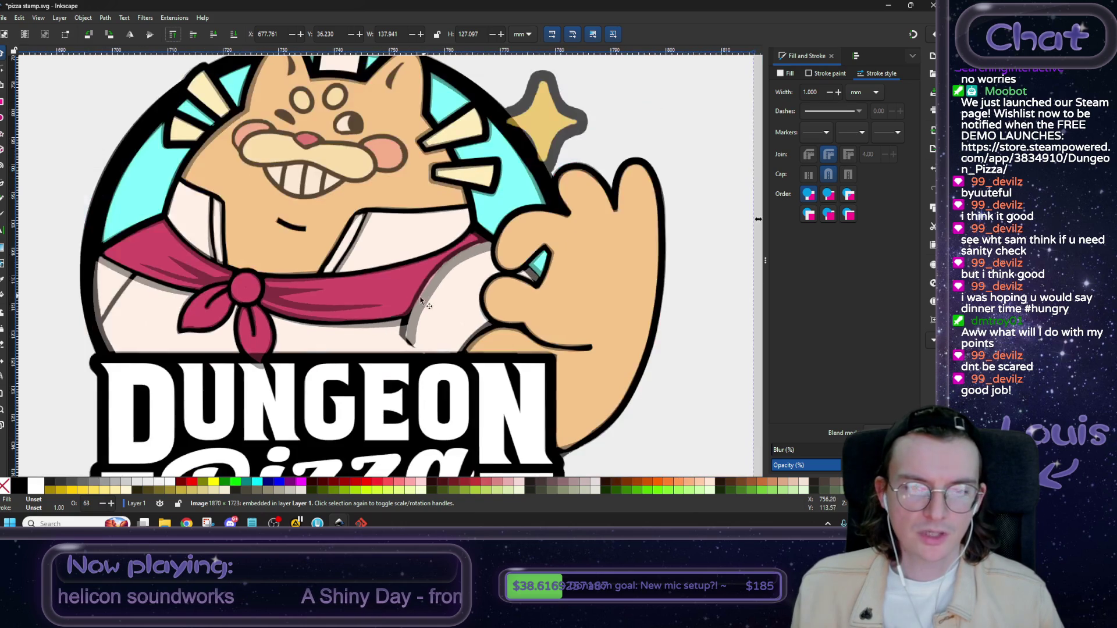
click(235, 36)
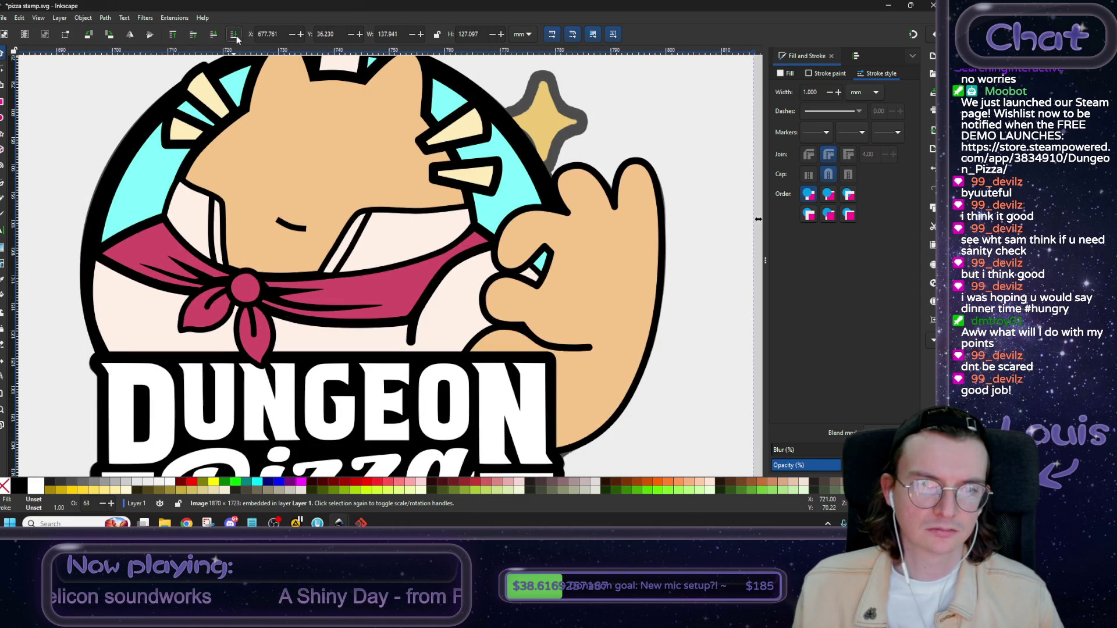
scroll(268, 219, left, 4)
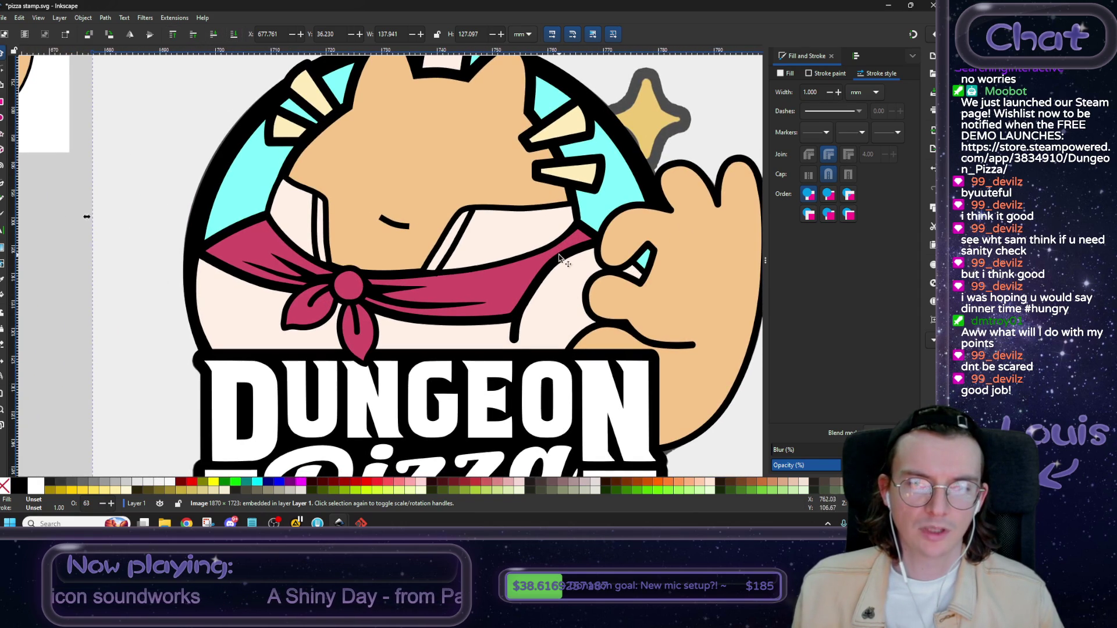
scroll(506, 295, left, 15)
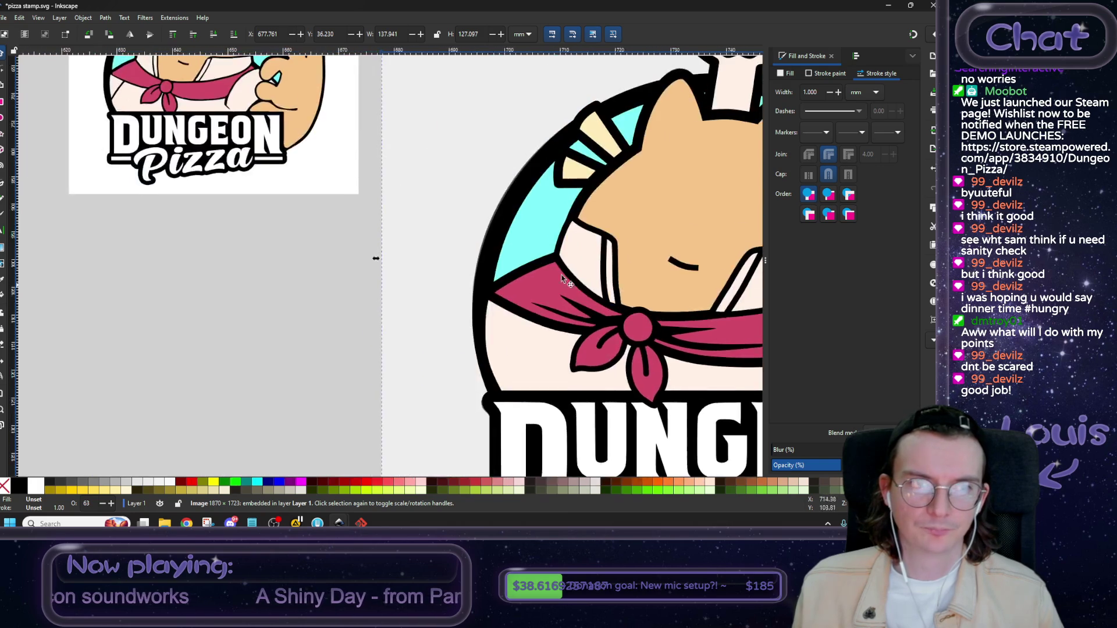
scroll(478, 322, up, 5)
drag(611, 312, 152, 189)
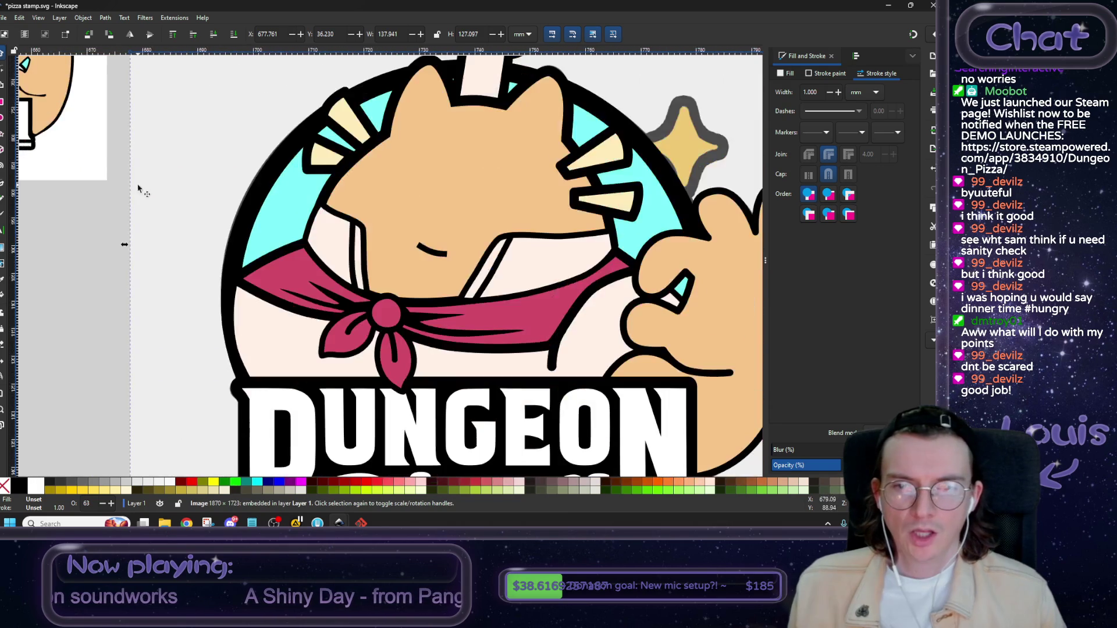